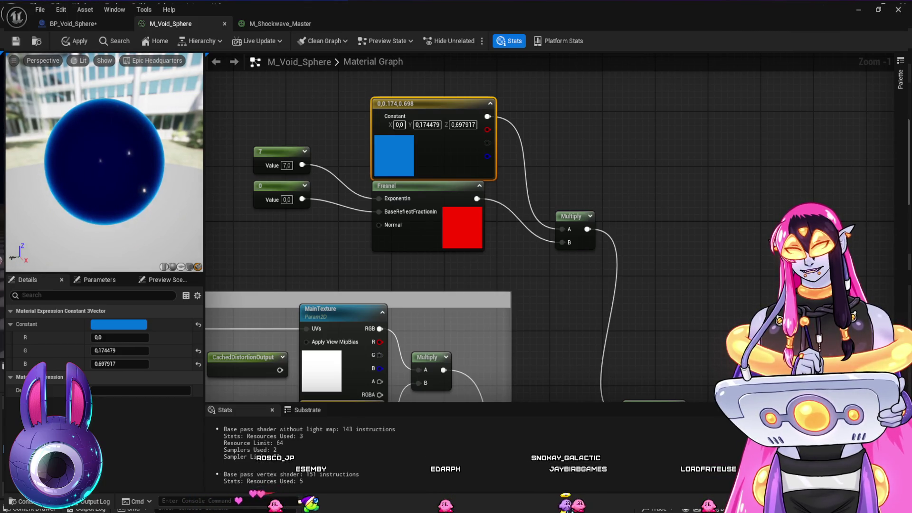
Step: Drag the blue constant's green to 0.133726, and try reflect fraction 0.01, 0.05, 0.02 before settling on 0
left_click_drag(120, 351, 114, 351)
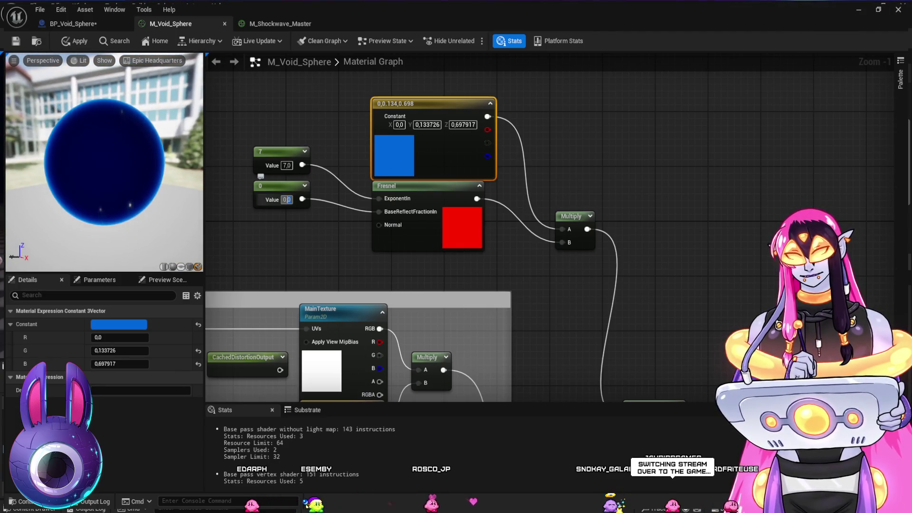
type("0.01")
key("Return")
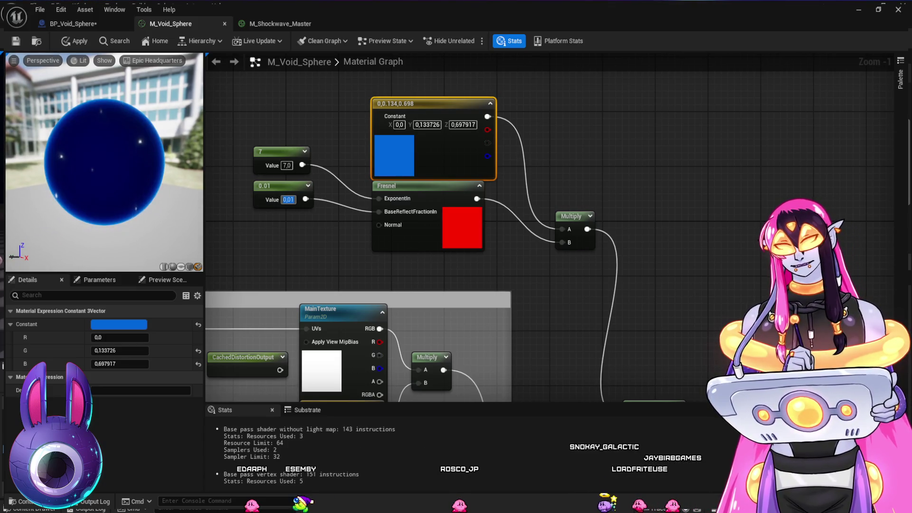
type("0,05")
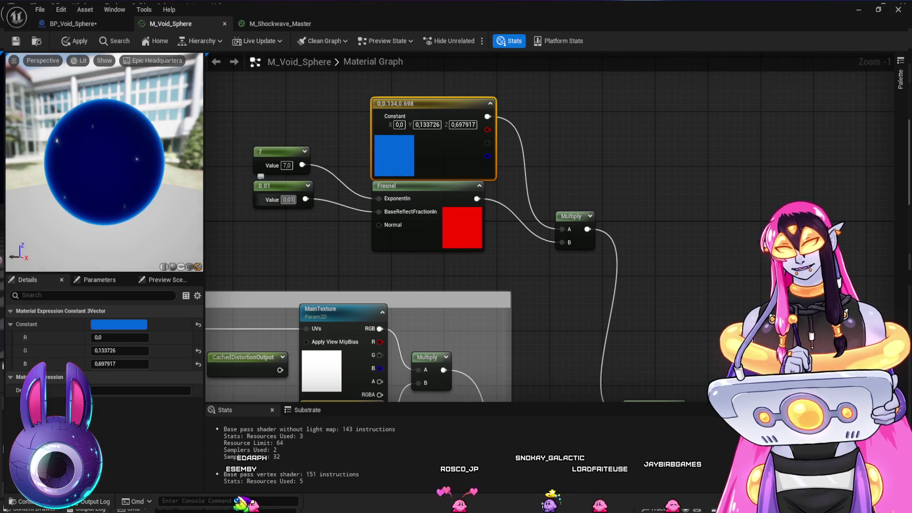
key("Return")
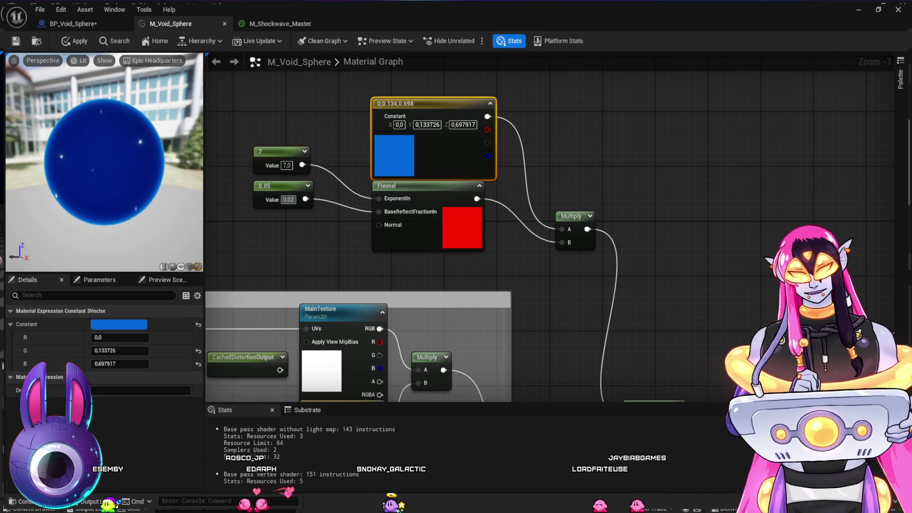
key("Return")
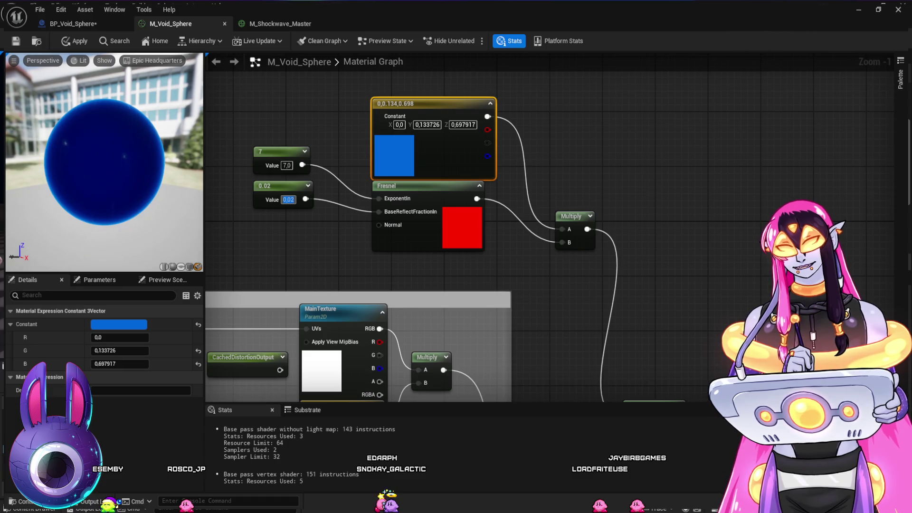
type("0")
key("Return")
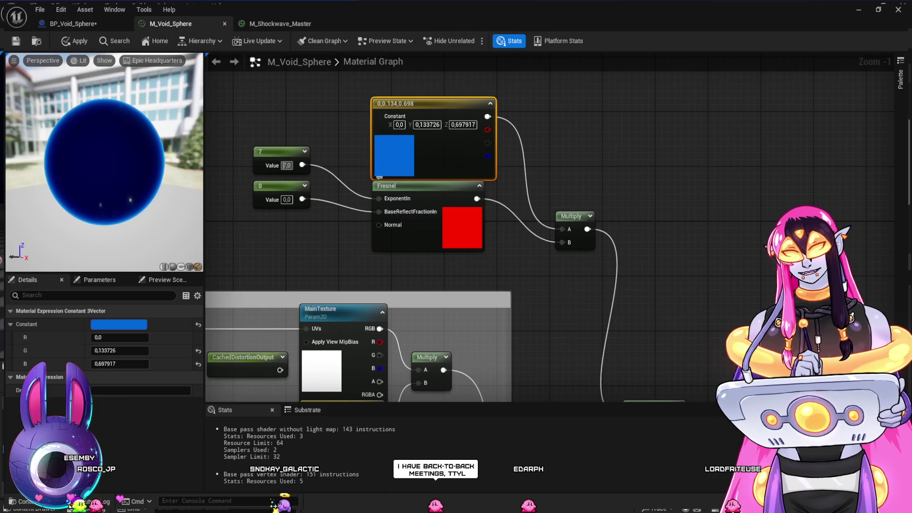
left_click(403, 186)
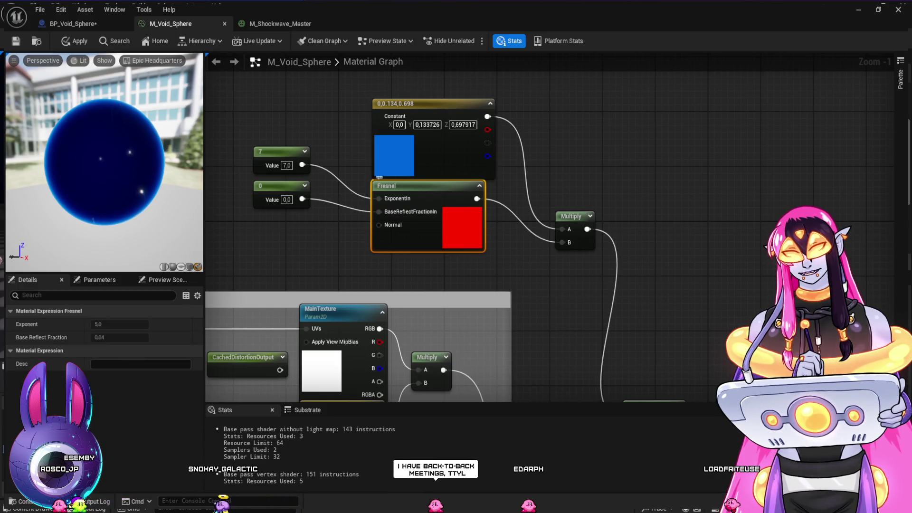
Step: Set the Color parameter's default to dark blue (0, 0.000466, 0.005), briefly comparing it with pure black
left_click(403, 104)
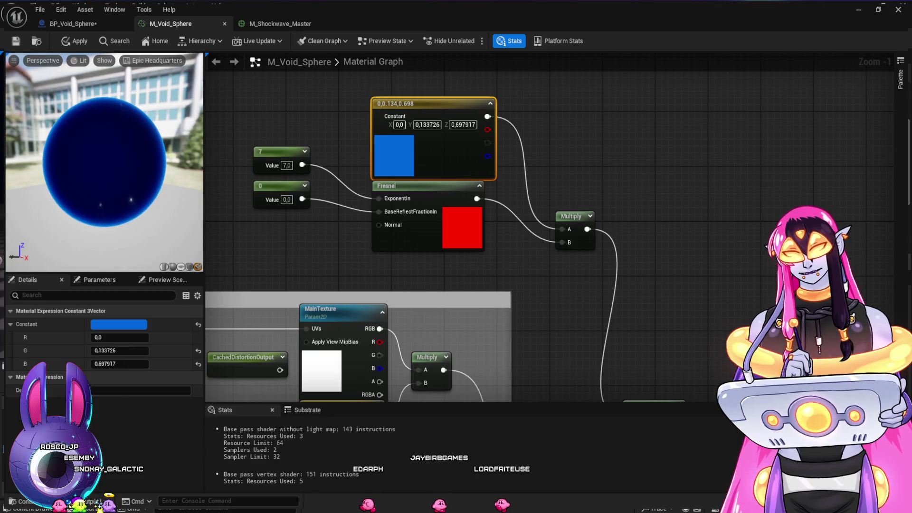
scroll(475, 228, "down", 3)
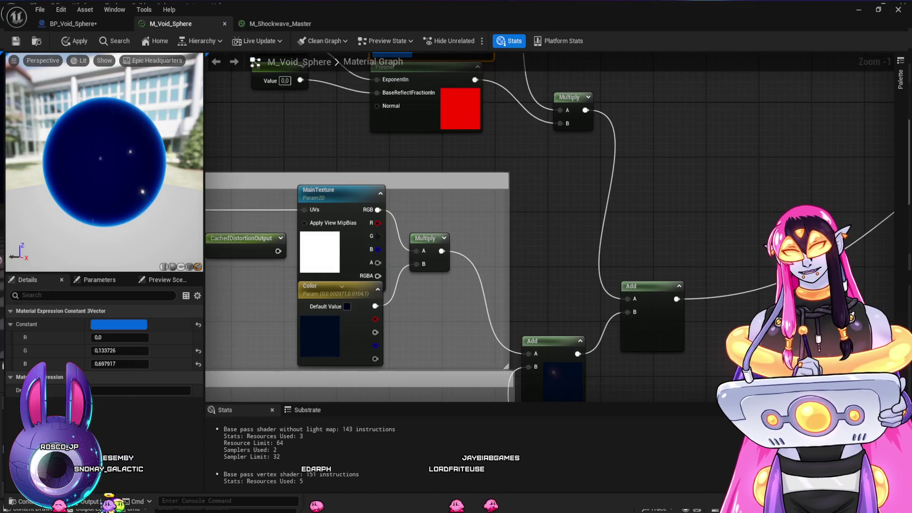
left_click(323, 286)
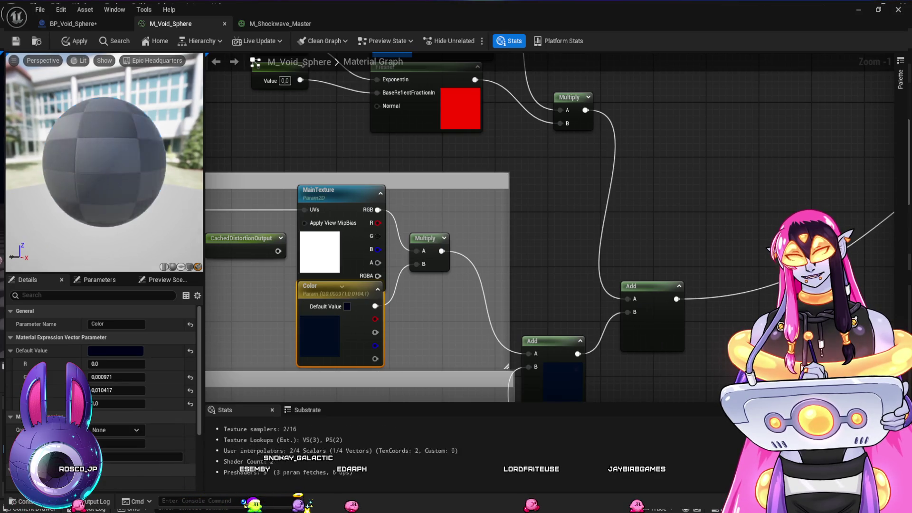
key("ctrl+z")
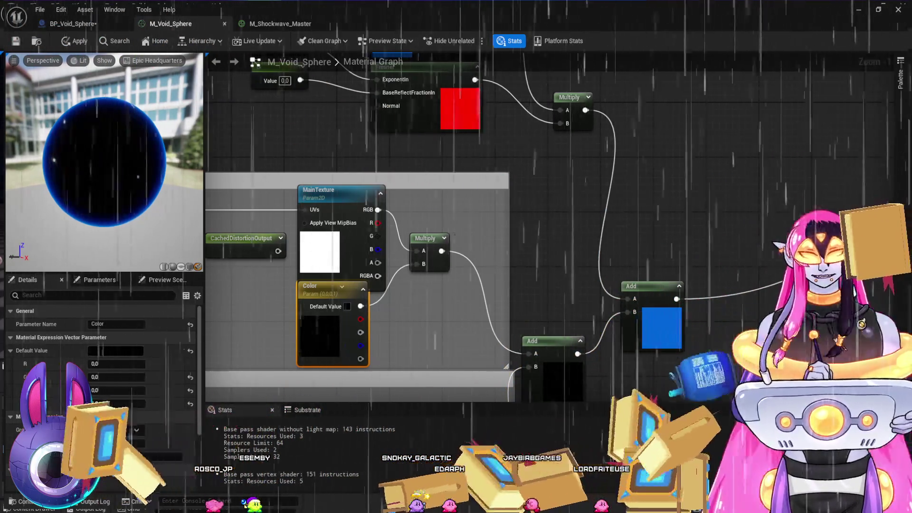
key("ctrl+y")
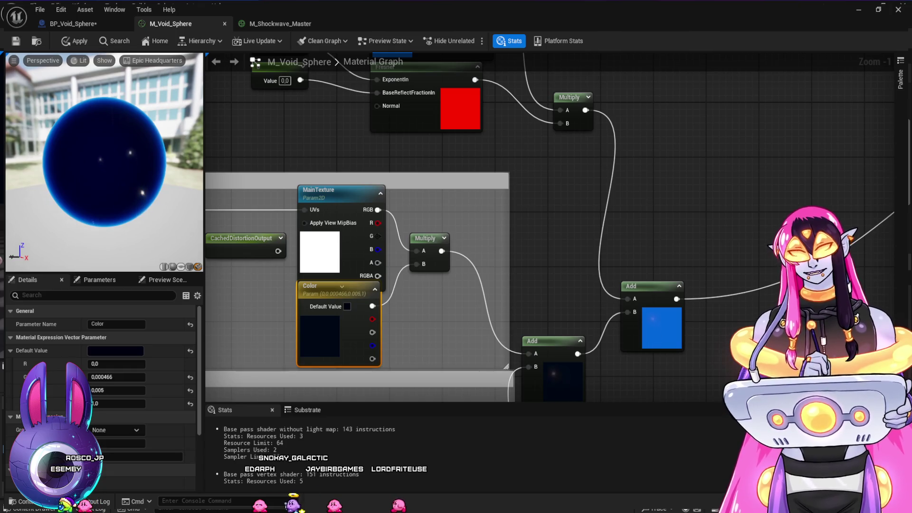
scroll(549, 227, "up", 5)
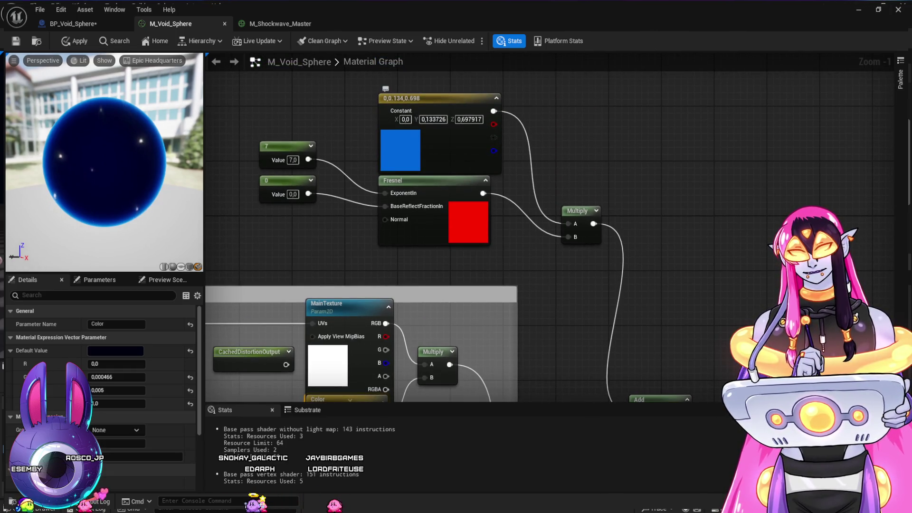
Step: Set the blue constant's green to 0.11543 and the Fresnel exponent scalar to 80
left_click(428, 97)
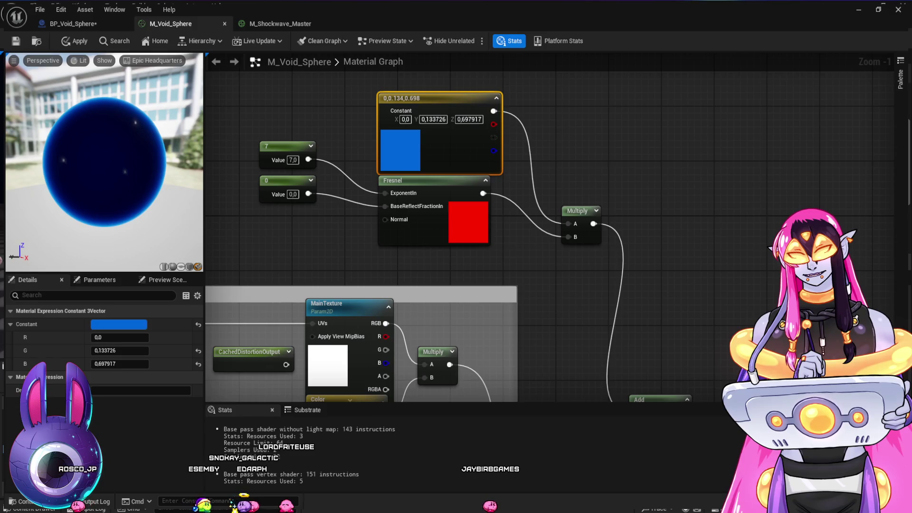
left_click_drag(119, 351, 112, 350)
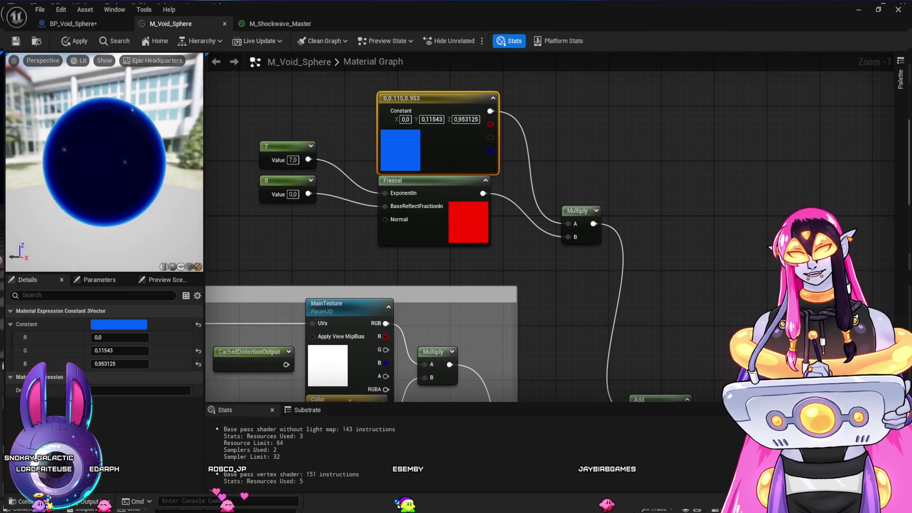
left_click(293, 160)
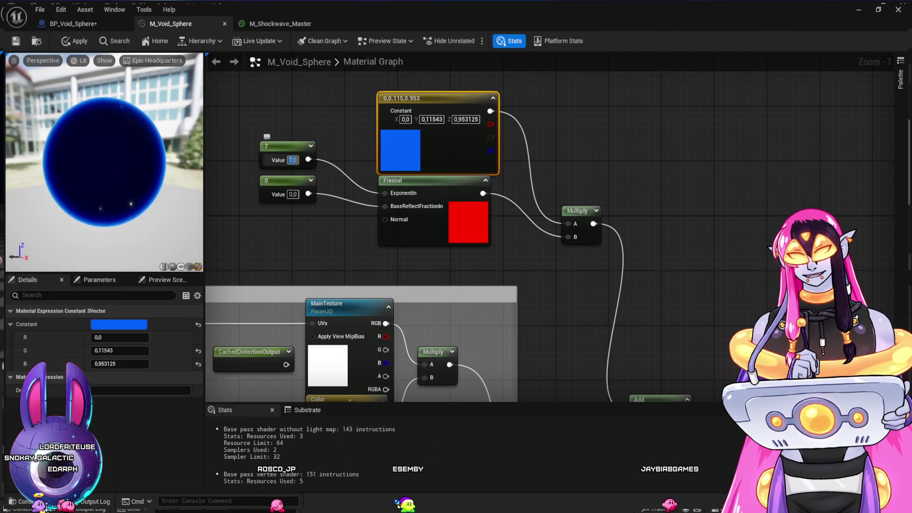
type("80")
key("Return")
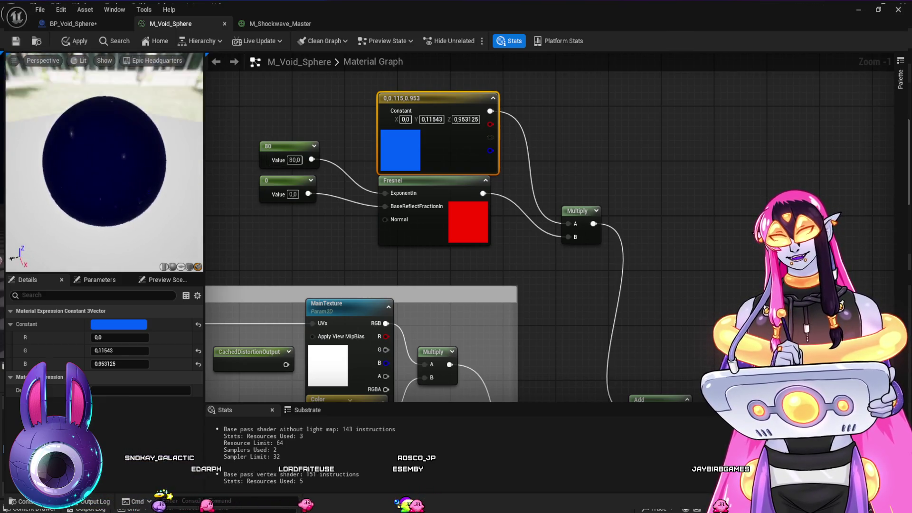
Step: Try Fresnel exponent values 20, 1 and 10 while orbiting the preview sphere
left_click(294, 160)
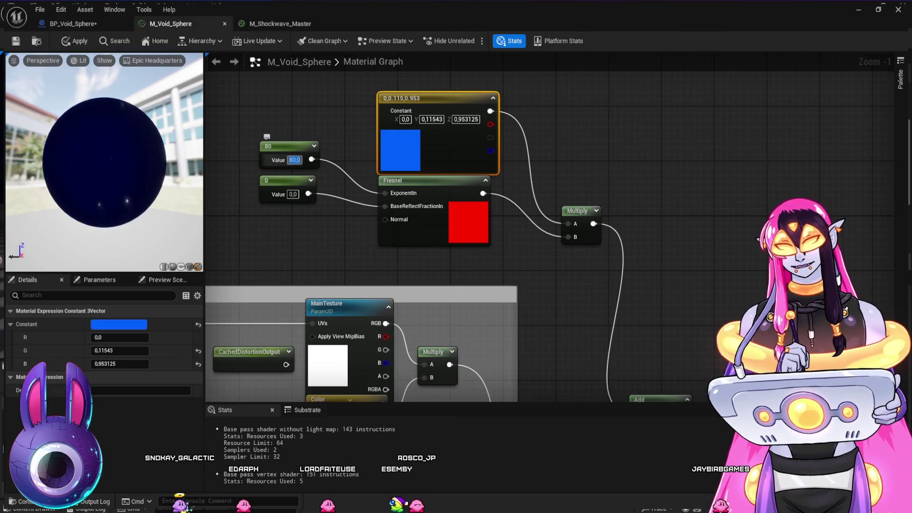
type("20")
key("Return")
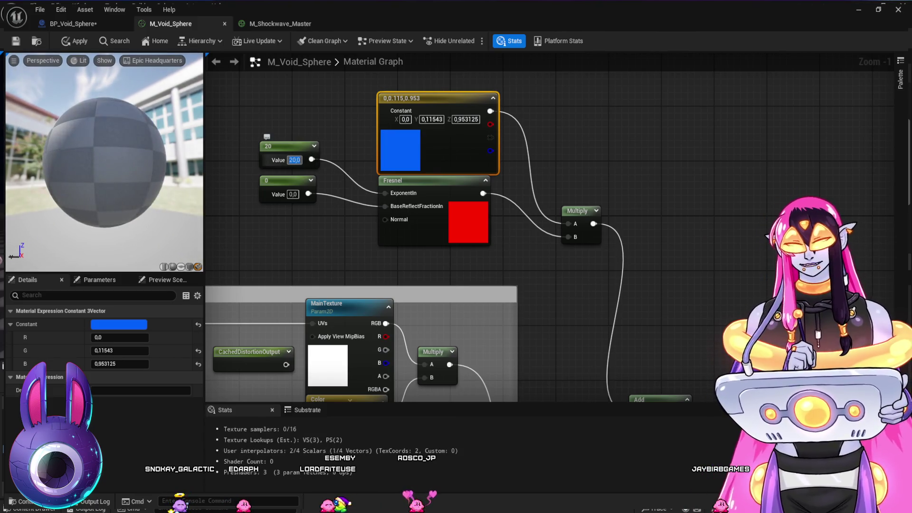
left_click_drag(105, 162, 143, 162)
double_click(292, 160)
type("1")
key("Return")
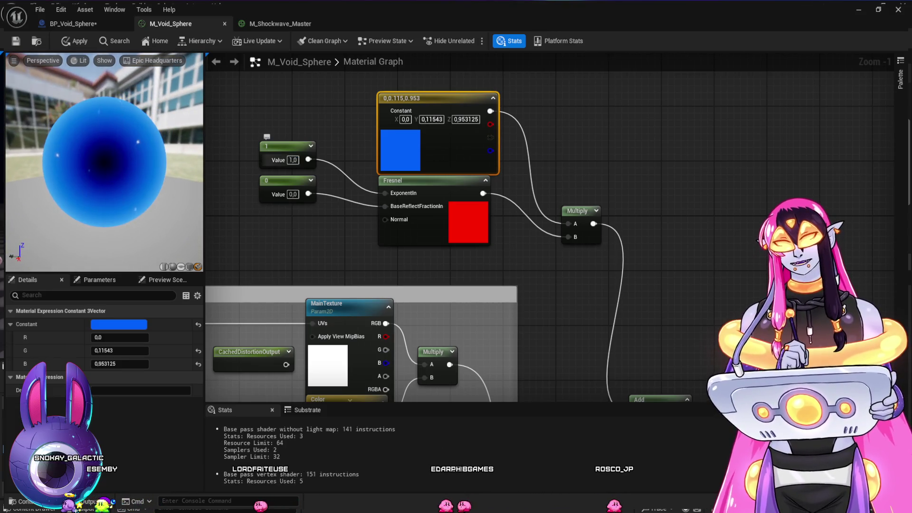
left_click(293, 160)
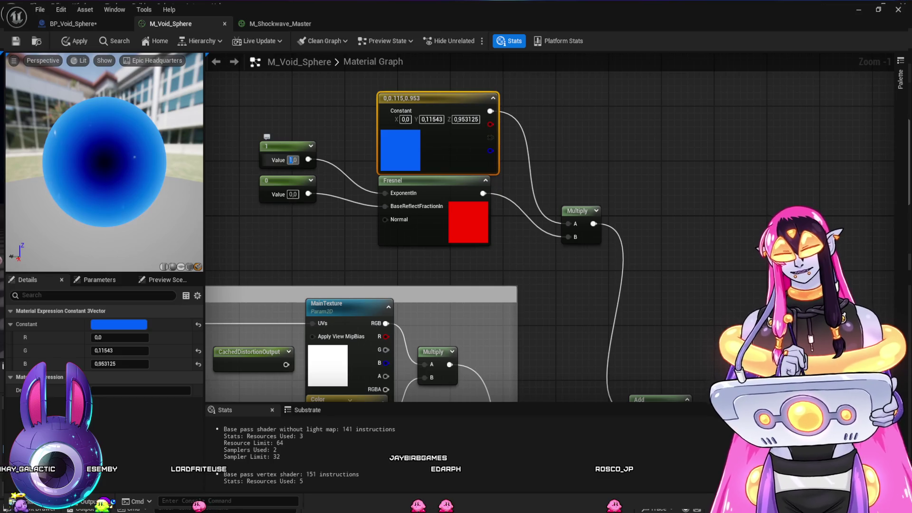
type("10")
key("Return")
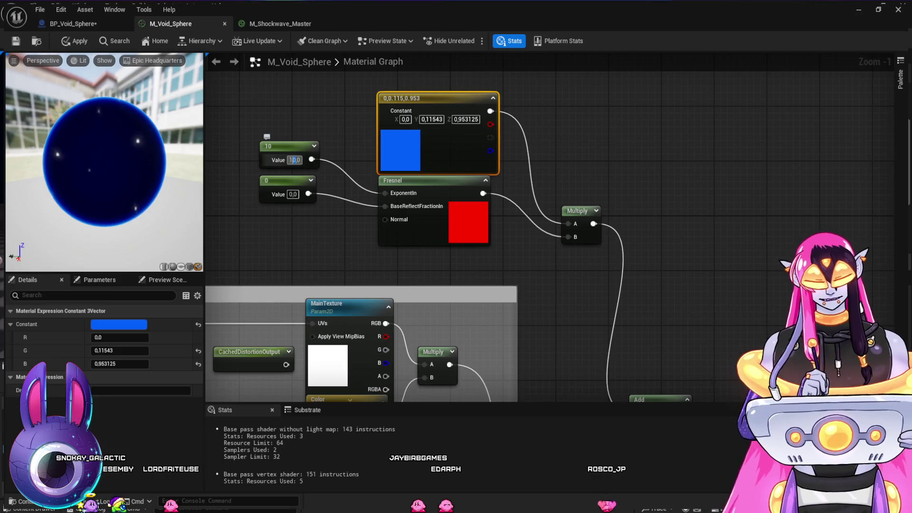
Step: Try exponent 5, then settle on 3, moving Multiply right and Fresnel slightly left
key("BackSpace")
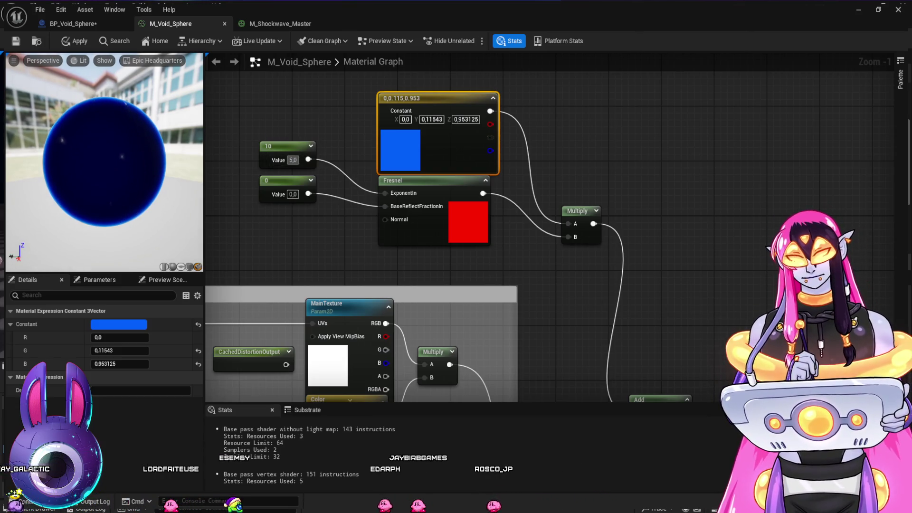
type("5")
key("Return")
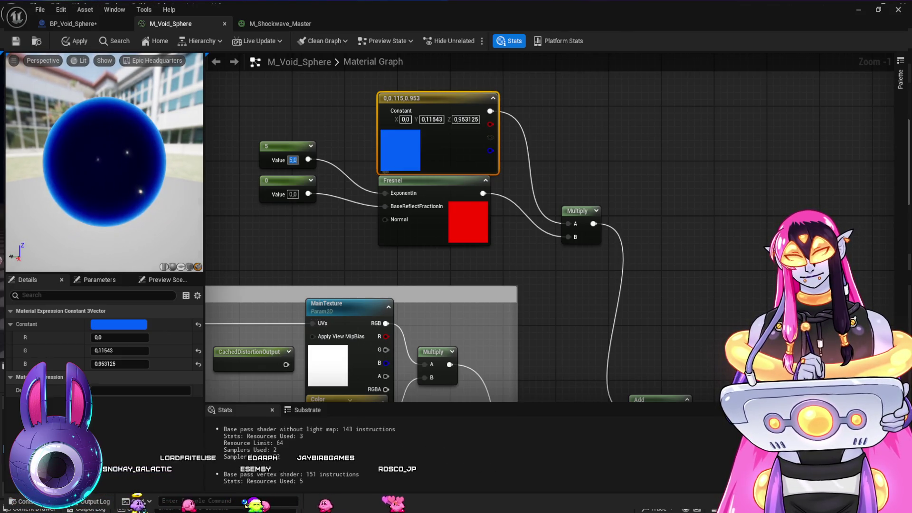
left_click_drag(577, 211, 618, 194)
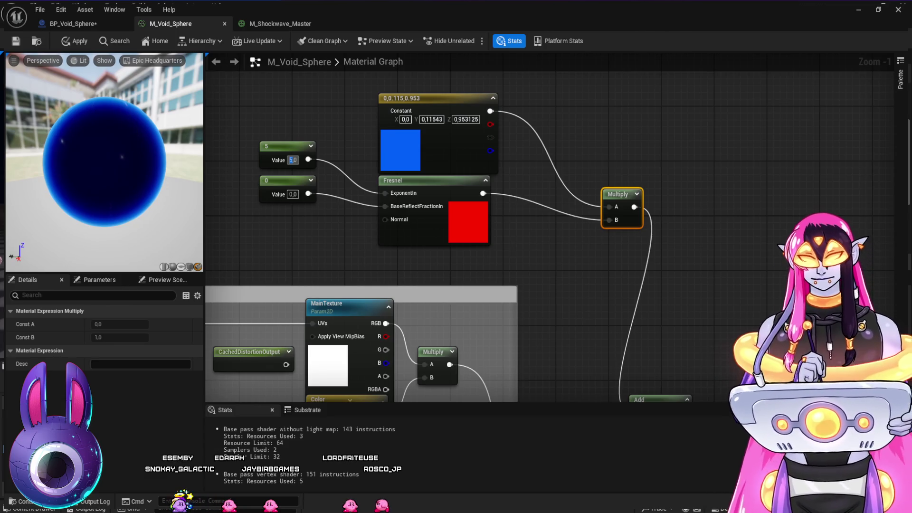
type("3")
key("Return")
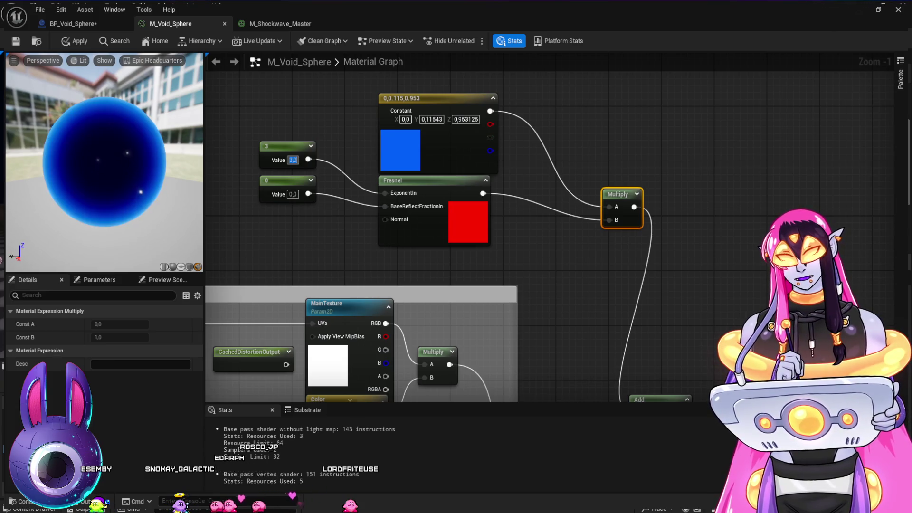
left_click_drag(418, 181, 405, 180)
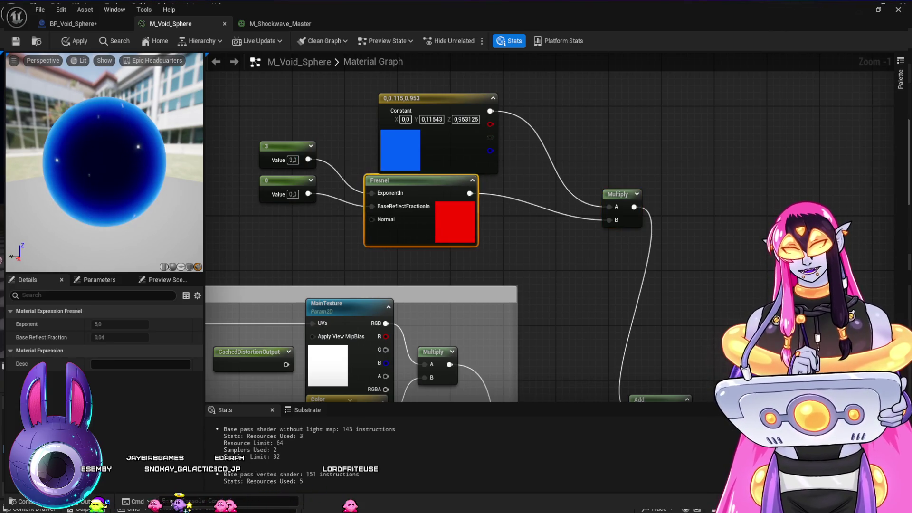
Step: Insert a Power node fed by the Fresnel output, placed between Fresnel and Multiply
key("Escape")
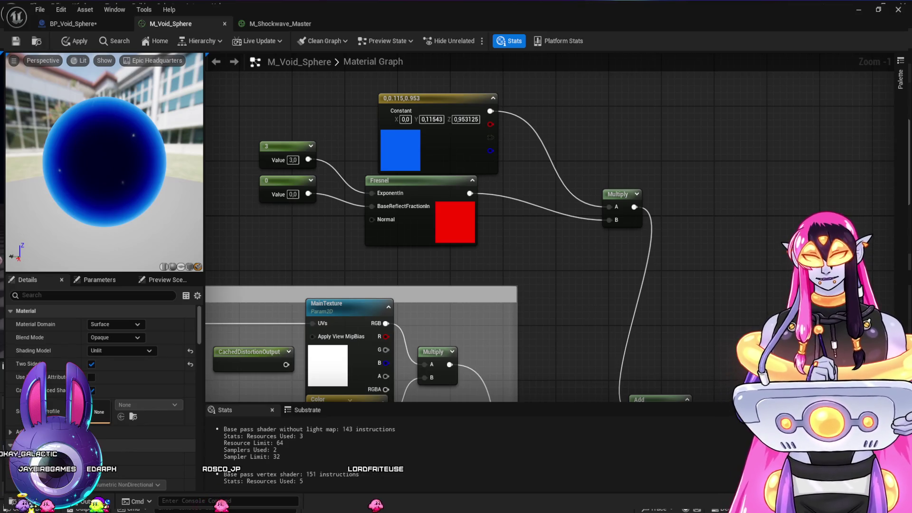
left_click(513, 233)
left_click_drag(470, 194, 519, 250)
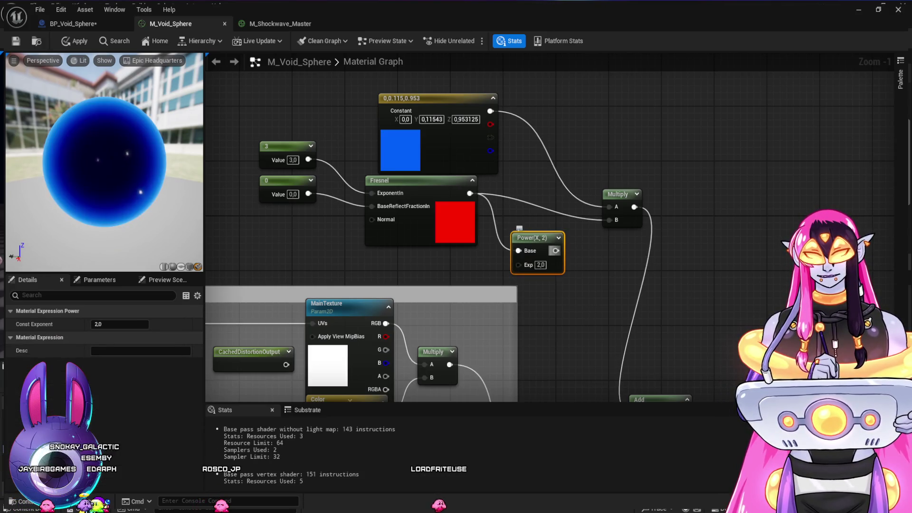
left_click_drag(532, 237, 536, 187)
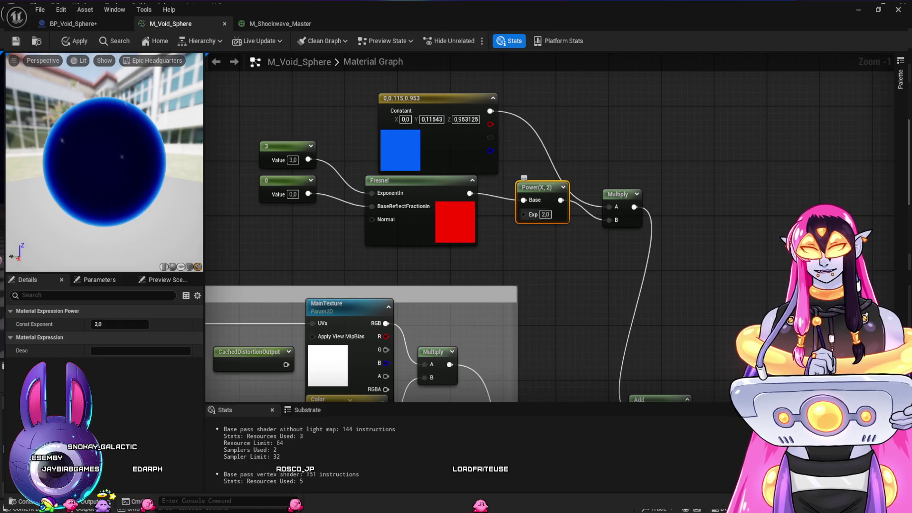
Step: Try Power exponents 1 and 1.5, then settle on 2
type("1")
key("Return")
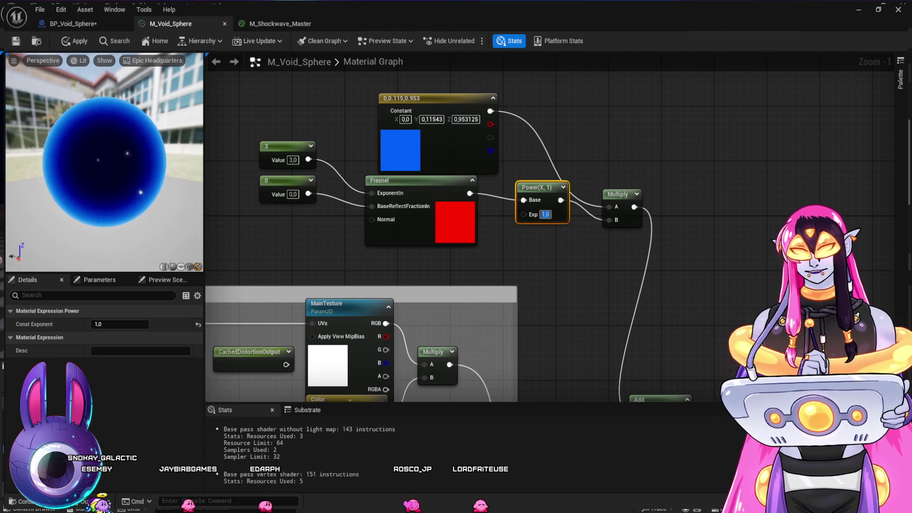
type("1,5")
key("Return")
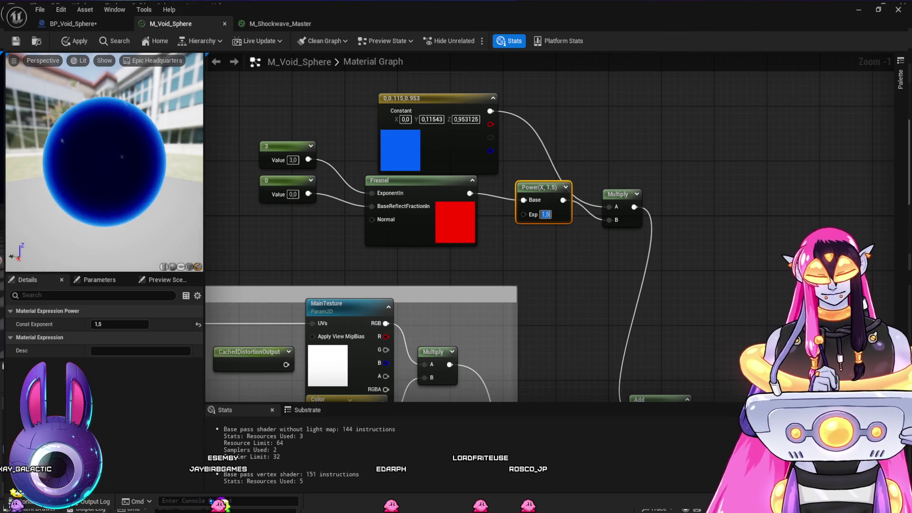
type("2")
key("Return")
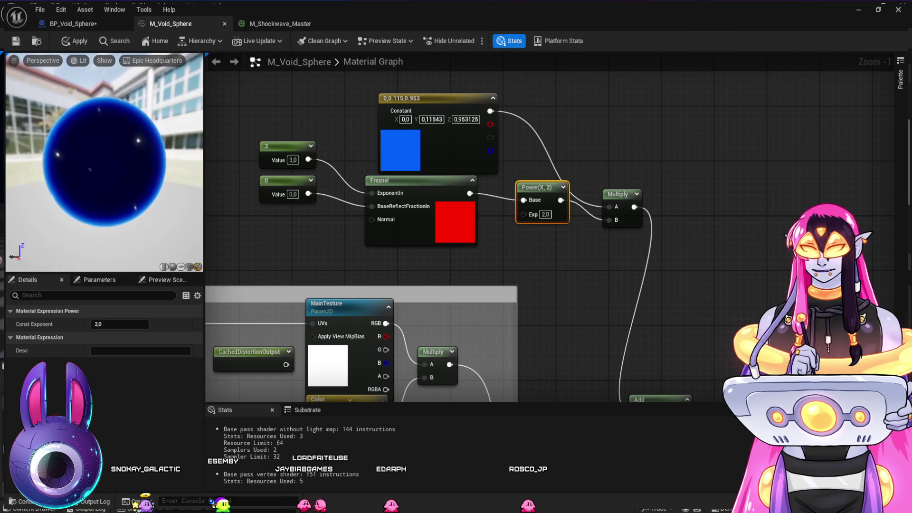
Step: Reposition Power(X,2), wire its output to Add A and Multiply's output into Power Base
left_click_drag(537, 187, 530, 201)
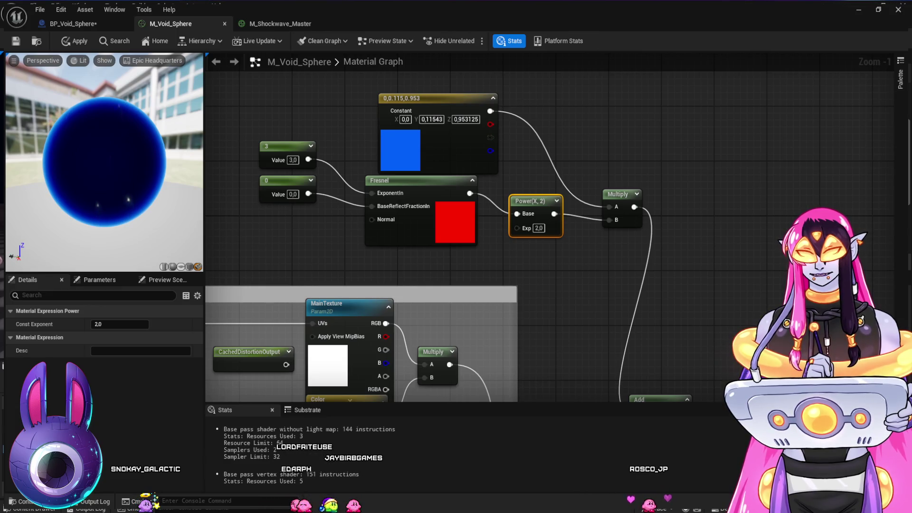
left_click_drag(573, 267, 544, 261)
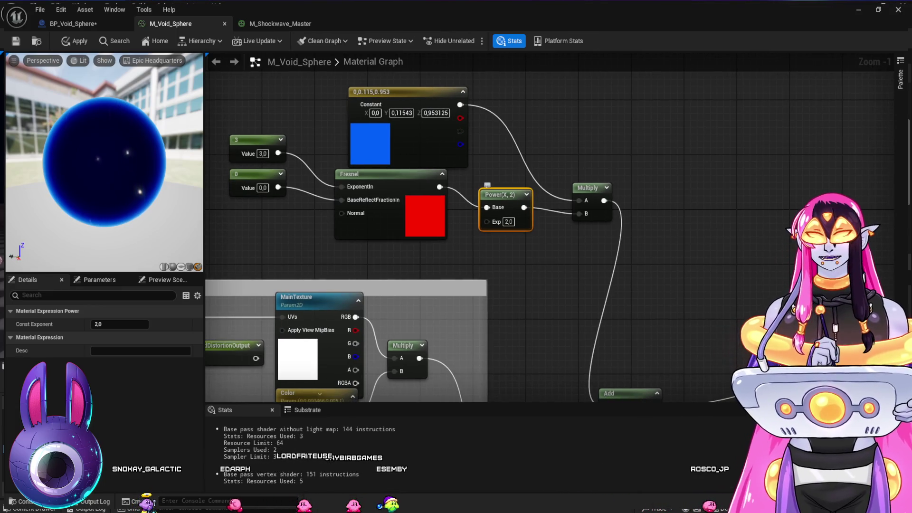
mouse_move(503, 194)
left_mouse_down()
mouse_move(573, 232)
mouse_move(522, 222)
left_mouse_up()
mouse_move(546, 266)
left_mouse_down()
mouse_move(478, 166)
mouse_move(506, 221)
left_mouse_up()
mouse_move(504, 189)
left_mouse_down()
mouse_move(520, 285)
mouse_move(565, 361)
left_mouse_up()
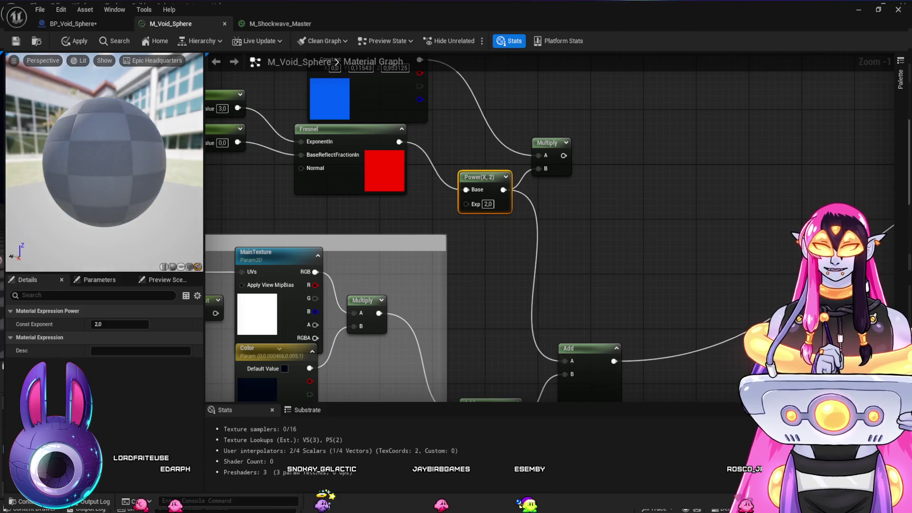
mouse_move(563, 156)
left_mouse_down()
mouse_move(466, 189)
mouse_move(584, 190)
mouse_move(603, 177)
left_mouse_up()
left_click_drag(548, 142, 475, 136)
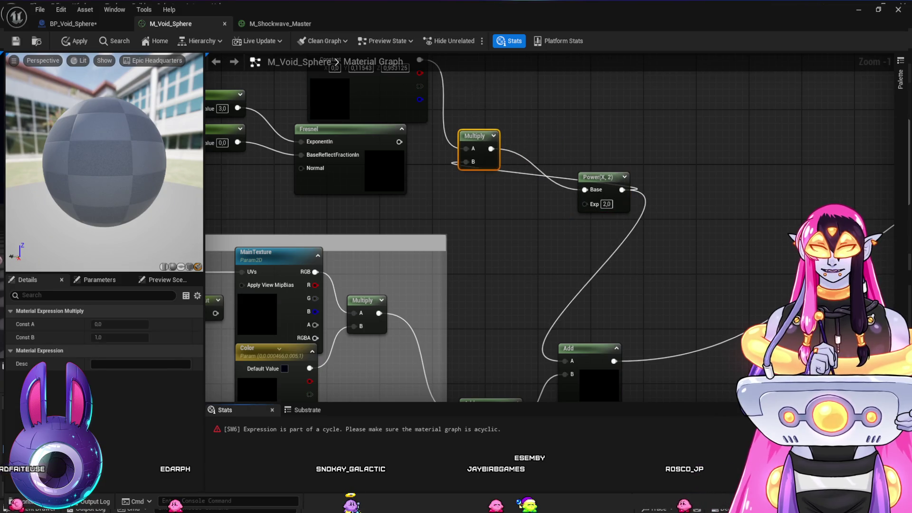
Step: Break the looping link and wire the Fresnel output into Multiply B, tidying node positions
left_click(466, 162, "alt")
left_click(433, 157)
left_click_drag(399, 141, 465, 162)
mouse_move(596, 177)
left_mouse_down()
mouse_move(537, 163)
mouse_move(543, 169)
left_mouse_up()
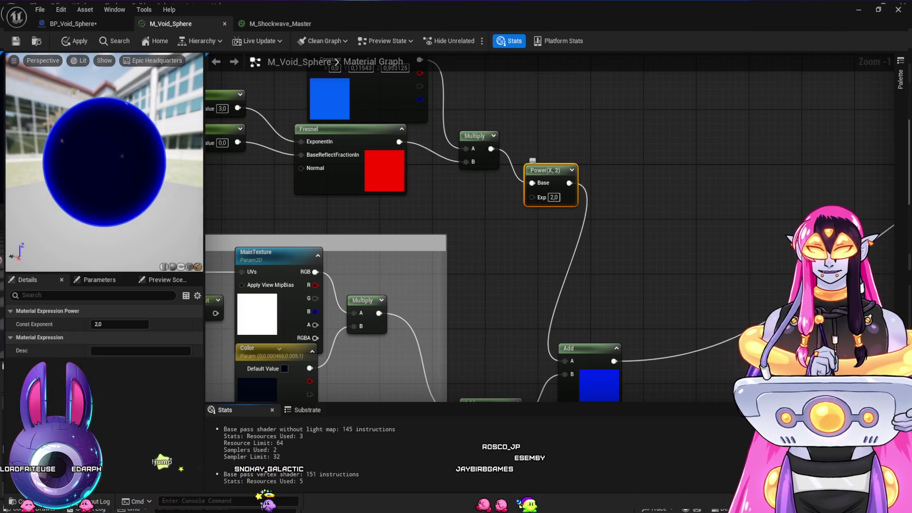
left_click_drag(673, 195, 704, 216)
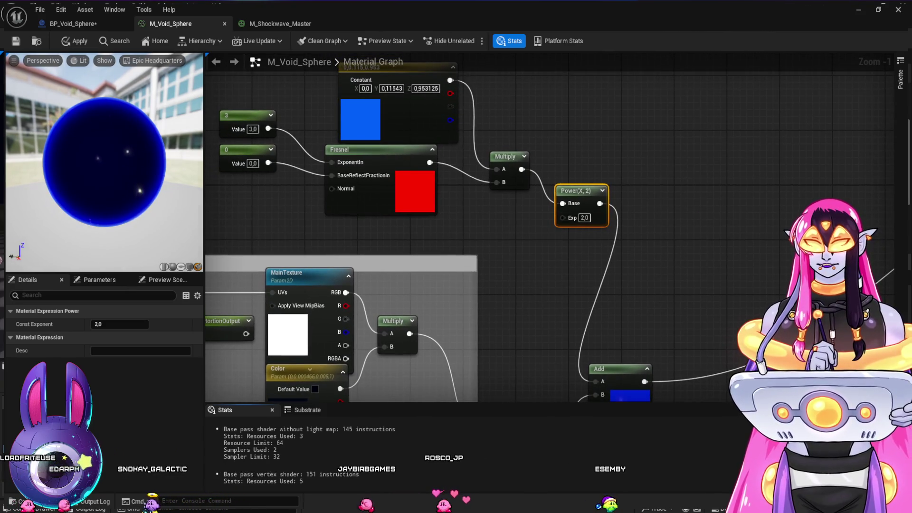
left_click_drag(506, 156, 512, 142)
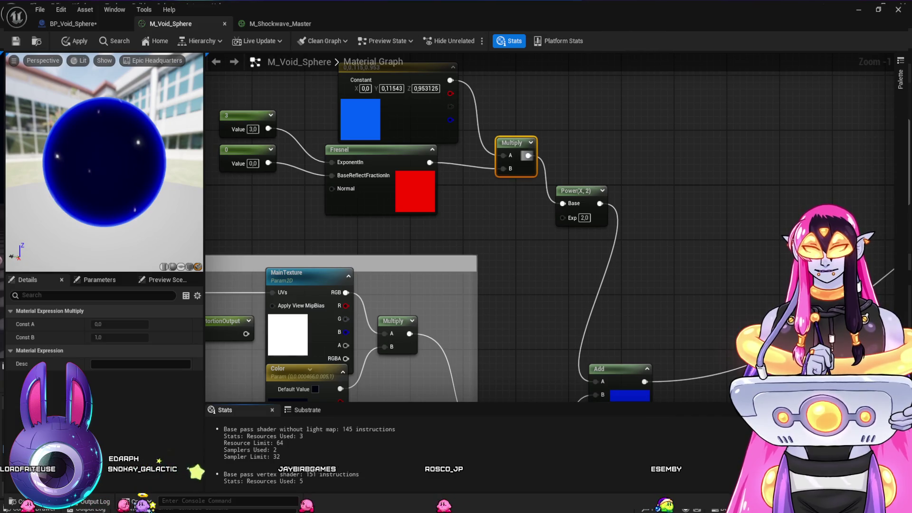
left_click_drag(580, 191, 606, 191)
left_click_drag(512, 142, 532, 149)
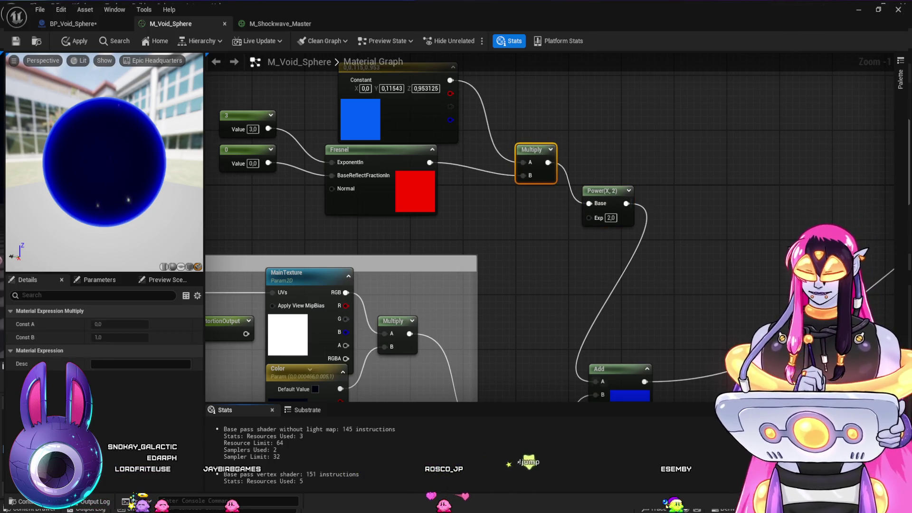
Step: Duplicate Power(X,2), wire it between Fresnel and Multiply, then bring up BP_Void_Sphere
left_click(602, 191)
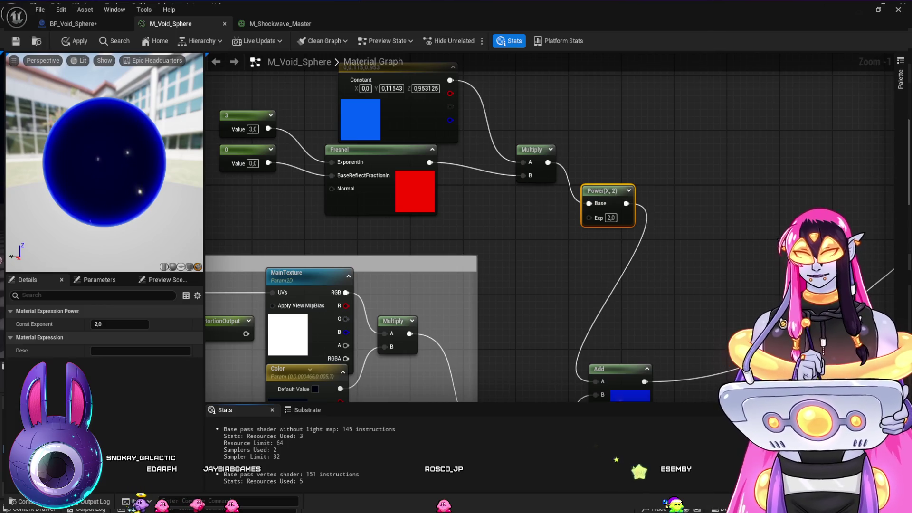
key("ctrl+d")
mouse_move(428, 162)
left_mouse_down()
mouse_move(470, 223)
mouse_move(523, 175)
left_mouse_up()
mouse_move(488, 211)
left_mouse_down()
mouse_move(490, 175)
mouse_move(475, 170)
left_mouse_up()
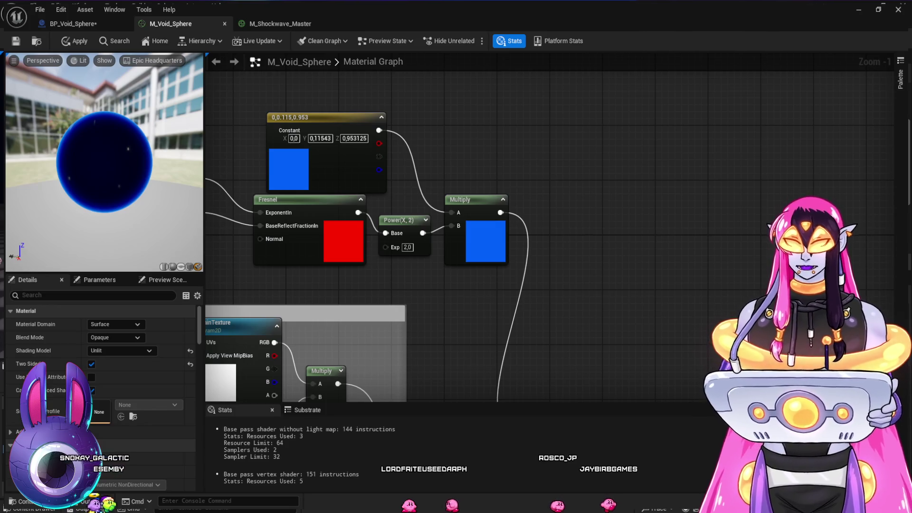
left_click(74, 23)
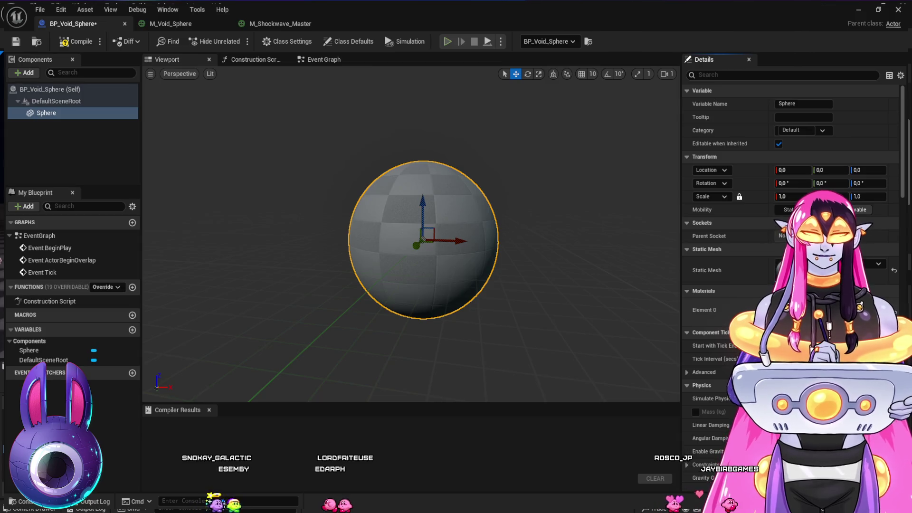
Step: Browse the Content Drawer to the Cosmic_Spell folder, flipping between material and blueprint tabs
key("ctrl+space")
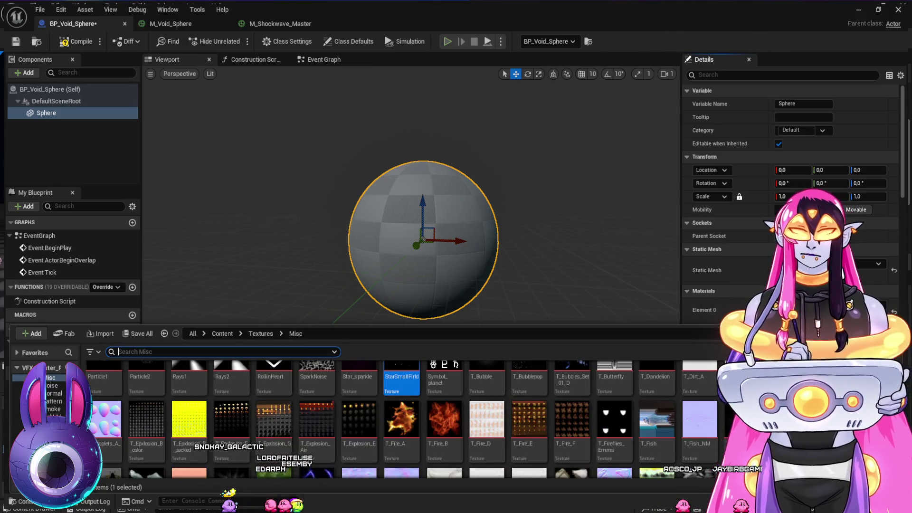
scroll(47, 392, "up", 3)
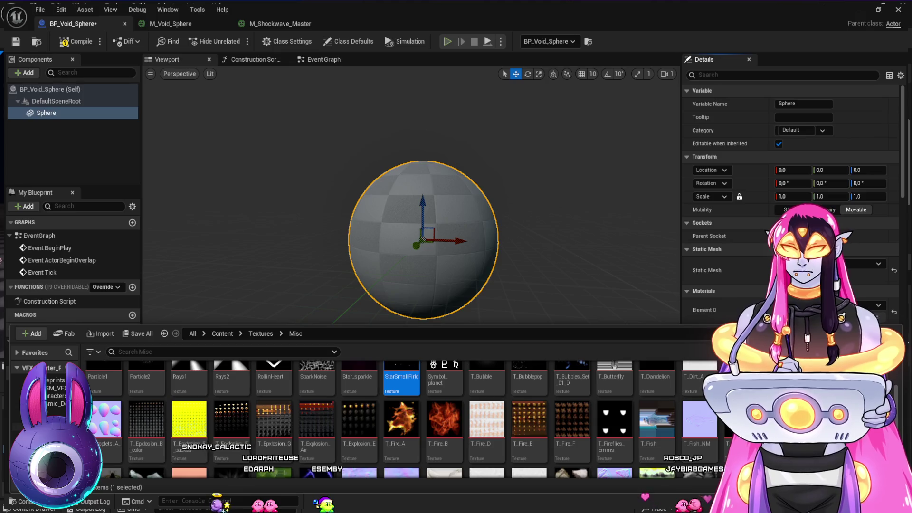
scroll(43, 391, "down", 2)
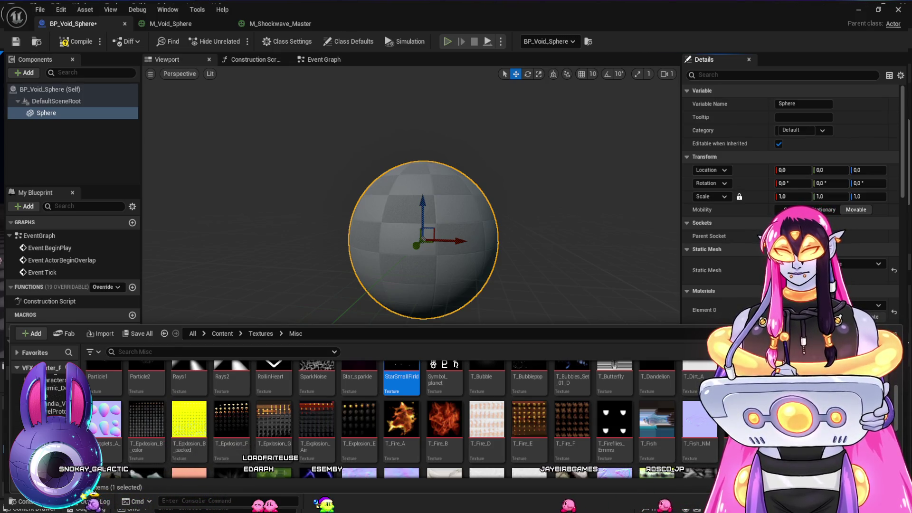
left_click(47, 404)
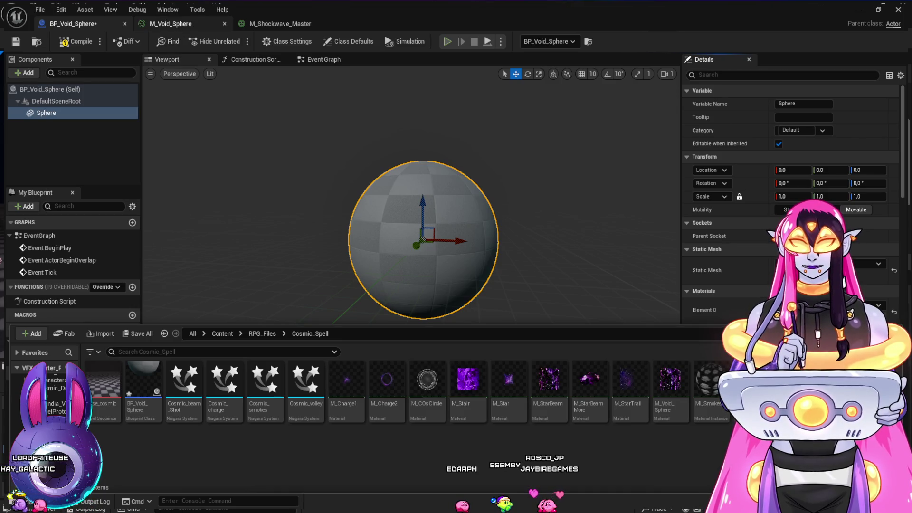
left_click(171, 24)
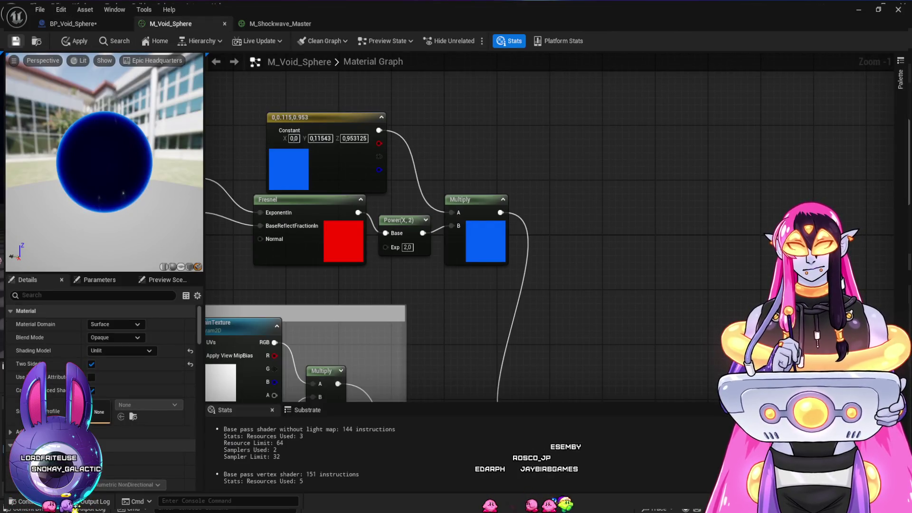
left_click(71, 23)
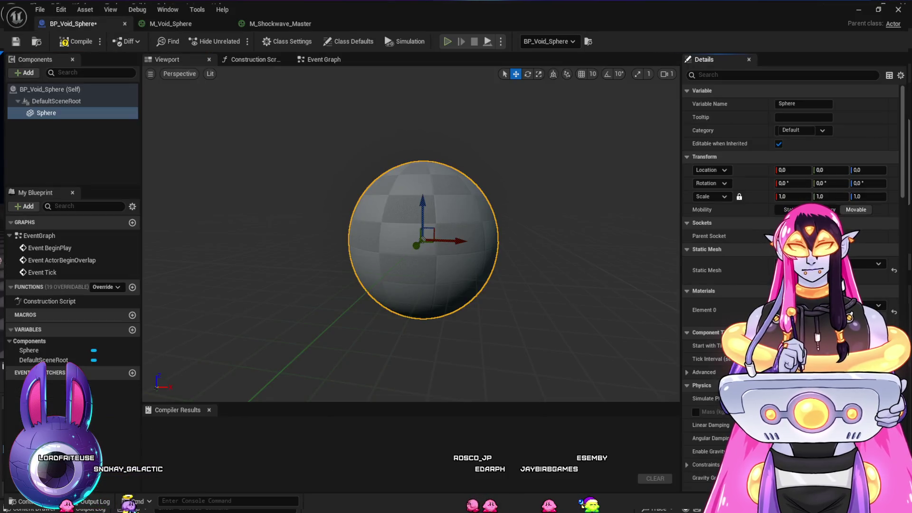
left_click(171, 23)
left_click(71, 23)
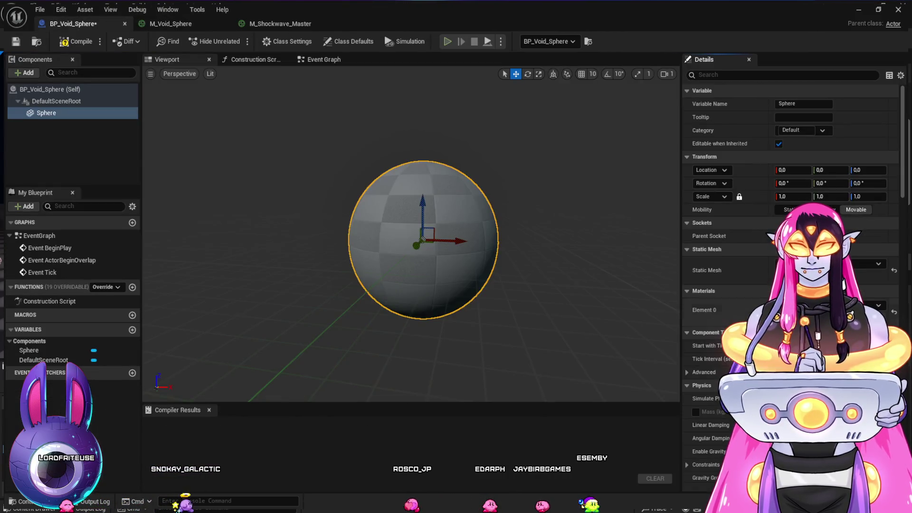
Step: Drag M_Void_Sphere onto the blueprint's sphere mesh, then save the material
key("ctrl+space")
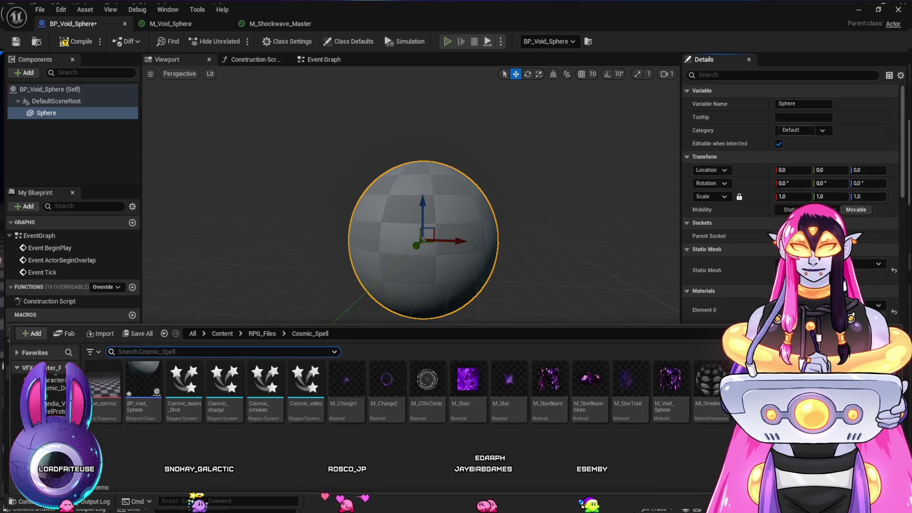
left_click(670, 433)
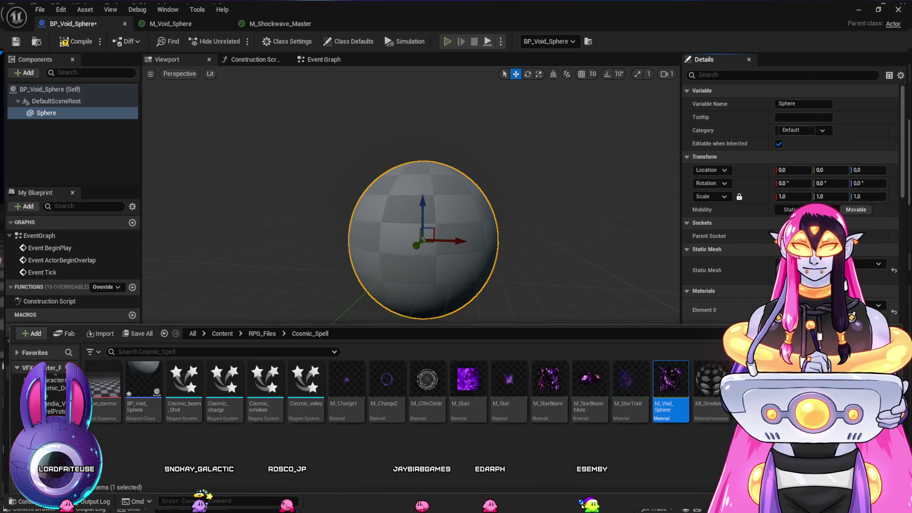
left_click_drag(671, 432, 420, 237)
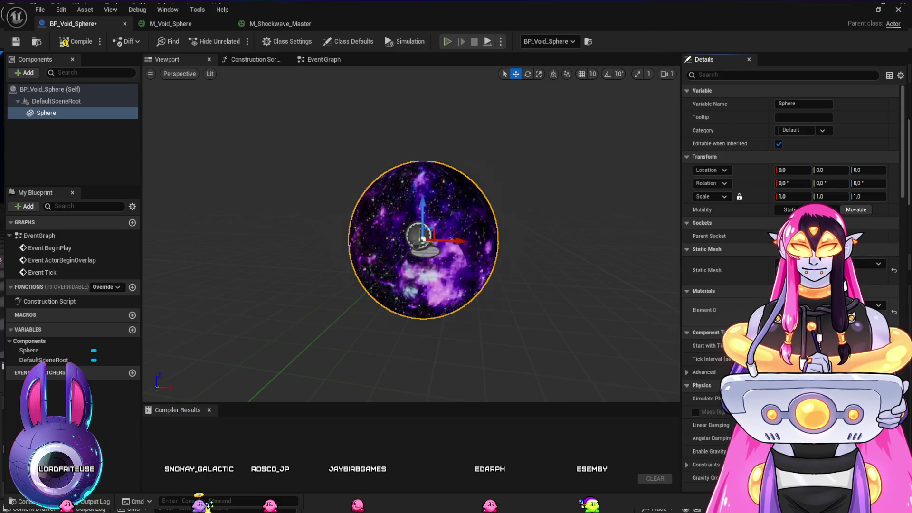
left_click(171, 24)
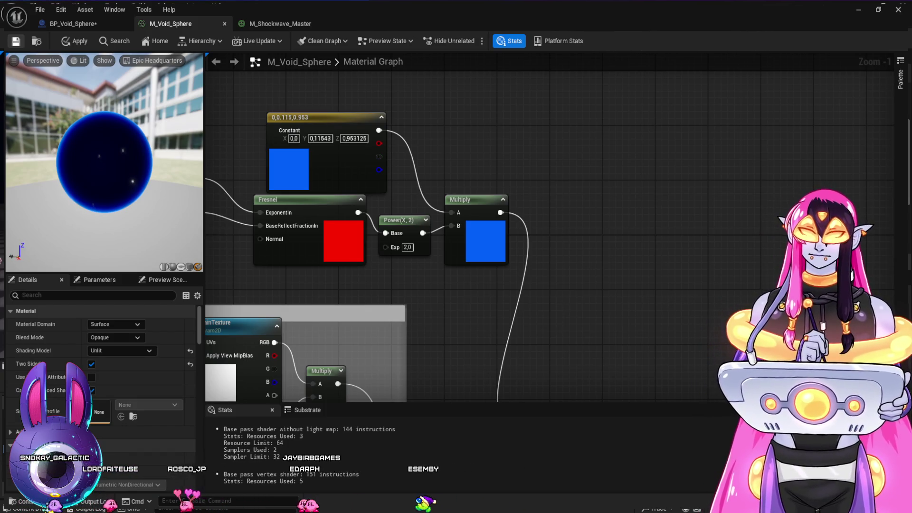
key("ctrl+s")
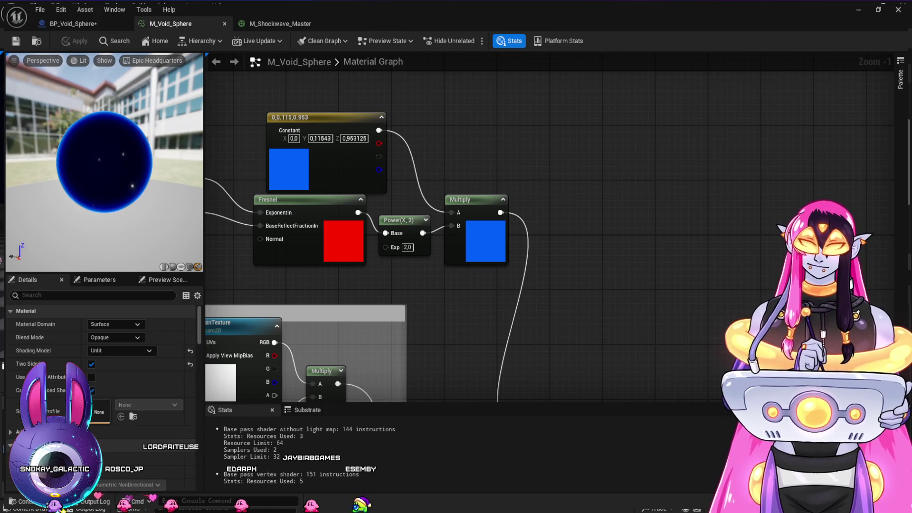
Step: Minimize the blueprint editor and inspect the floor plane, Plane2 wall and SM_SkySphere in the level
left_click(71, 23)
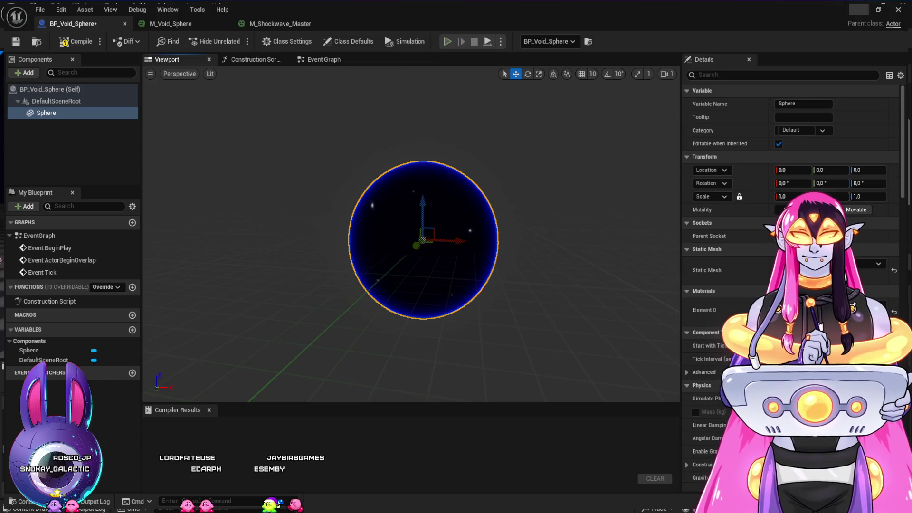
left_click(862, 9)
left_click(462, 179)
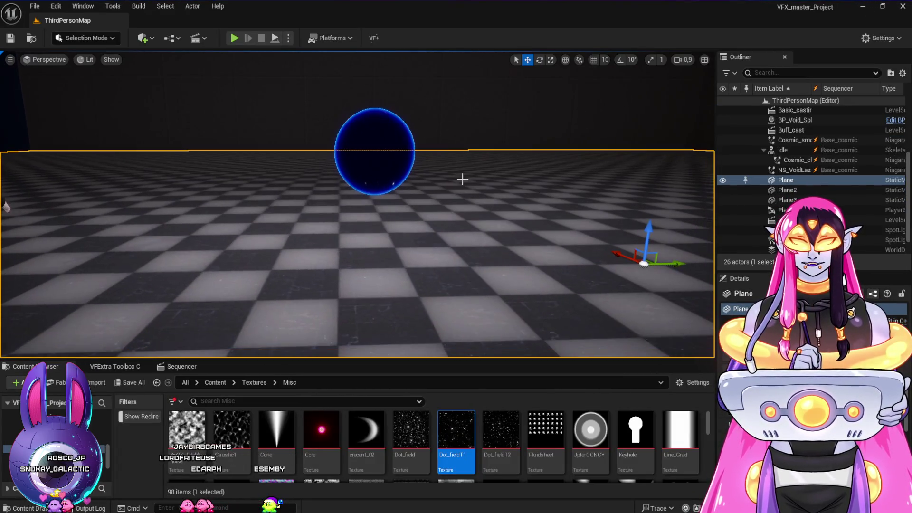
left_click(485, 129)
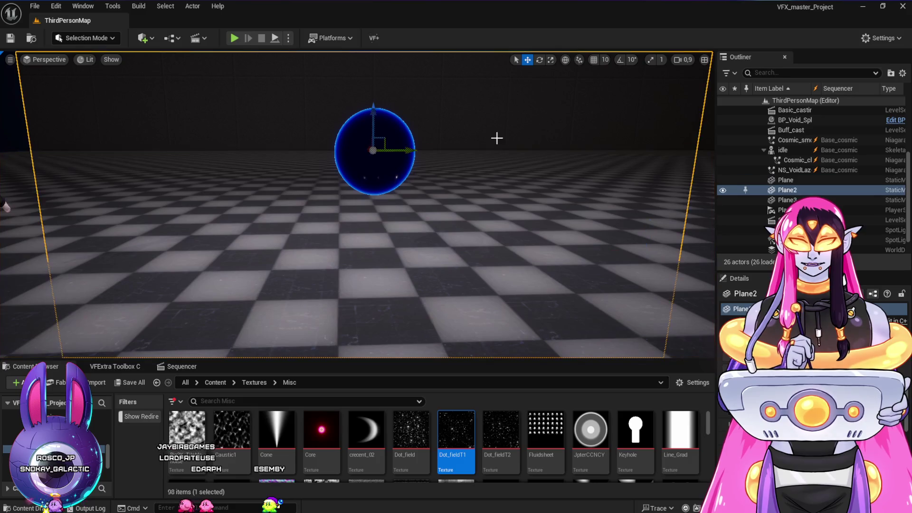
key("Left")
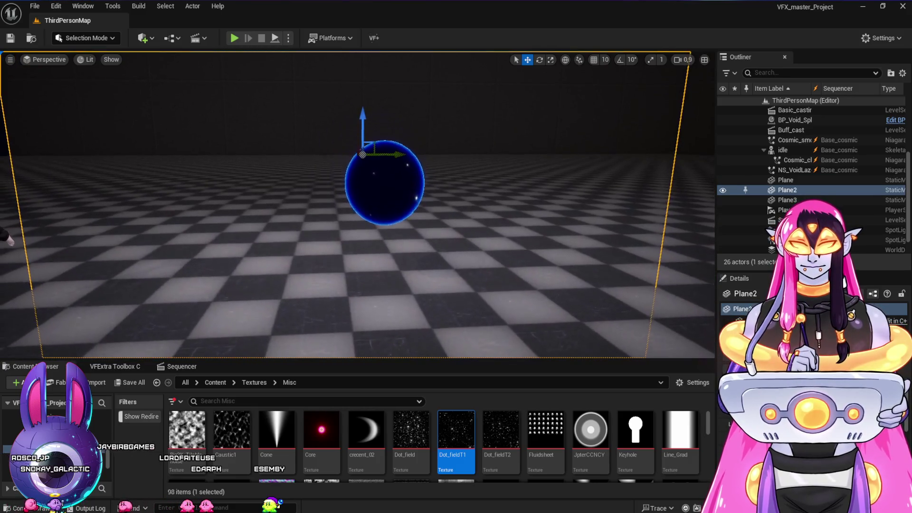
key("Right")
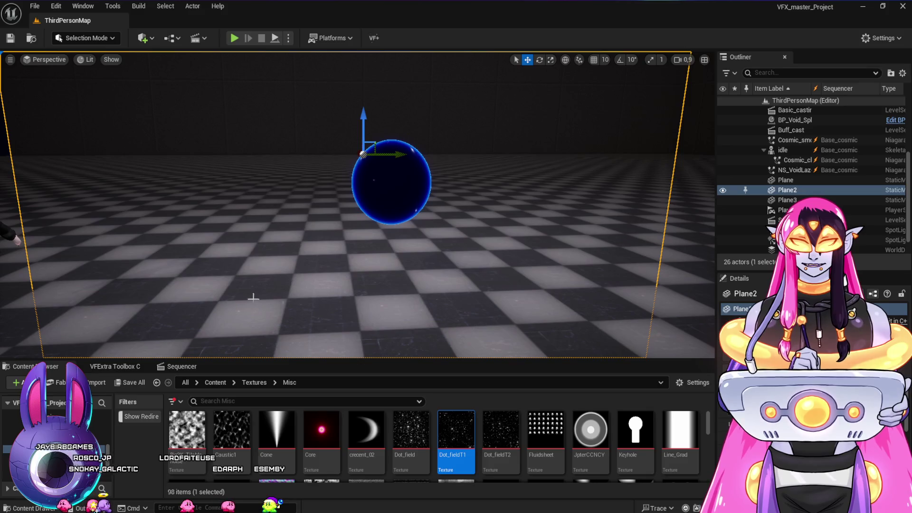
left_click(7, 148)
key("Escape")
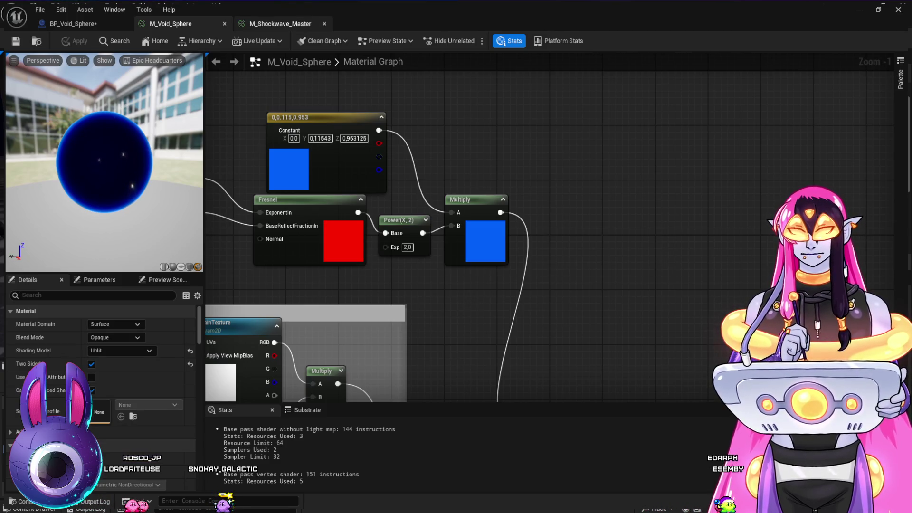
Step: Rename the BP_Void_Sphere mesh component to Aura
left_click(72, 23)
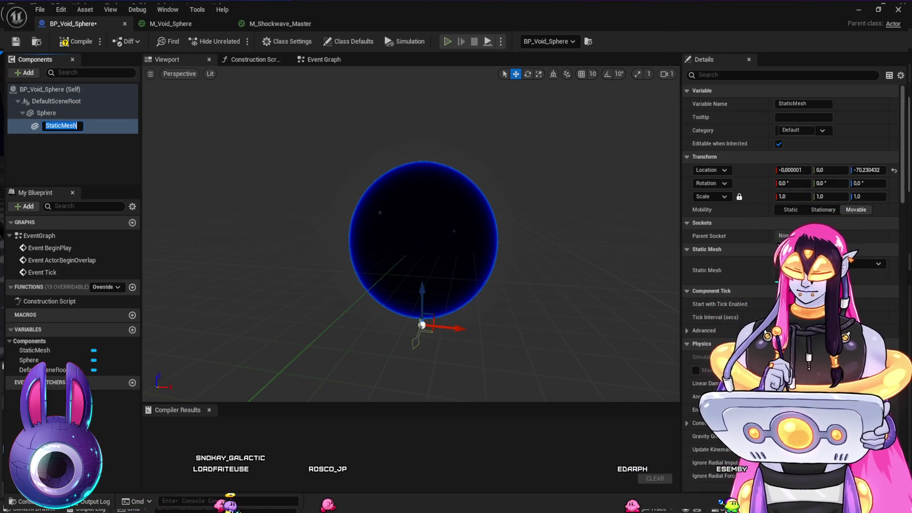
type("Aura")
key("Return")
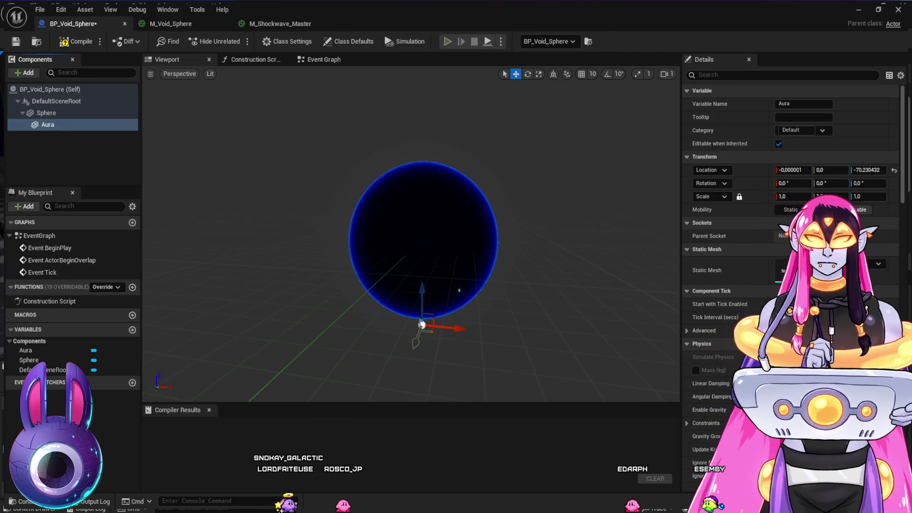
left_click(48, 124)
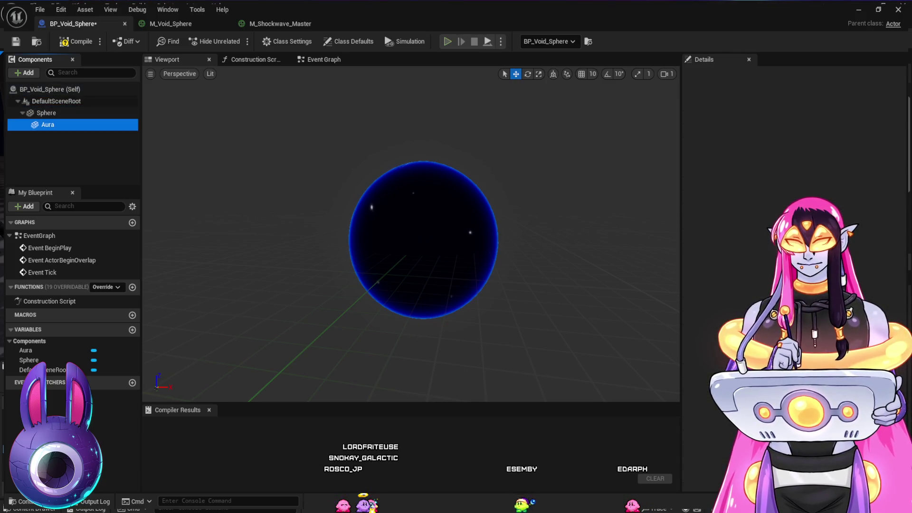
Step: Reparent Aura directly under DefaultSceneRoot beside Sphere, after several undo/redo attempts
left_click_drag(47, 124, 56, 101)
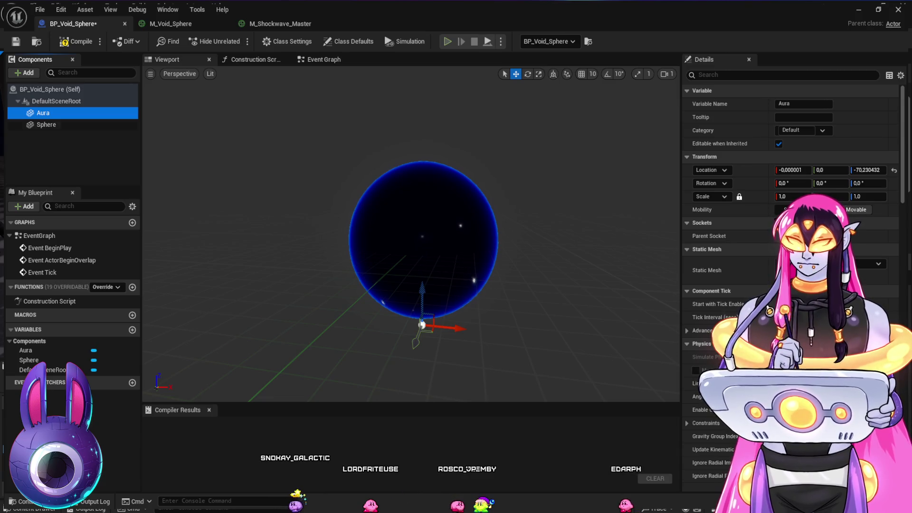
key("ctrl+z")
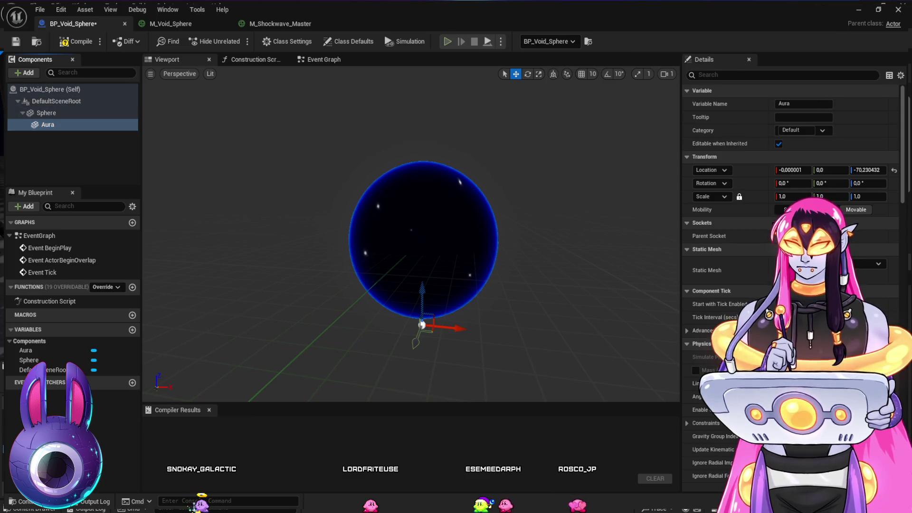
key("ctrl+y")
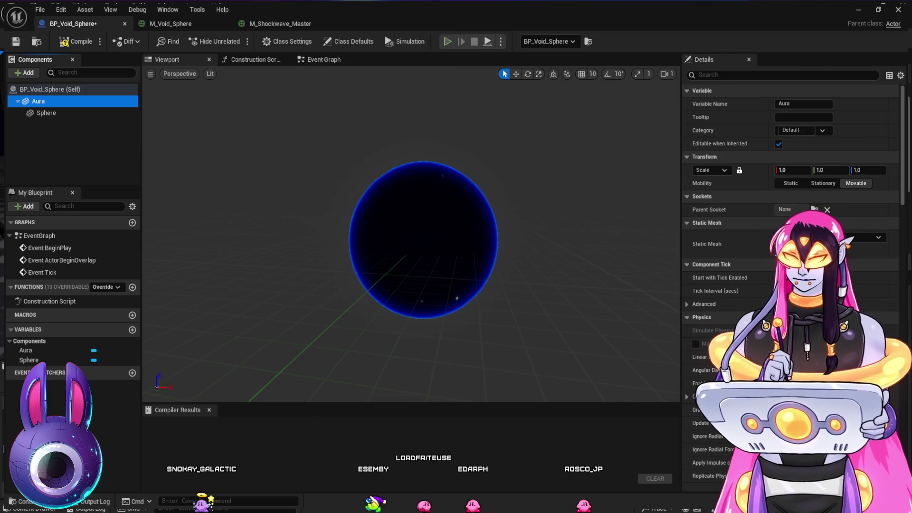
key("ctrl+z")
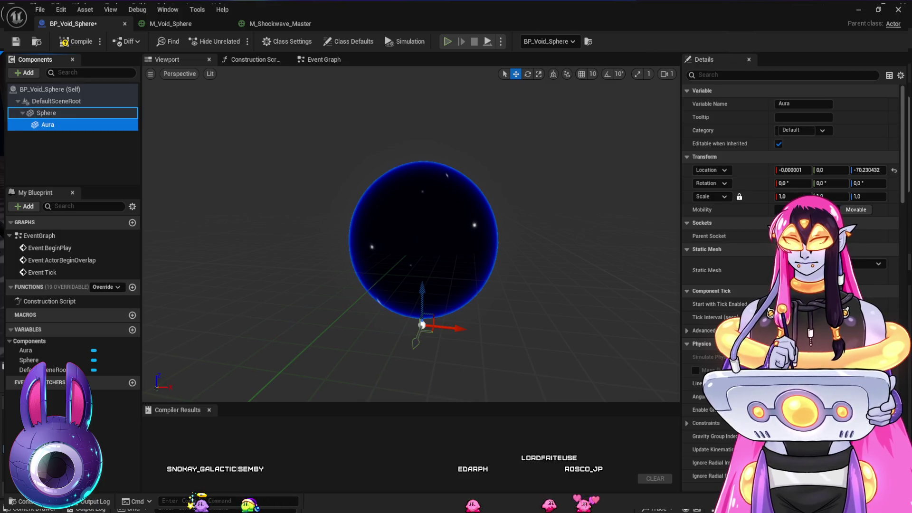
key("ctrl+y")
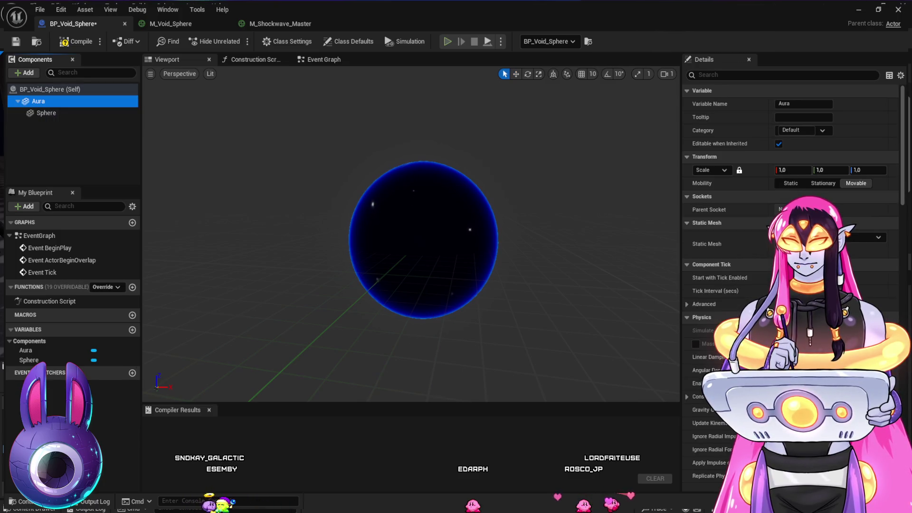
key("ctrl+z")
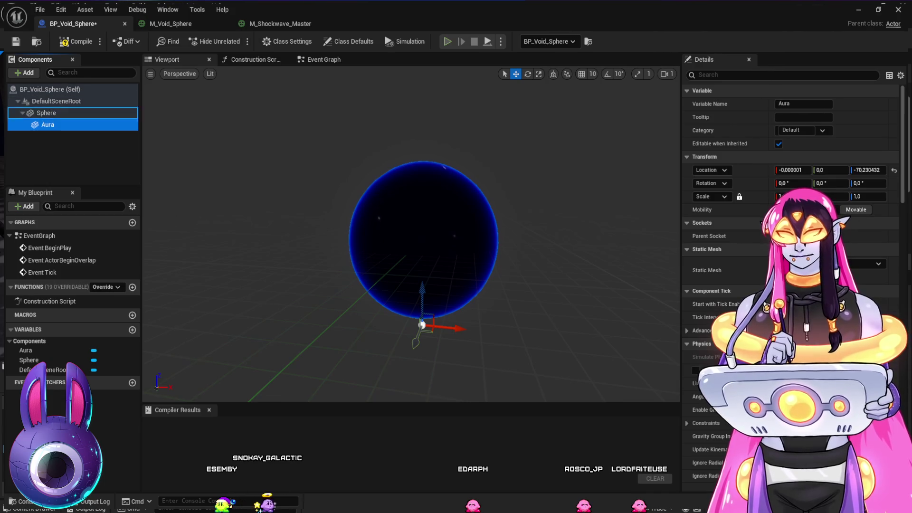
key("Escape")
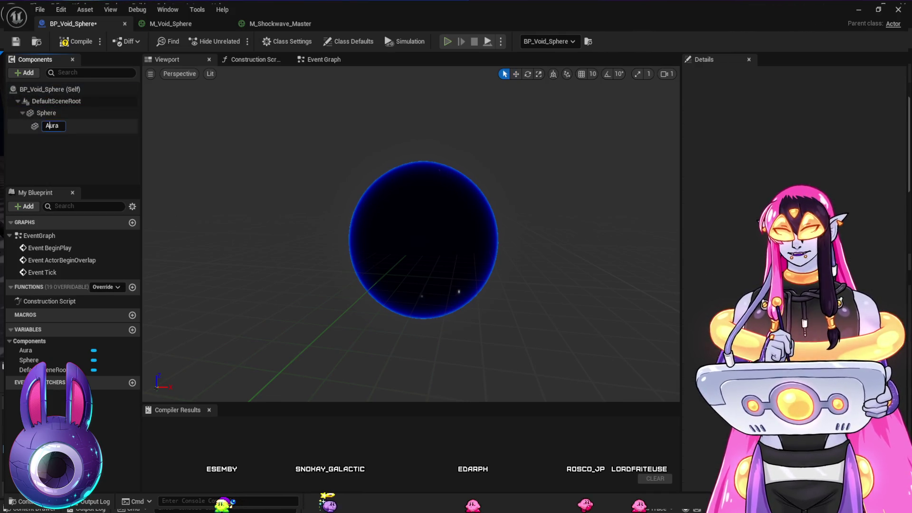
left_click(47, 125)
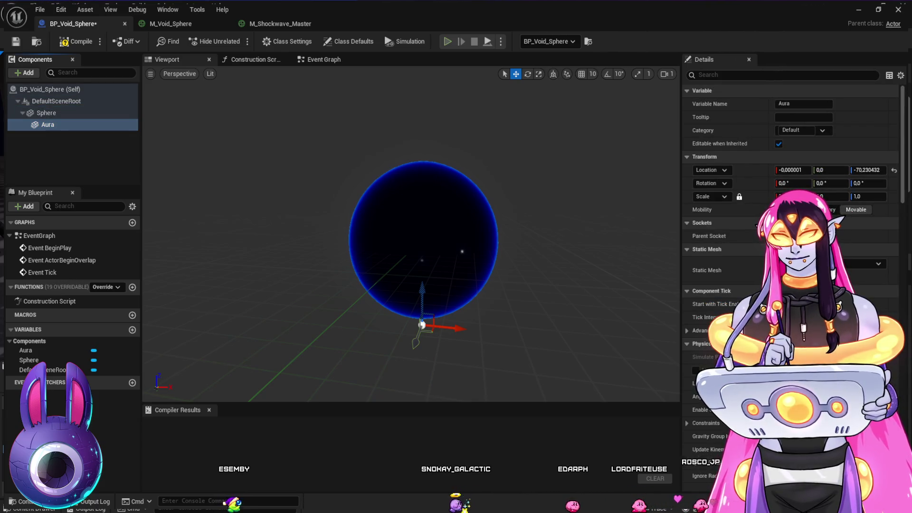
key("ctrl+y")
Step: Raise Aura with the Z gizmo, then zero its location to 0, 0, 0 in Details
left_click_drag(421, 320, 424, 208)
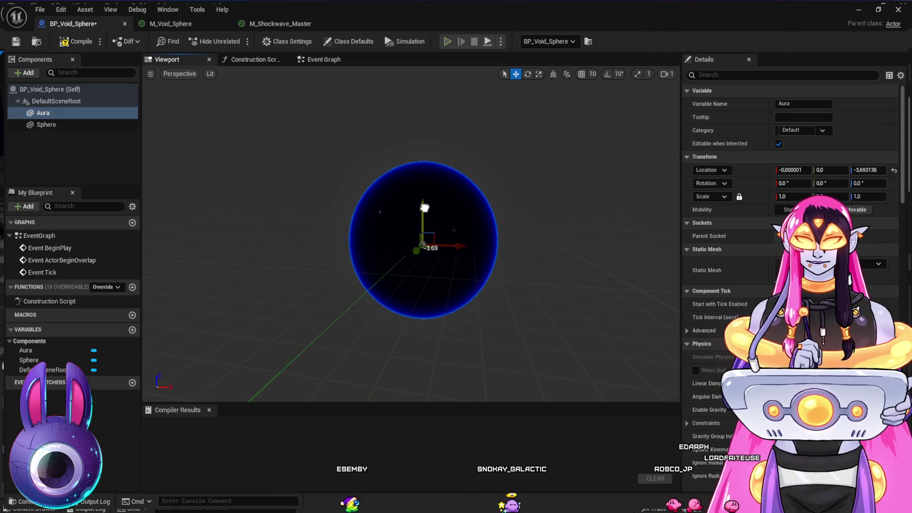
mouse_move(422, 244)
left_mouse_down()
mouse_move(399, 256)
mouse_move(449, 256)
mouse_move(456, 274)
left_mouse_up()
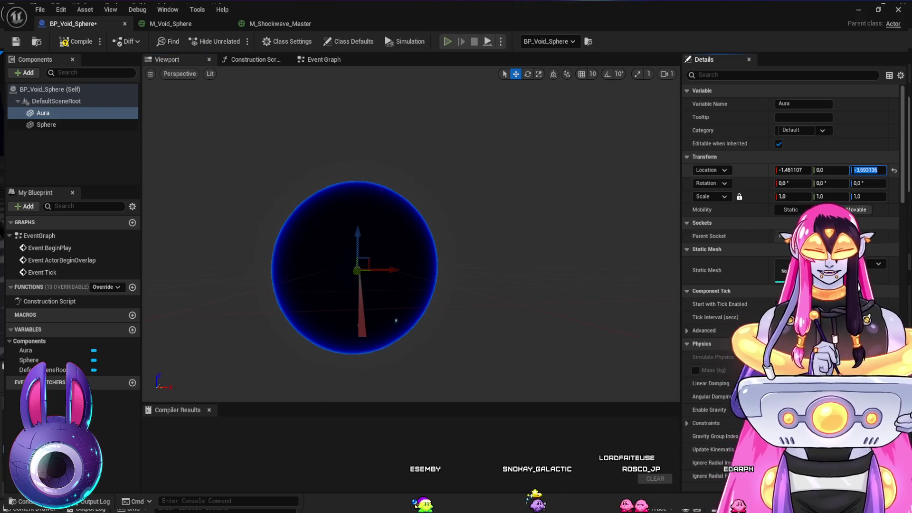
left_click(792, 170)
type("0")
key("Return")
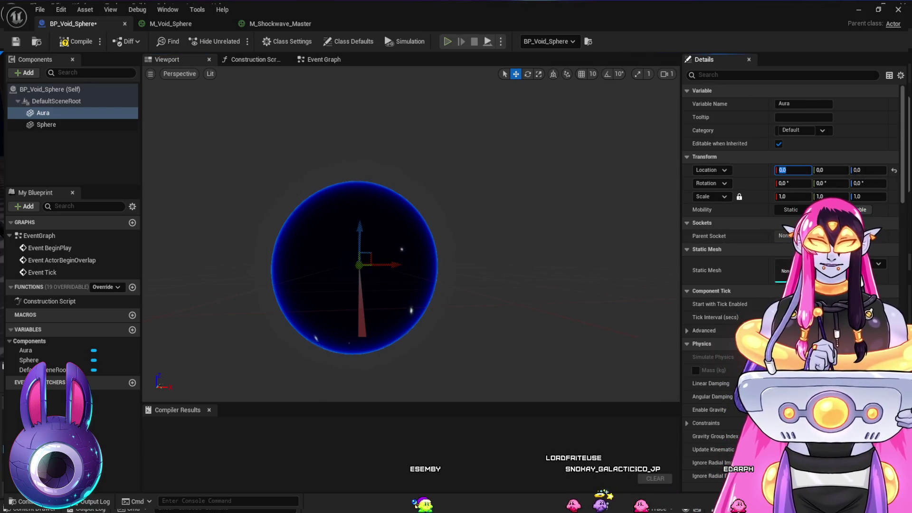
mouse_move(411, 266)
left_mouse_down()
mouse_move(451, 240)
mouse_move(442, 241)
left_mouse_up()
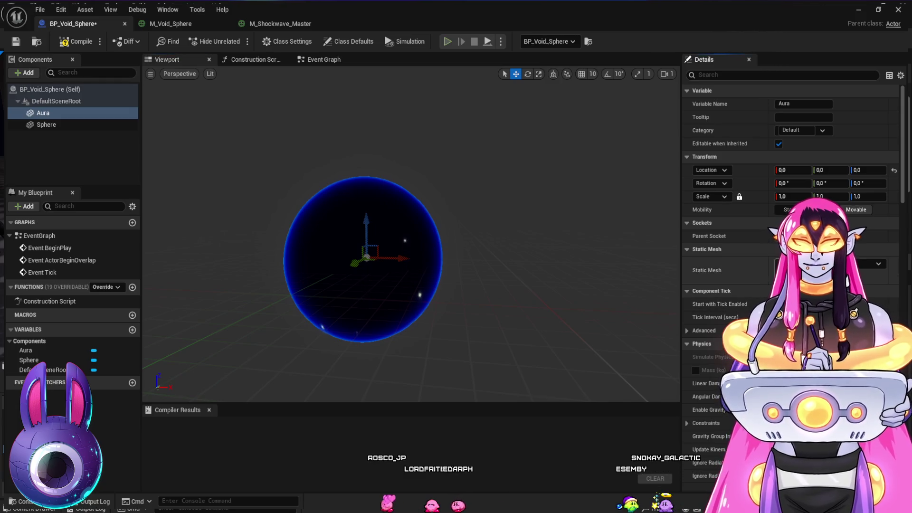
key("ctrl+space")
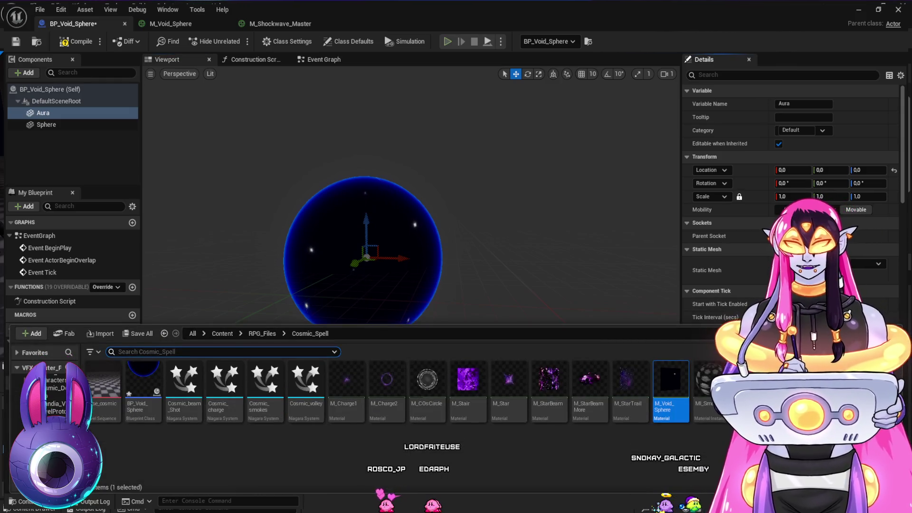
Step: Assign the SM_PlaneFace mesh from the Mesh folder to the Aura component's Static Mesh
left_click(18, 426)
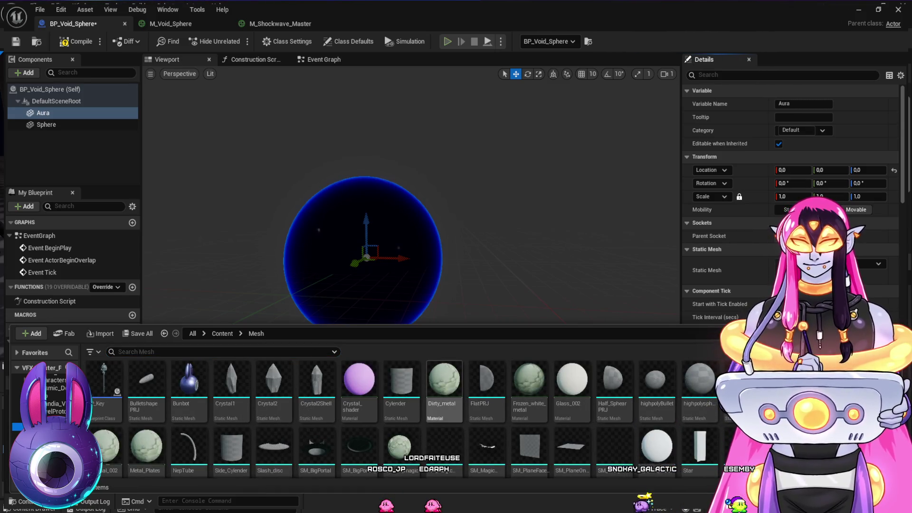
scroll(657, 389, "down", 2)
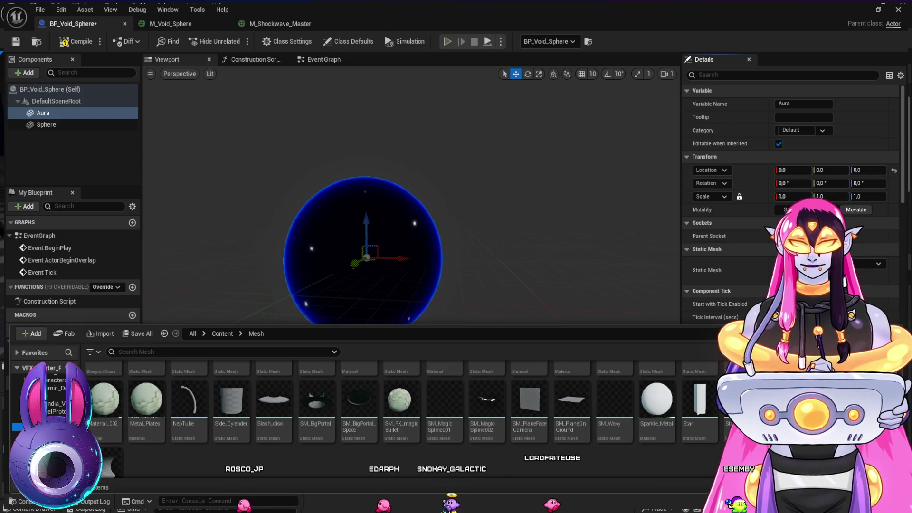
scroll(529, 446, "up", 1)
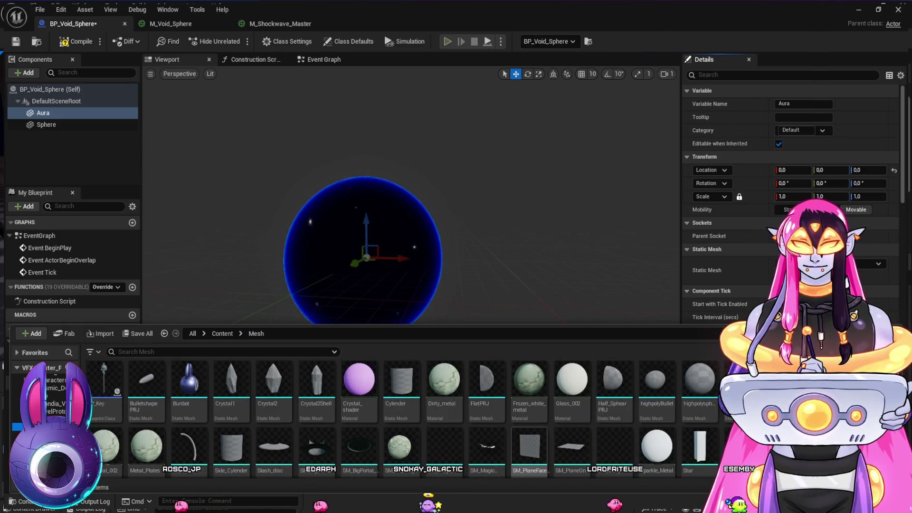
left_click(529, 446)
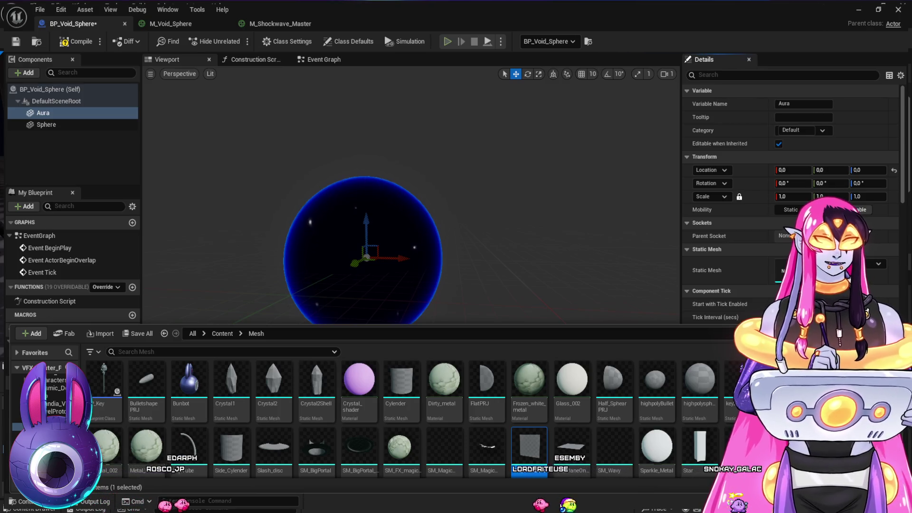
left_click(43, 113)
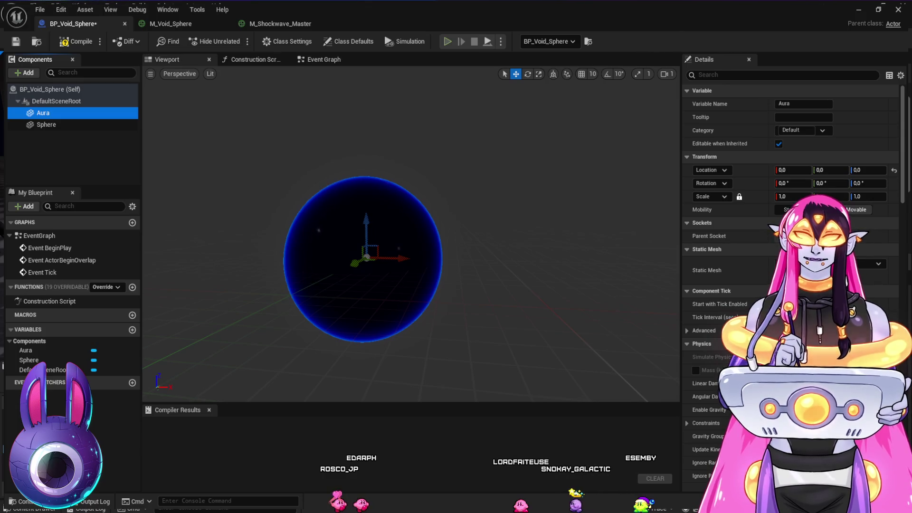
left_click(46, 124)
left_click(43, 112)
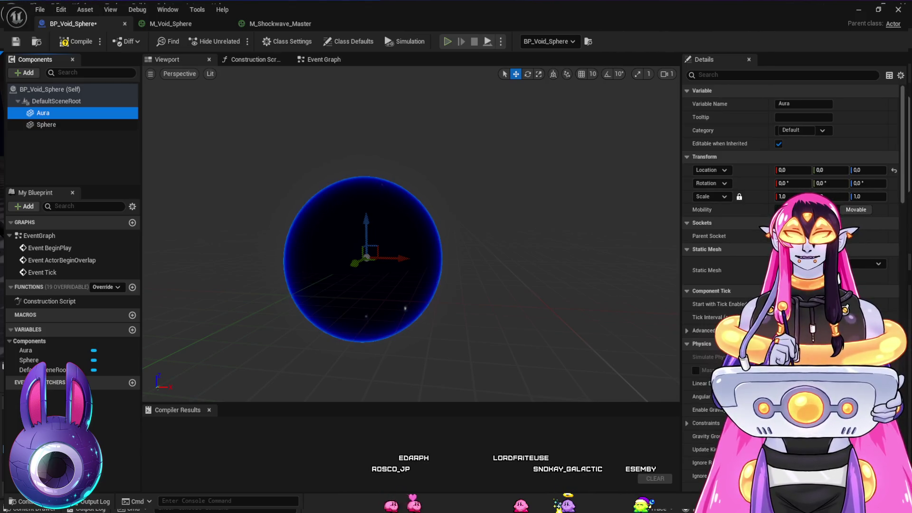
mouse_move(364, 259)
left_mouse_down()
mouse_move(452, 283)
mouse_move(437, 206)
mouse_move(421, 193)
mouse_move(436, 278)
mouse_move(383, 269)
mouse_move(510, 301)
left_mouse_up()
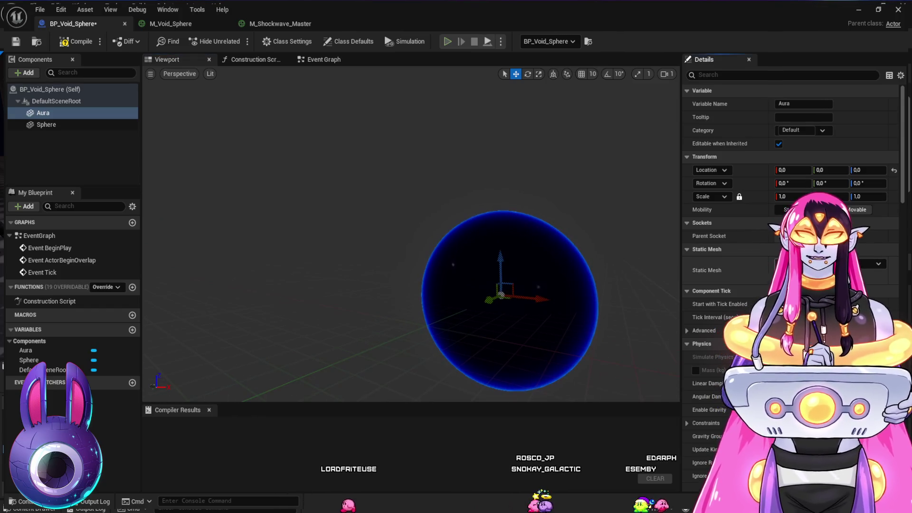
key("ctrl+space")
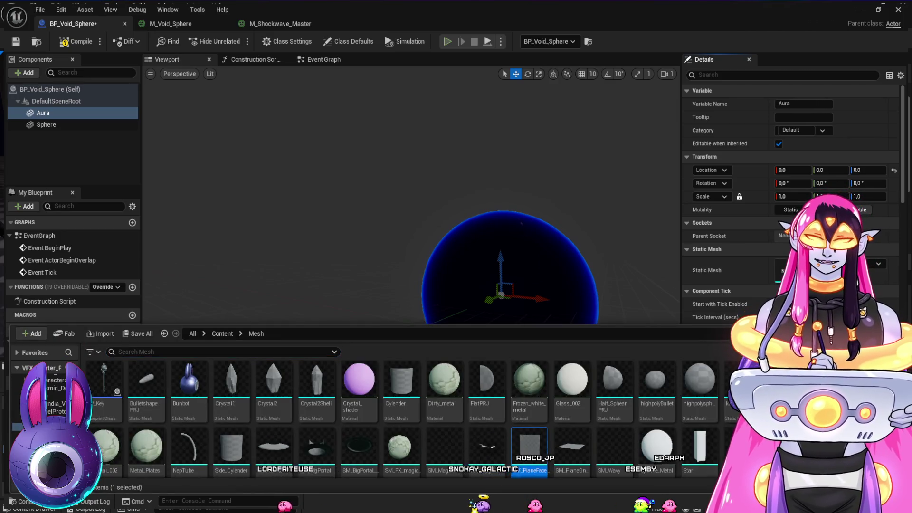
left_click_drag(529, 446, 807, 270)
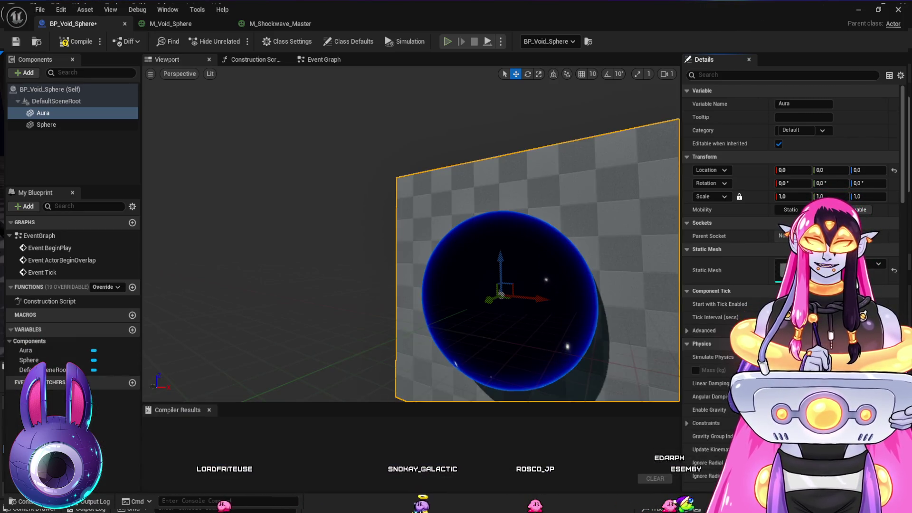
Step: Check the plane behind the sphere in the viewport, then delete the Aura component and select DefaultSceneRoot
mouse_move(409, 238)
left_mouse_down()
mouse_move(475, 238)
mouse_move(256, 238)
mouse_move(408, 238)
left_mouse_up()
scroll(411, 266, "down", 3)
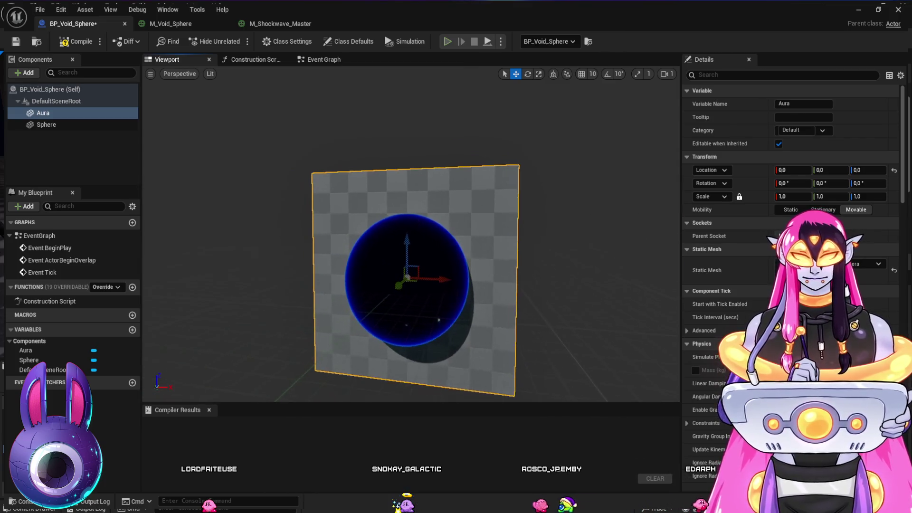
scroll(411, 266, "up", 5)
scroll(394, 256, "down", 4)
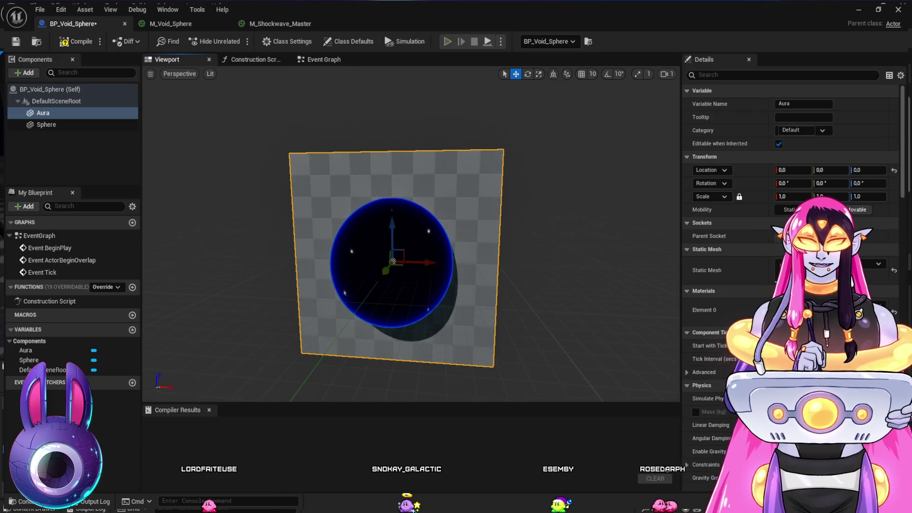
key("Delete")
left_click(56, 101)
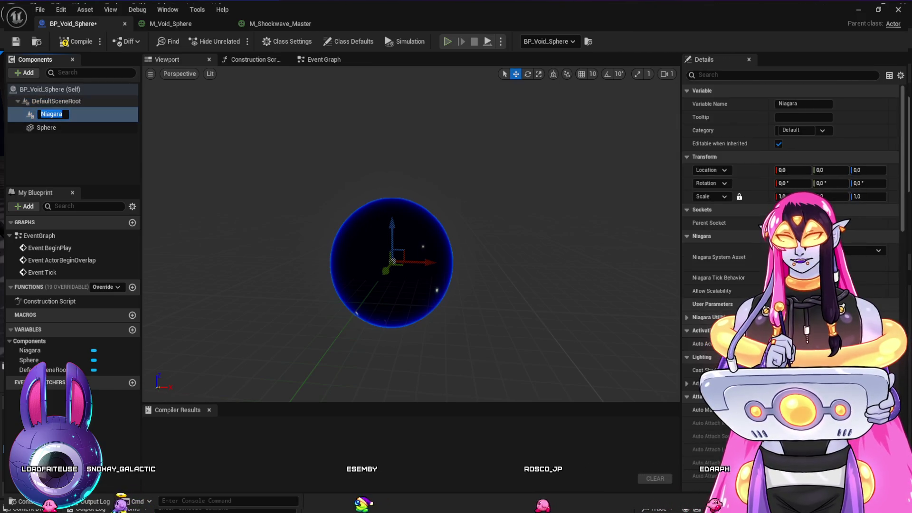
Step: Add a Niagara component under the root and browse the Cosmic_Spell asset folder
key("Escape")
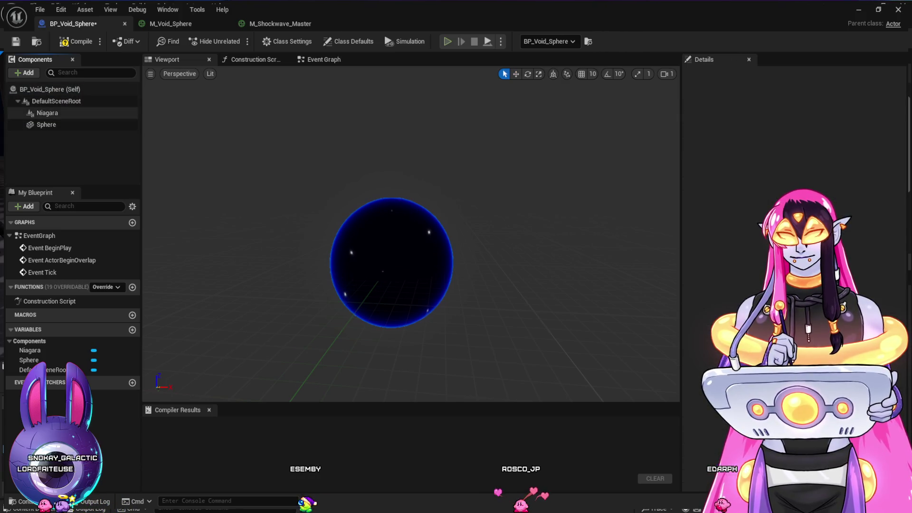
left_click(47, 113)
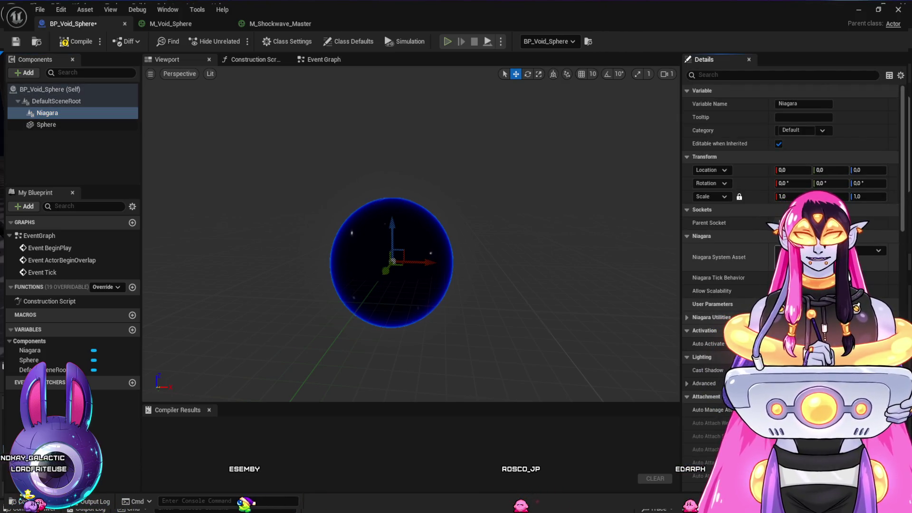
key("ctrl+space")
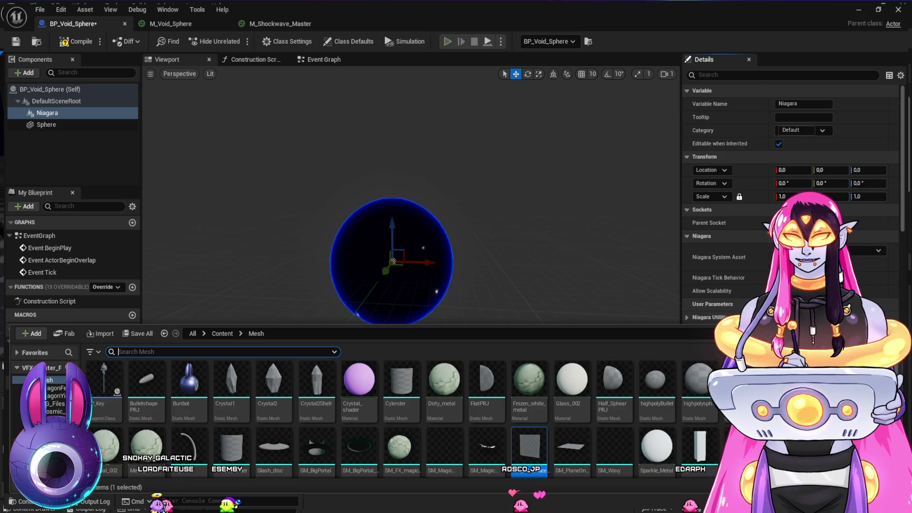
left_click(54, 411)
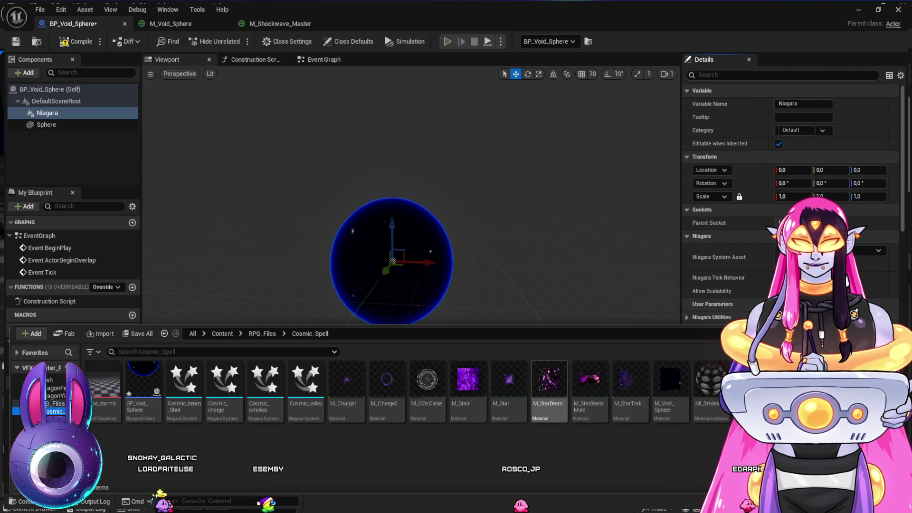
left_click(386, 383)
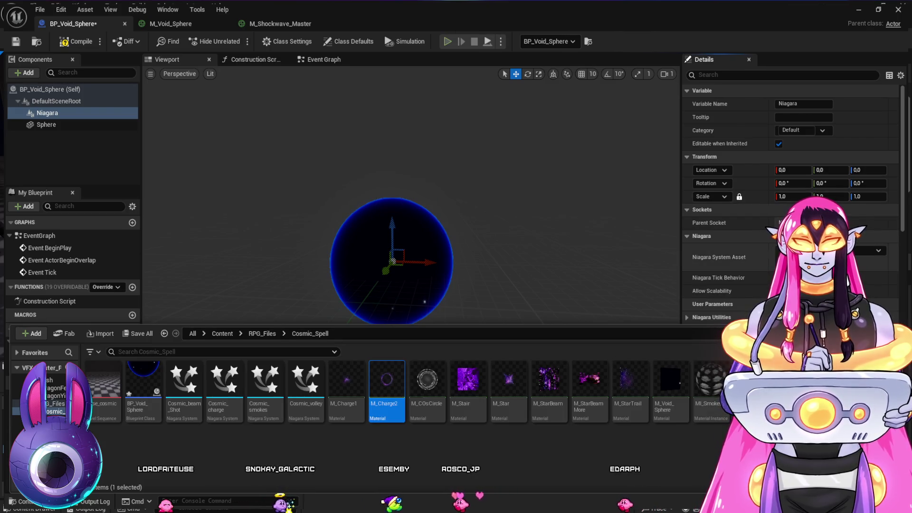
key("ctrl+space")
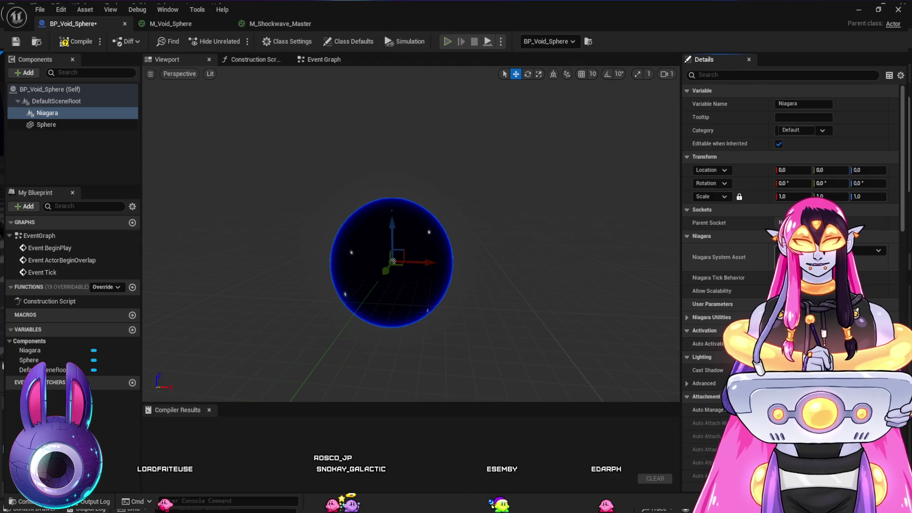
Step: Set the Niagara component's System Asset to Cosmic_smokes, then bring up the M_Shockwave_Master graph
key("ctrl+space")
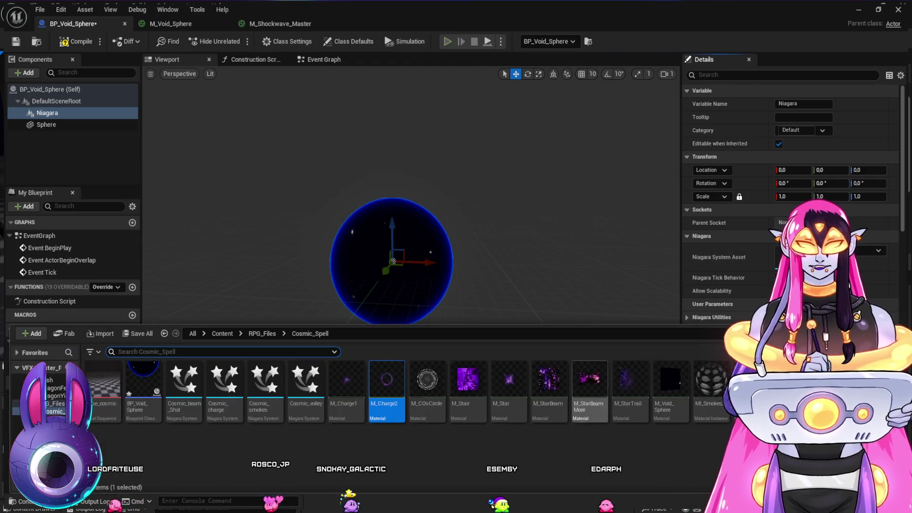
left_click(427, 380)
left_click(386, 383)
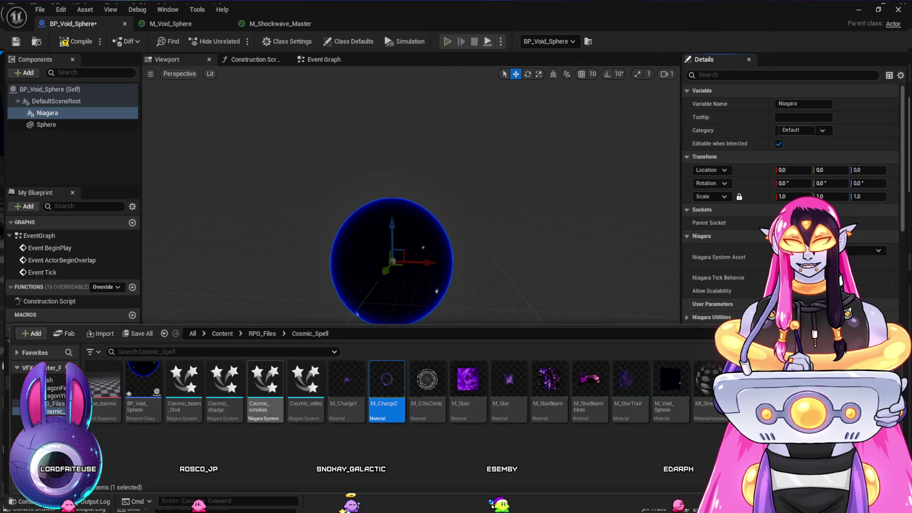
left_click(872, 264)
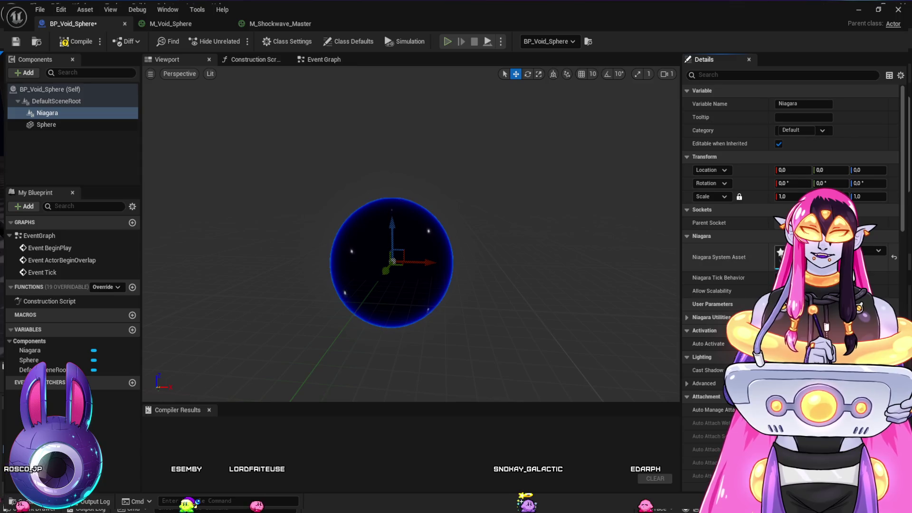
key("ctrl+space")
key("ctrl+space")
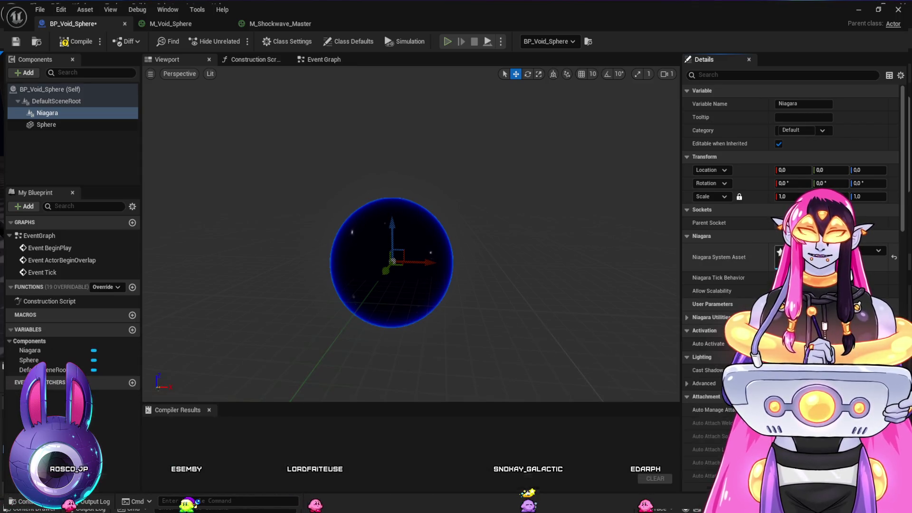
left_click(281, 23)
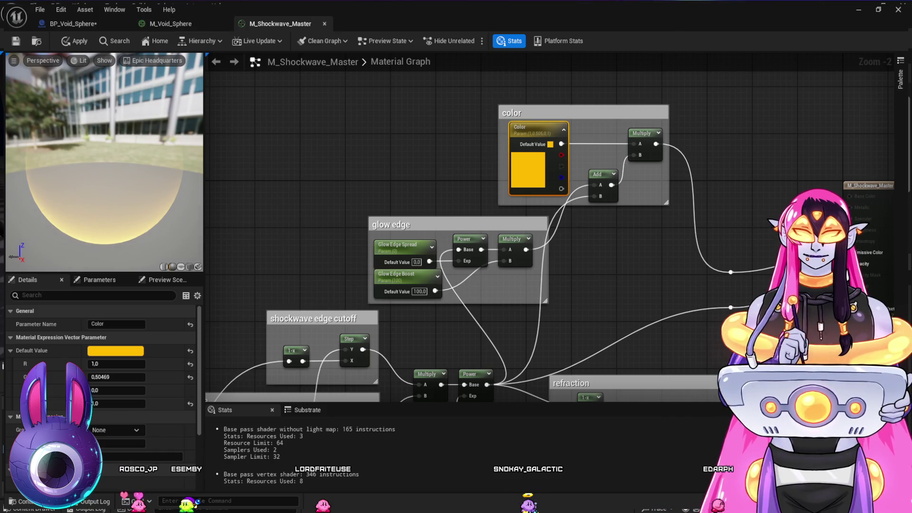
Step: Close M_Shockwave_Master, compile BP_Void_Sphere, and minimize the editor to show ThirdPersonMap
left_click(324, 23)
left_click(74, 23)
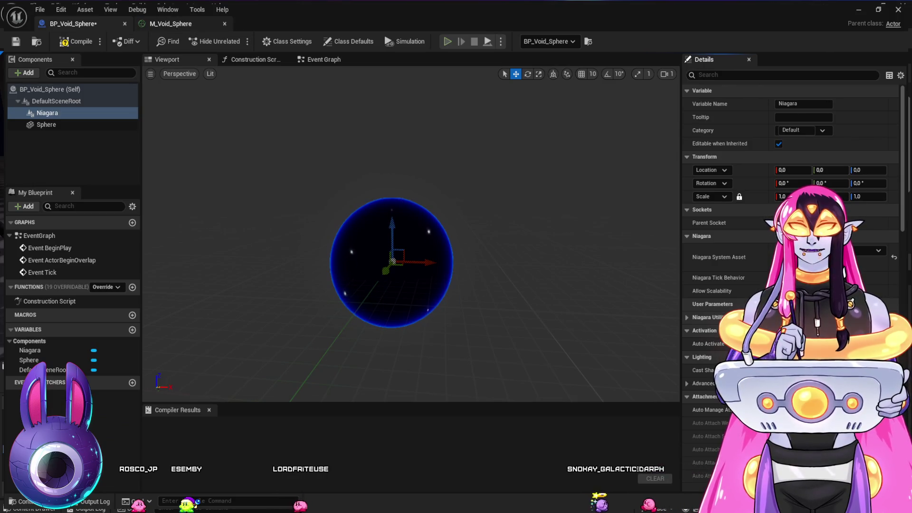
left_click(170, 23)
left_click(73, 24)
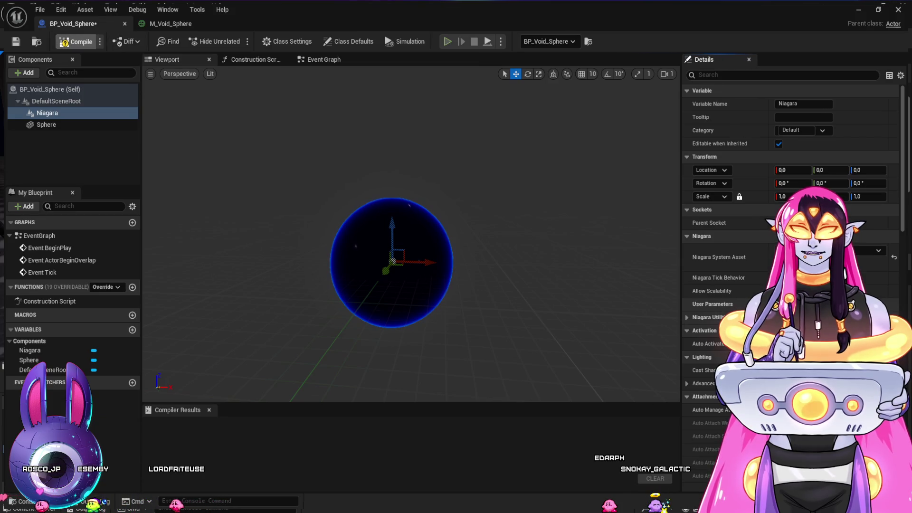
left_click(76, 41)
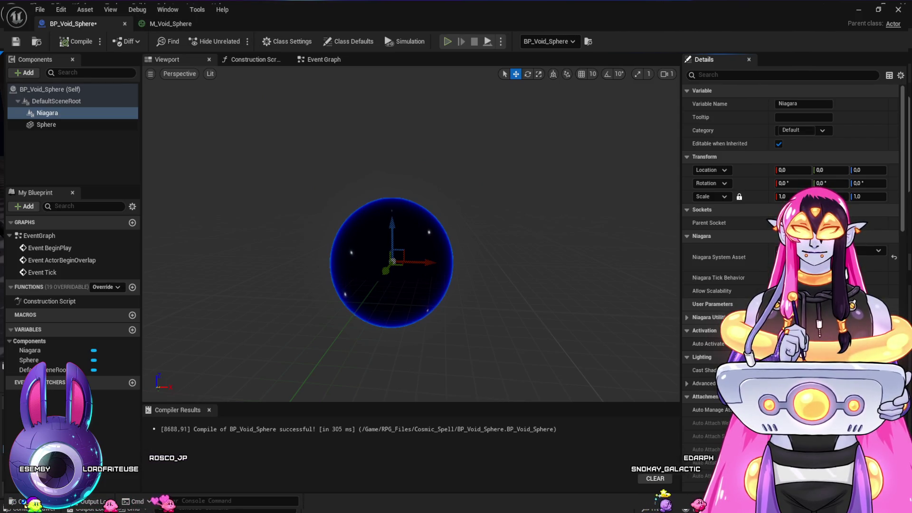
left_click(859, 11)
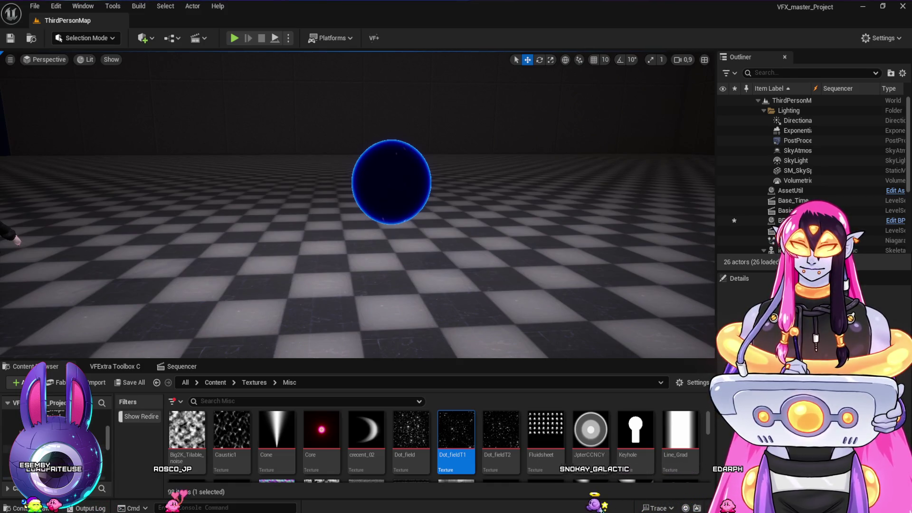
Step: Create a Niagara system named NS_VoidBallAura in RPG_Files > Cosmic_Spell and open it
left_click(28, 425)
left_click(29, 433)
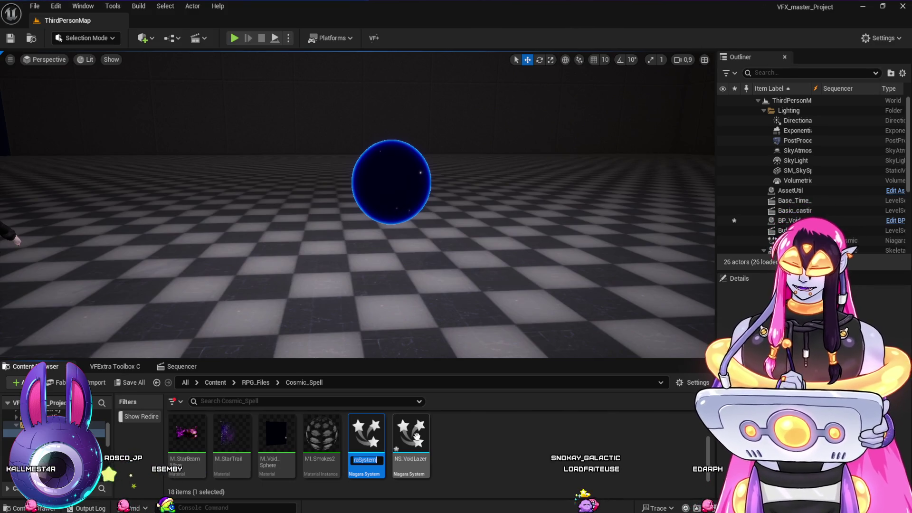
type("NS_VoidBallAur")
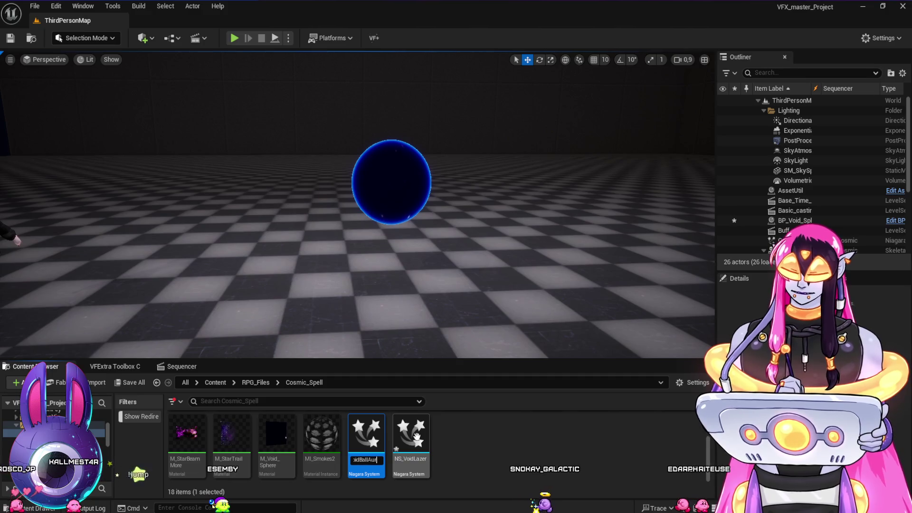
type("a")
key("Return")
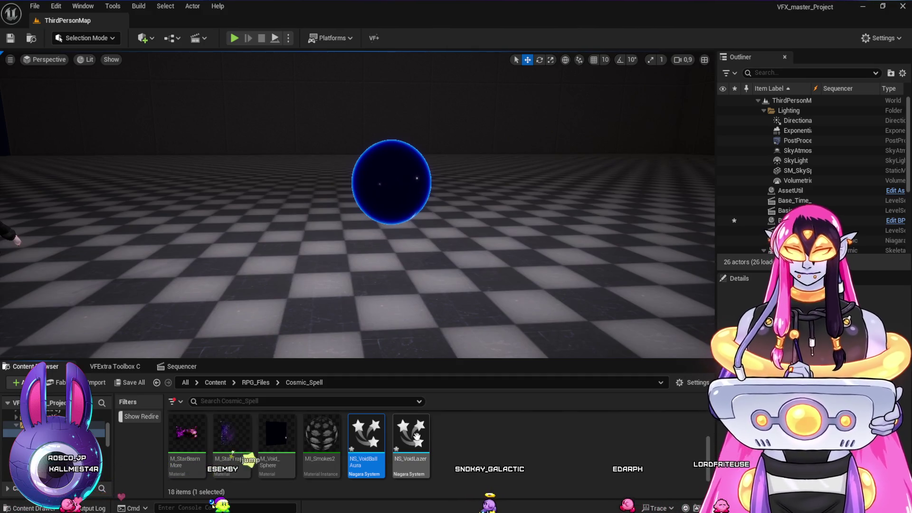
key("alt+Tab")
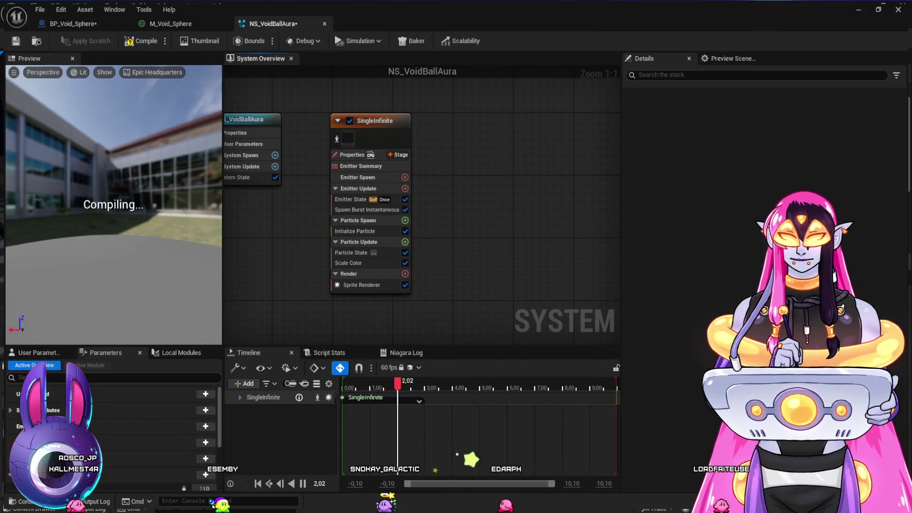
Step: Play the NS_VoidBallAura preview from the sprite renderer and scrub back to 1.60 seconds
left_click(362, 284)
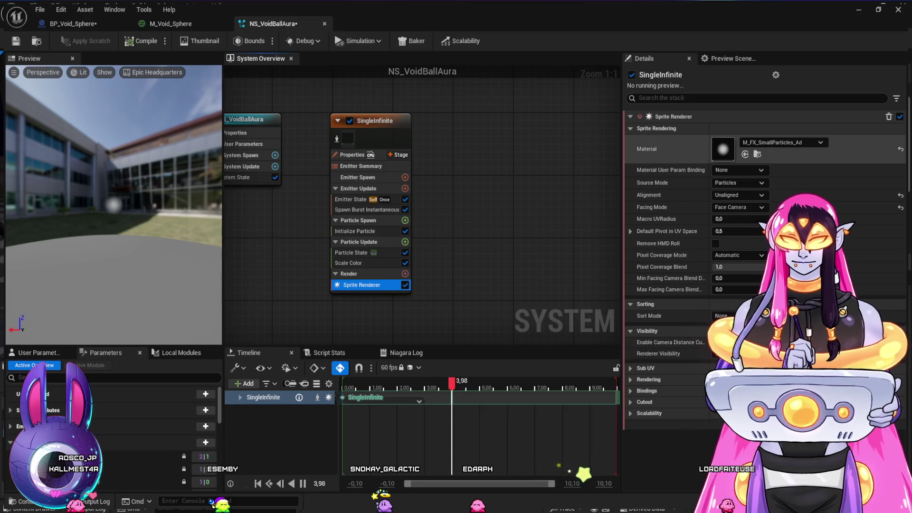
left_click(348, 387)
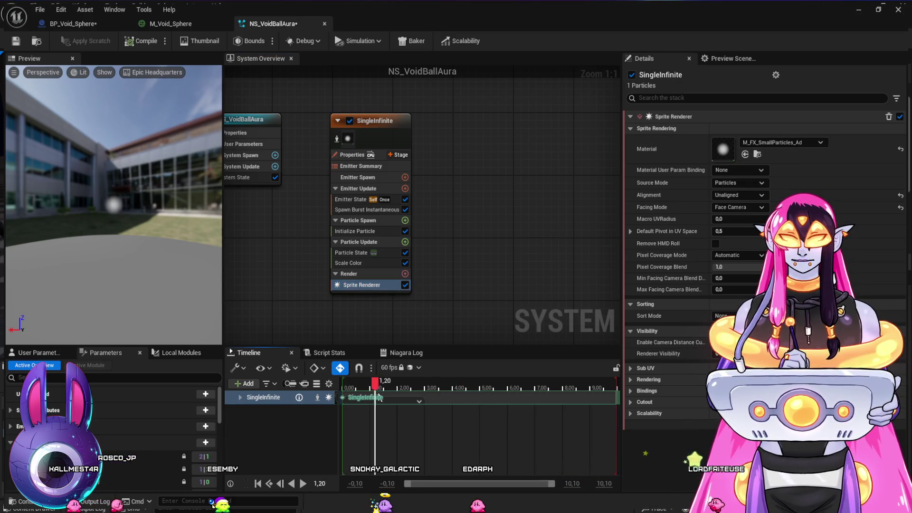
mouse_move(435, 401)
left_mouse_down()
mouse_move(449, 394)
mouse_move(361, 394)
mouse_move(386, 398)
left_mouse_up()
Step: Turn off the Scale Color alpha curve, then switch back to the BP_Void_Sphere Blueprint
left_click(351, 263)
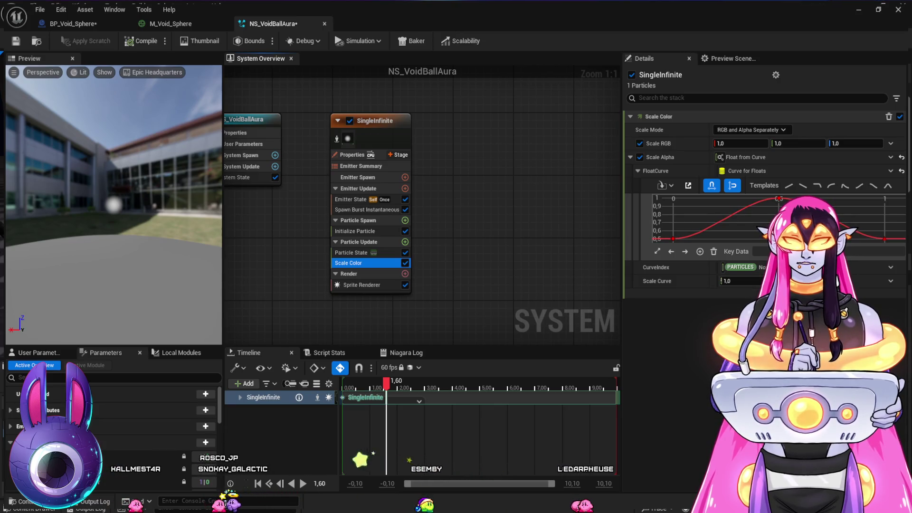
left_click(640, 156)
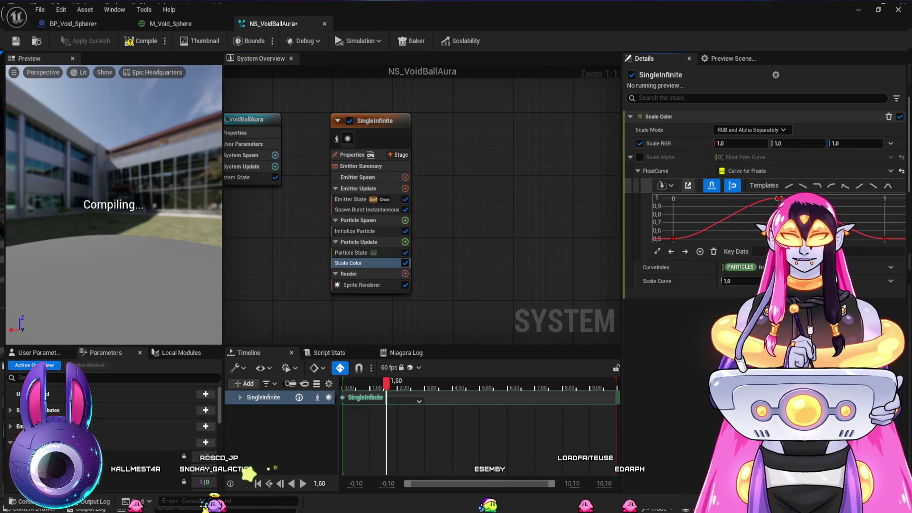
left_click(665, 143)
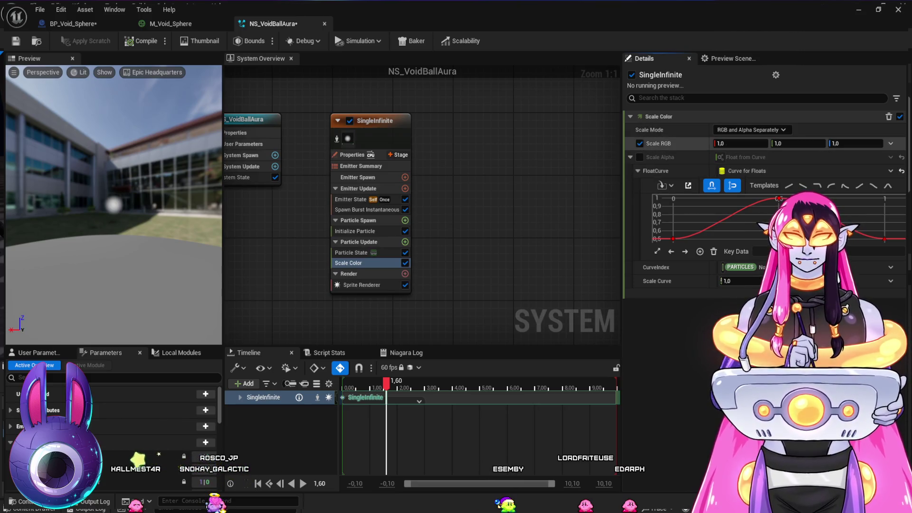
left_click(361, 284)
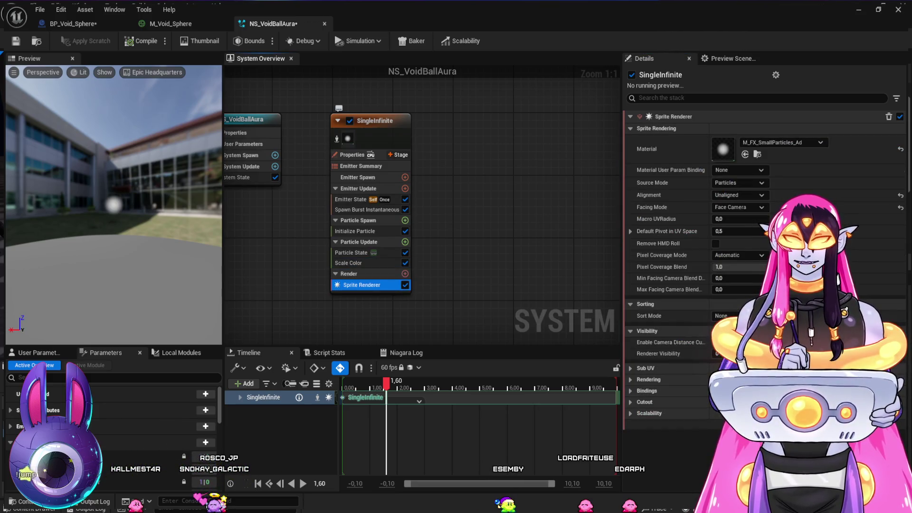
left_click(168, 23)
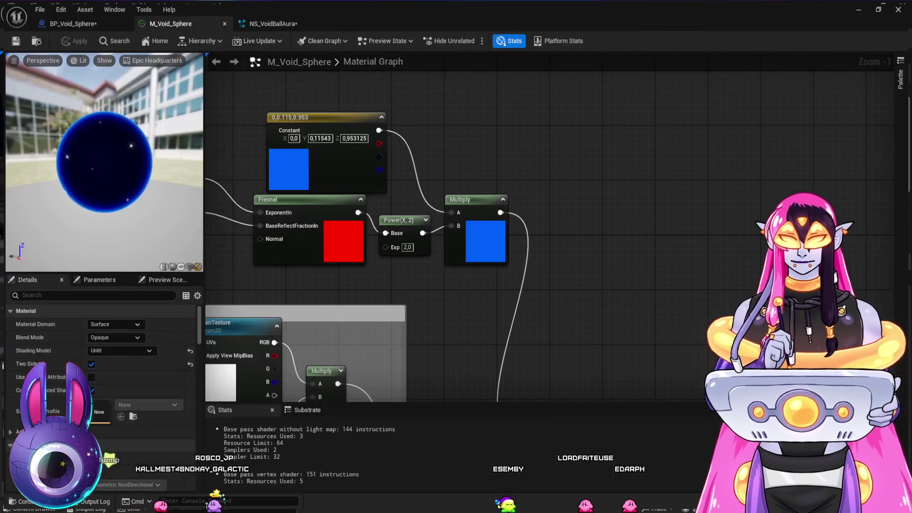
left_click(74, 23)
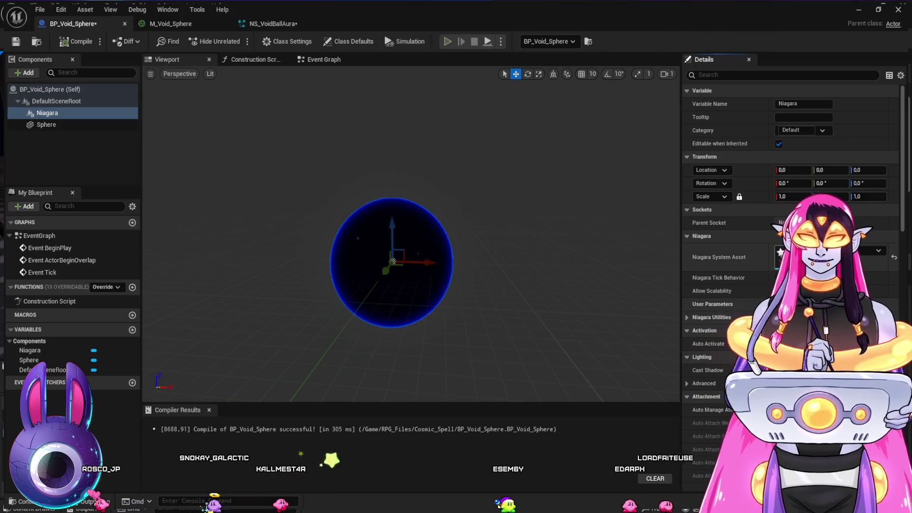
Step: Check the NS_VoidBallAura and M_Void_Sphere tabs, then minimize the editor to the ThirdPersonMap level
key("ctrl+space")
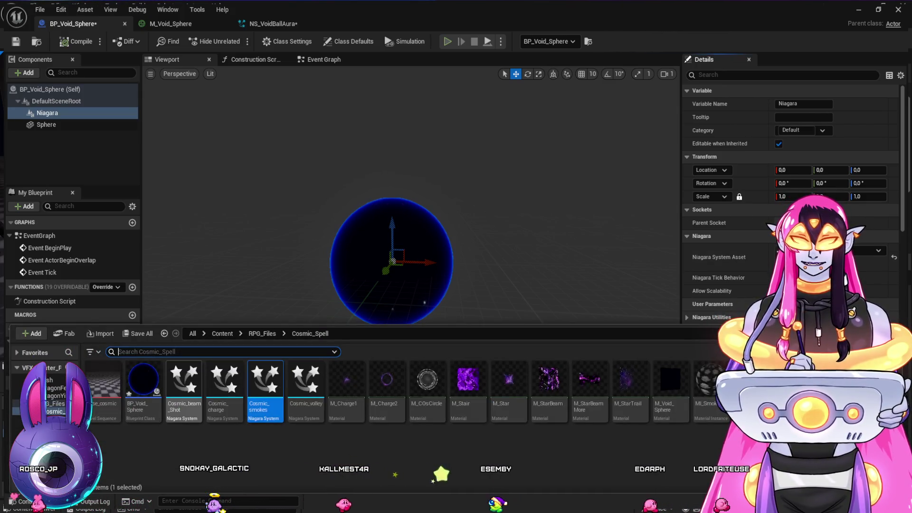
left_click_drag(265, 380, 807, 251)
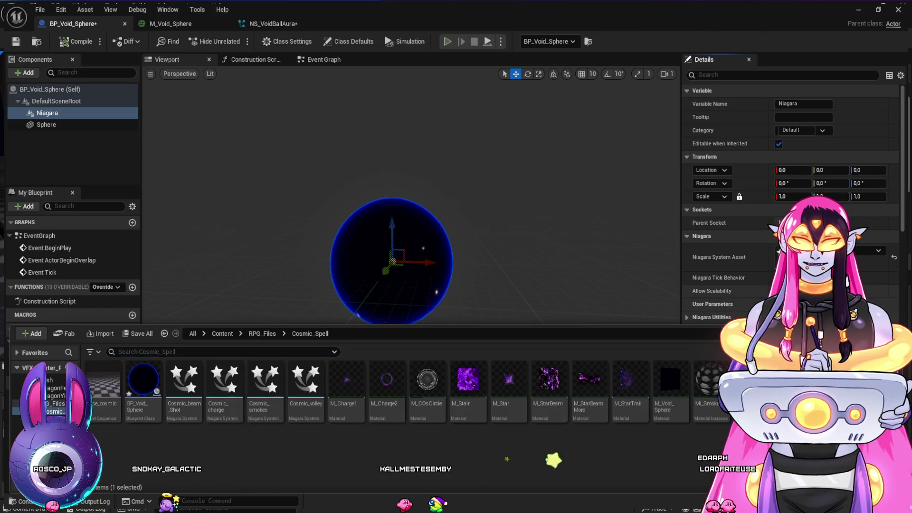
key("F7")
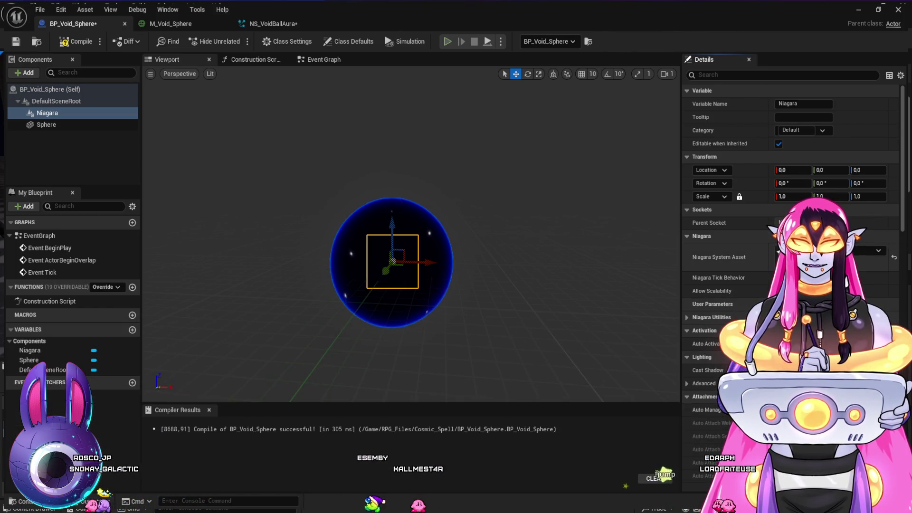
left_click(274, 23)
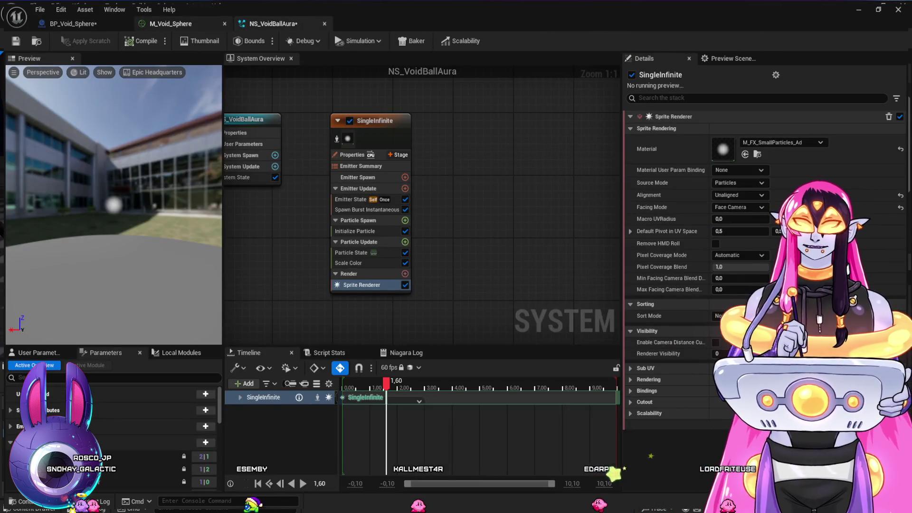
left_click(170, 23)
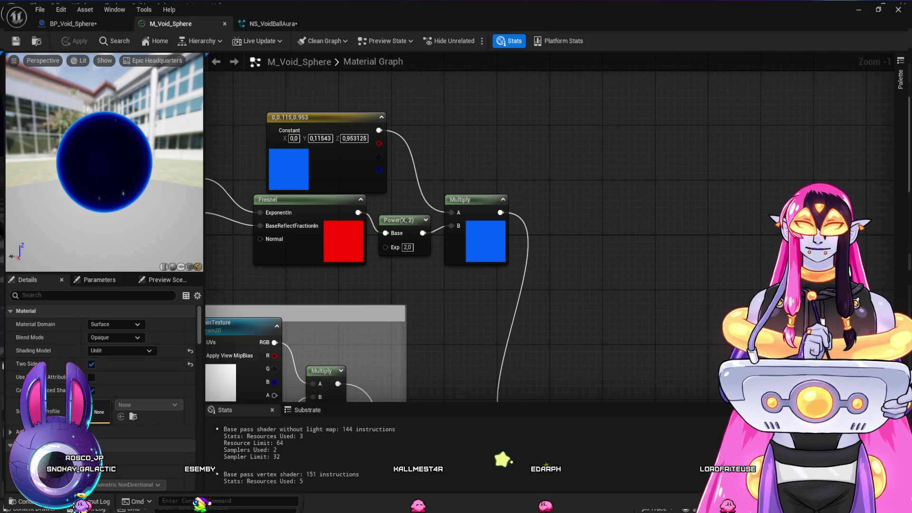
left_click(864, 12)
Step: Browse the Cosmic_Spell folder's assets in the Content Browser, briefly selecting M_Charge2
left_click(482, 454)
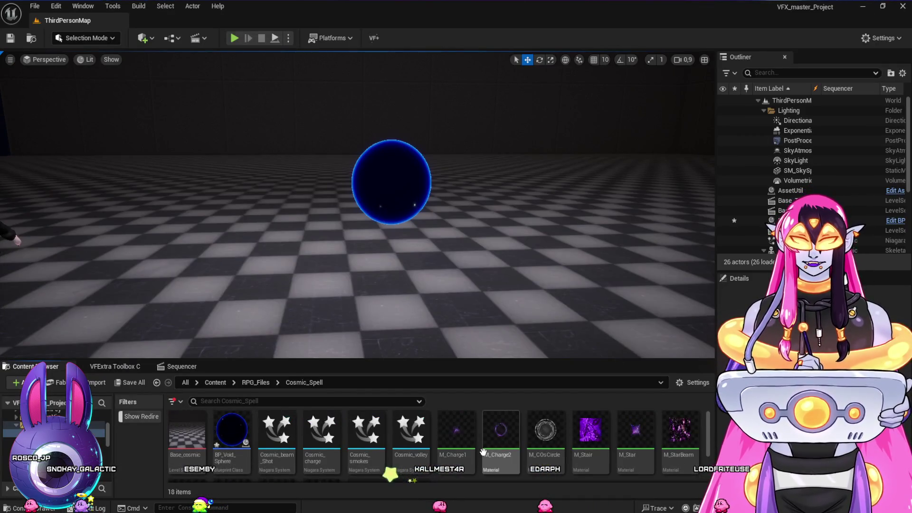
left_click(495, 434)
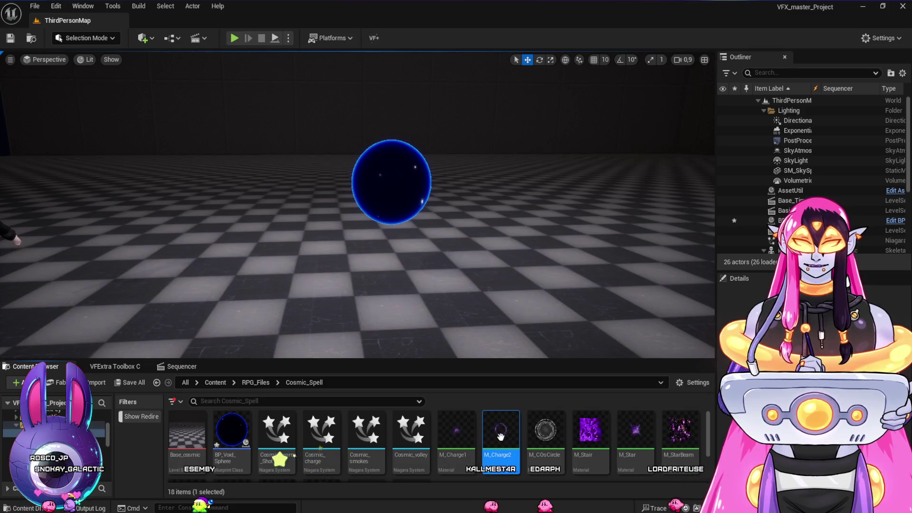
scroll(490, 442, "down", 2)
left_click(477, 449)
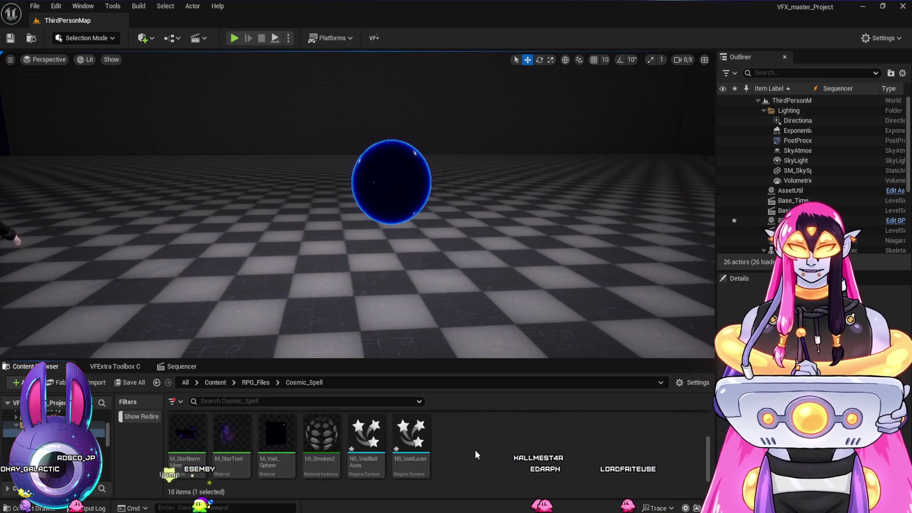
scroll(477, 449, "up", 2)
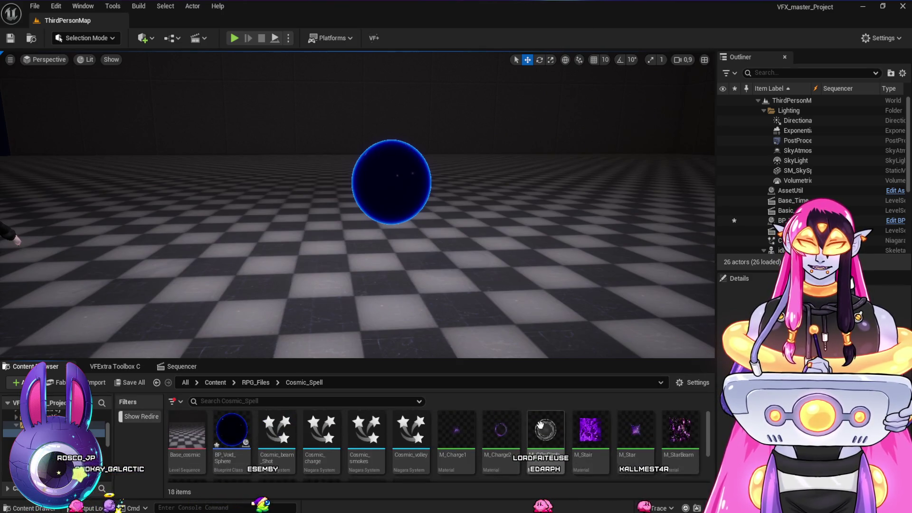
scroll(505, 423, "down", 2)
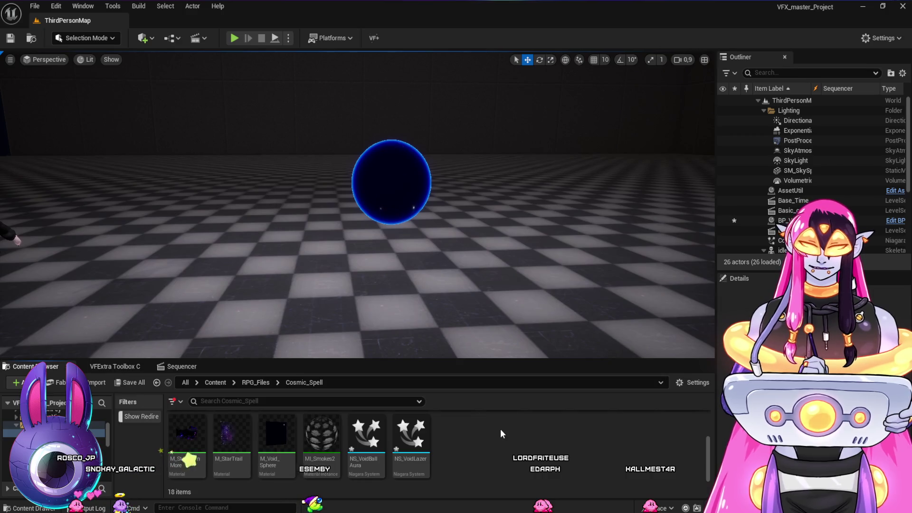
scroll(523, 435, "up", 2)
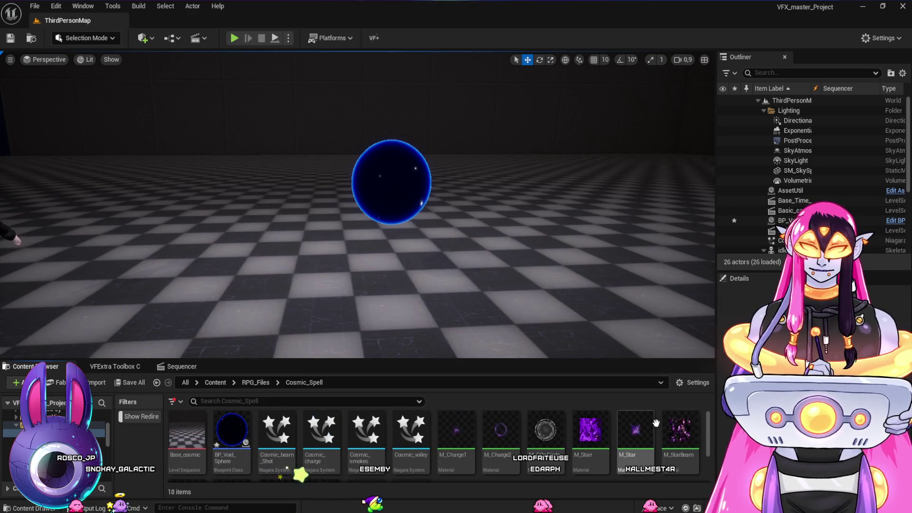
scroll(657, 424, "down", 2)
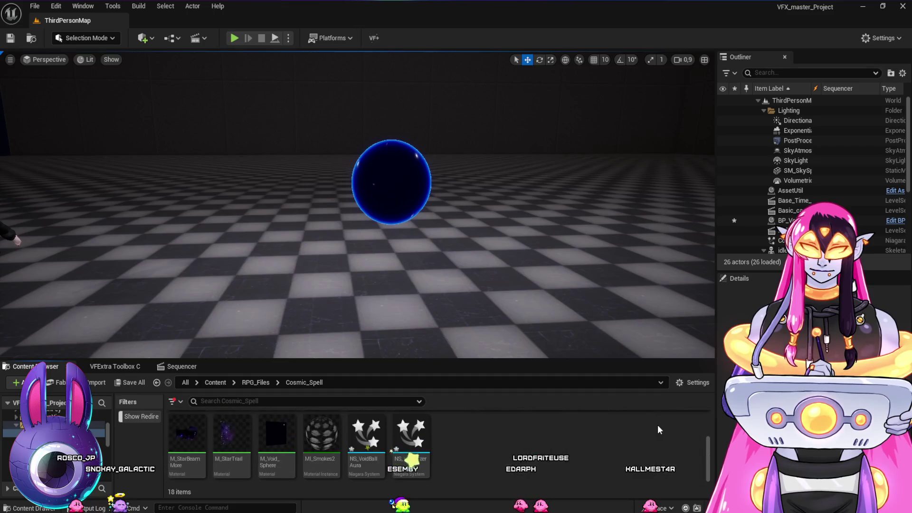
Step: Duplicate the M_Void_Sphere material and name the copy M_Void_SphereAura
left_click(279, 434)
left_click(455, 437)
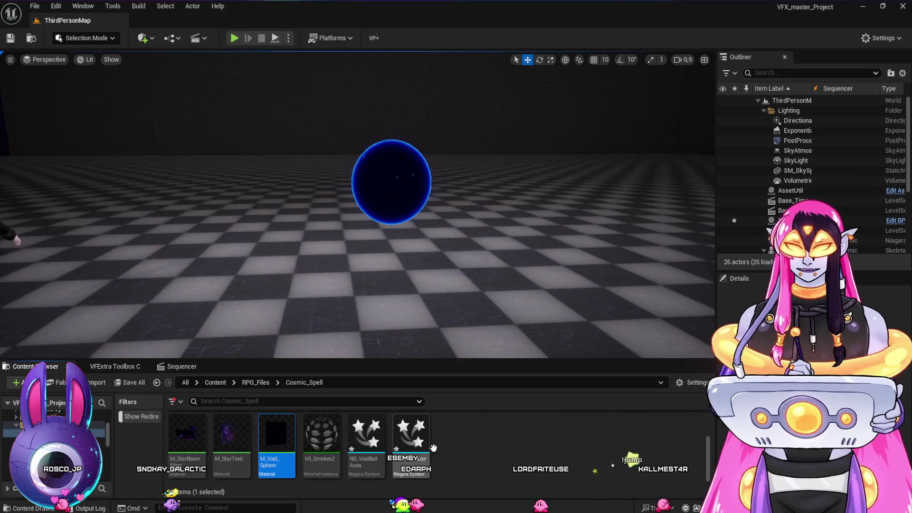
key("ctrl+v")
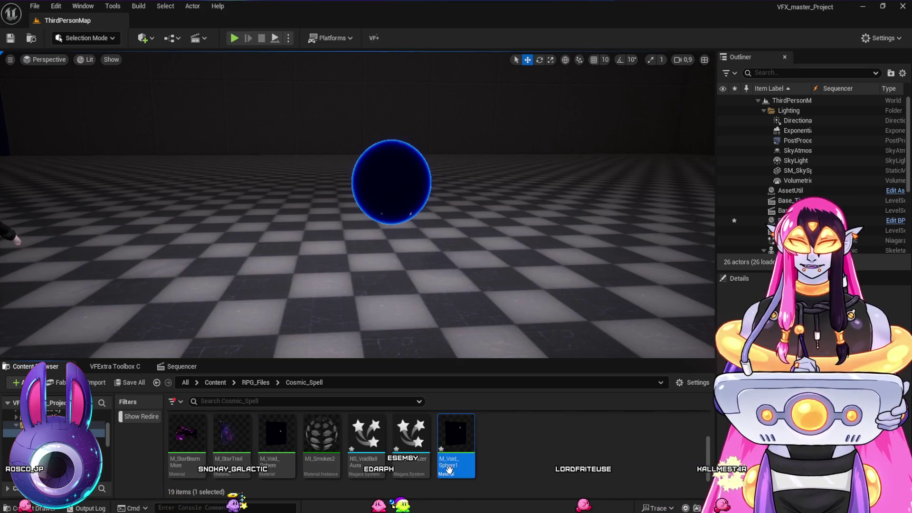
left_click(458, 464)
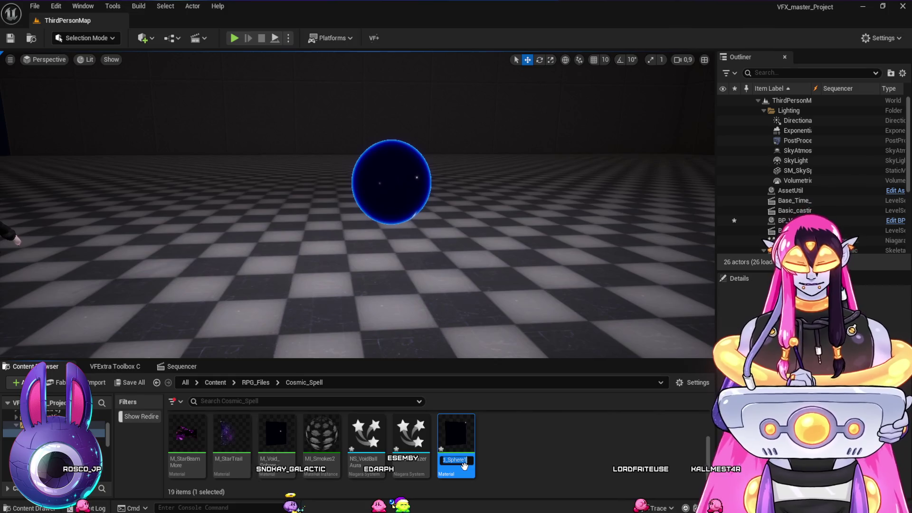
type("ura")
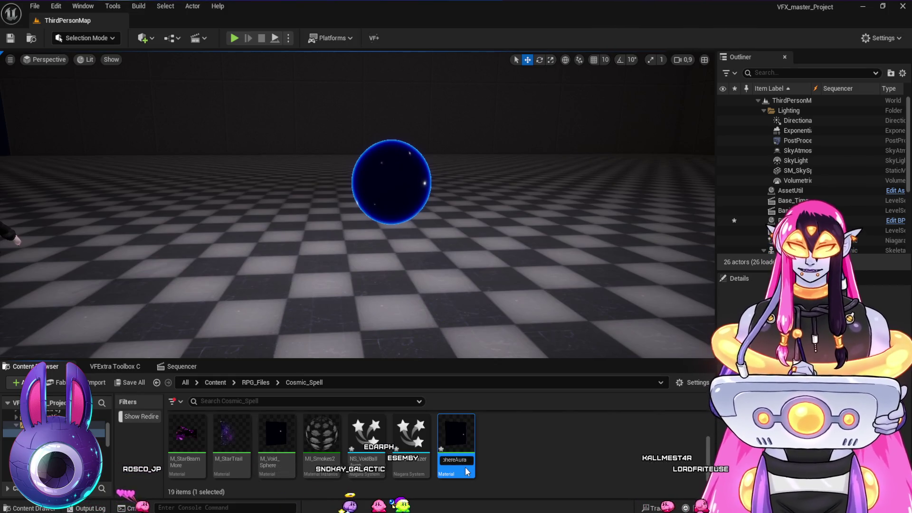
key("Return")
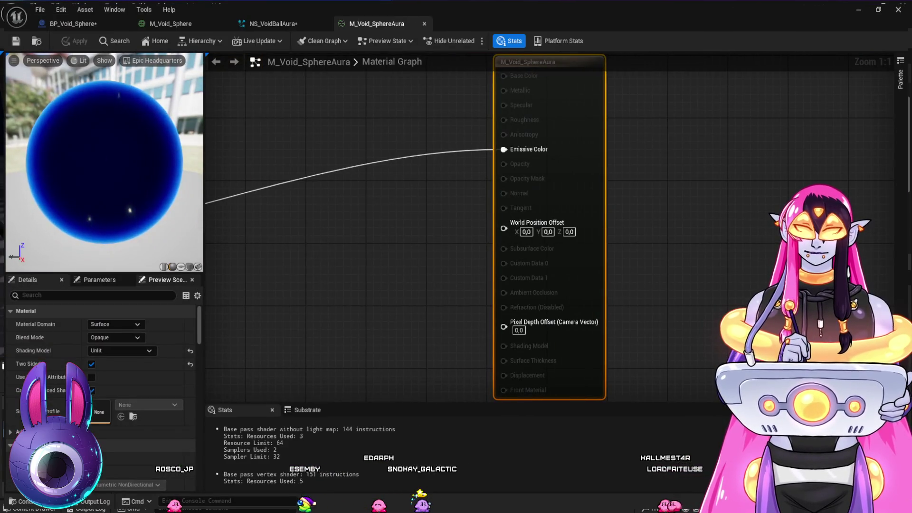
Step: Preview M_Void_SphereAura on a plane and set its Blend Mode to Additive
left_click(180, 267)
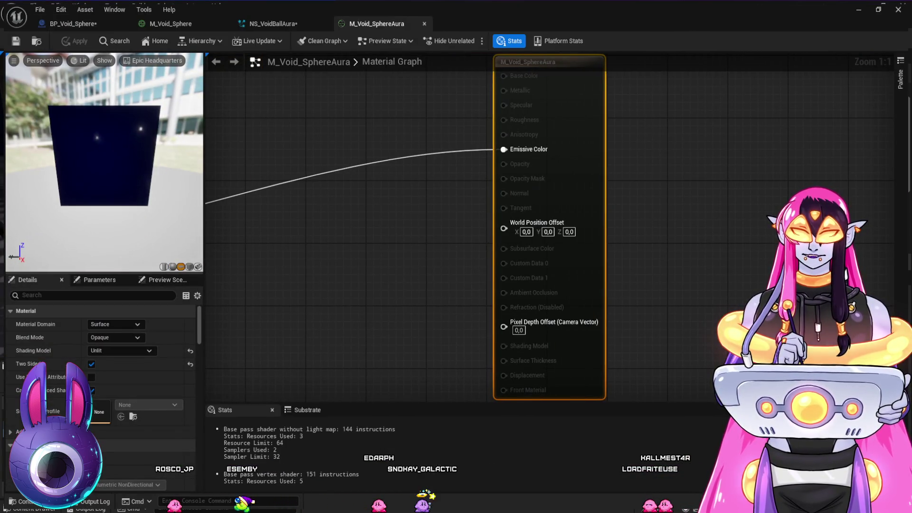
scroll(347, 228, "down", 1)
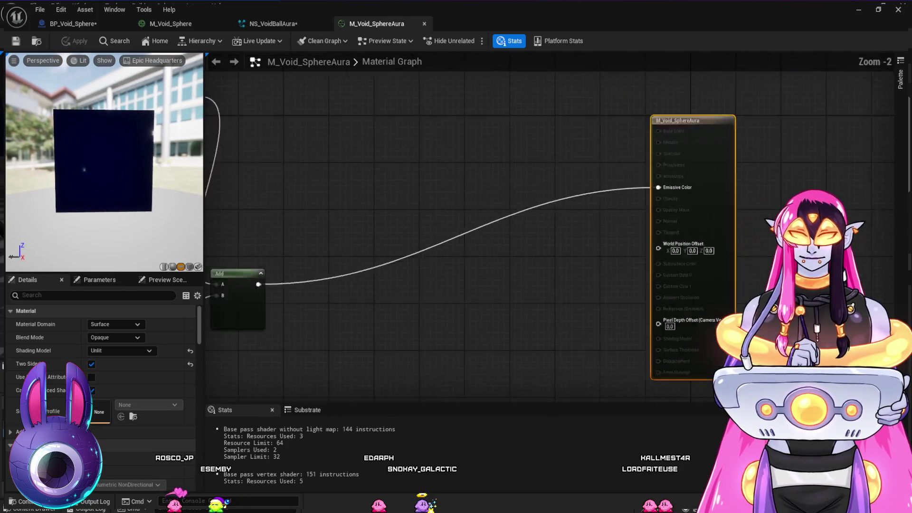
scroll(503, 269, "down", 3)
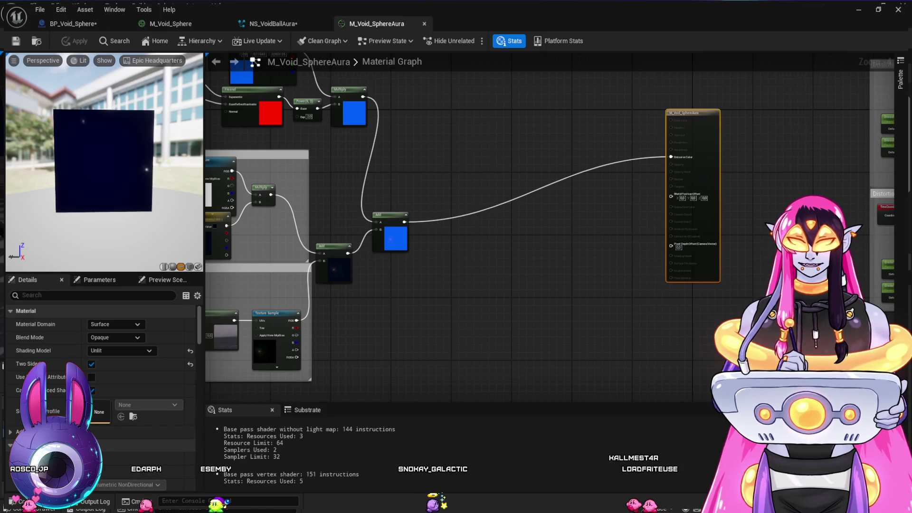
left_click_drag(436, 313, 528, 324)
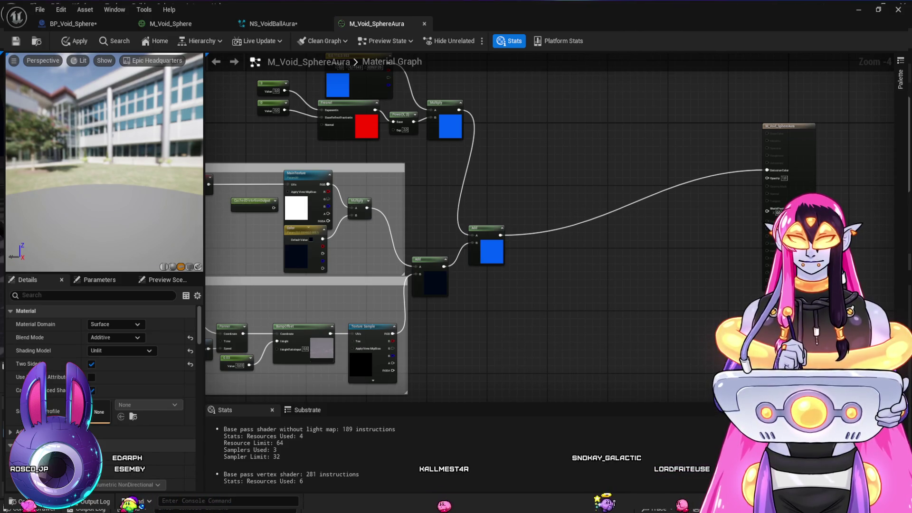
Step: Inspect the Star Insidew group, its star Texture Sample, and the Fresnel and MainTexture nodes
scroll(572, 360, "up", 1)
mouse_move(368, 350)
left_mouse_down()
mouse_move(516, 344)
mouse_move(575, 364)
left_mouse_up()
left_click_drag(487, 328, 535, 262)
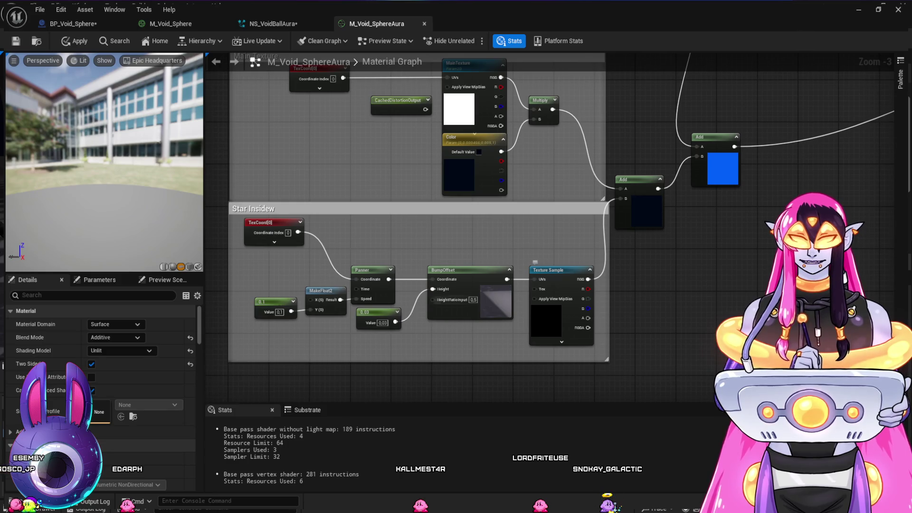
left_click(332, 209)
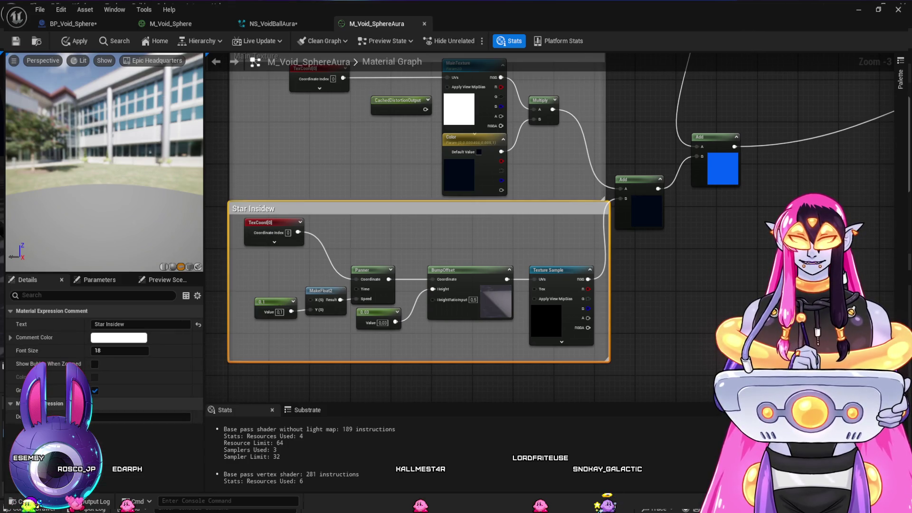
left_click(560, 270)
left_click_drag(750, 264, 460, 399)
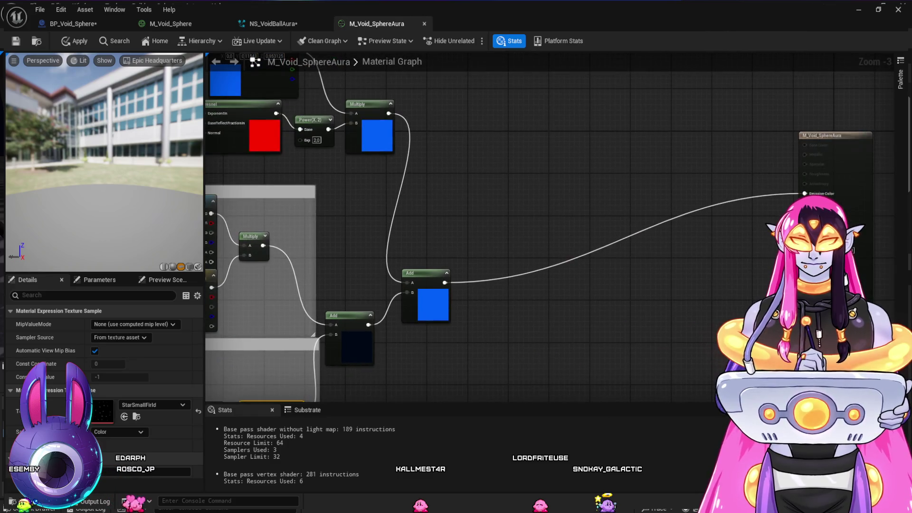
mouse_move(460, 237)
left_mouse_down()
mouse_move(539, 245)
mouse_move(452, 238)
mouse_move(523, 280)
mouse_move(598, 163)
mouse_move(558, 138)
left_mouse_up()
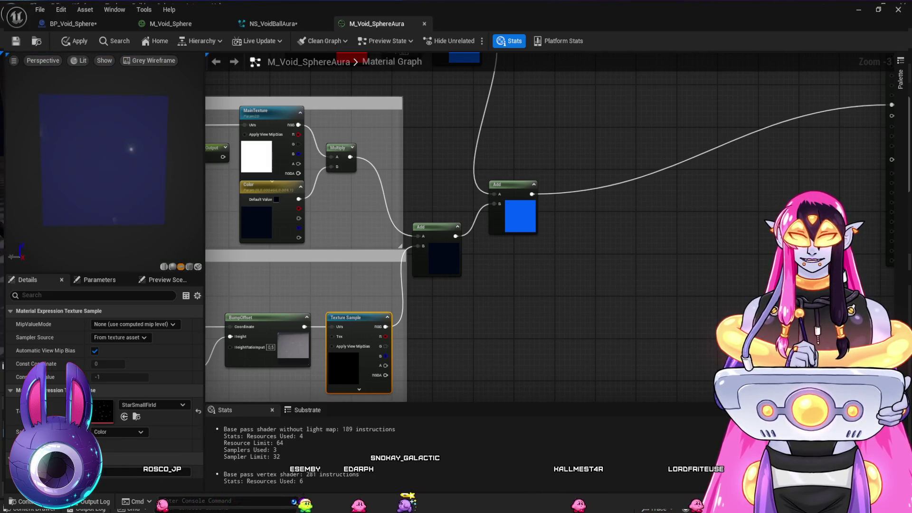
Step: Switch the preview to unlit, trial-delete the Fresnel colour chain, then undo it
left_click_drag(558, 137, 623, 134)
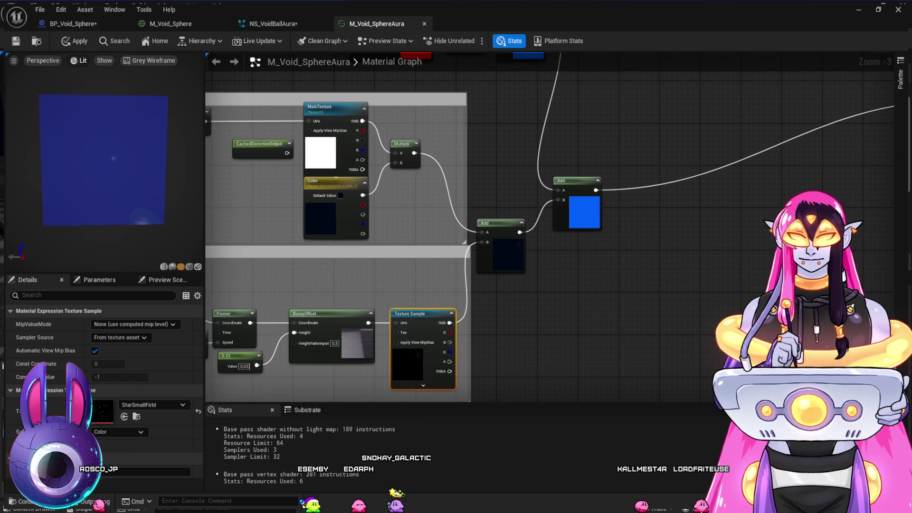
key("alt+3")
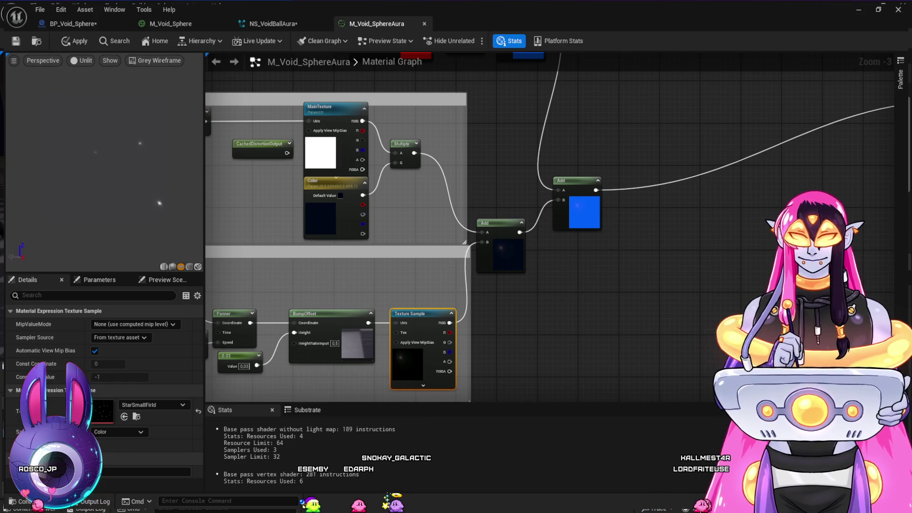
mouse_move(495, 147)
left_mouse_down()
mouse_move(591, 352)
mouse_move(444, 297)
left_mouse_up()
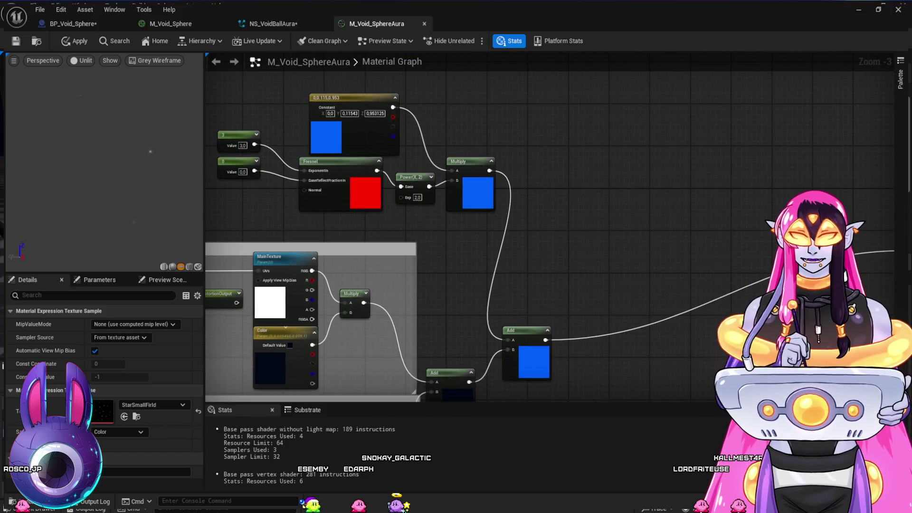
left_click_drag(226, 84, 476, 233)
key("Delete")
mouse_move(512, 263)
left_mouse_down()
mouse_move(526, 194)
mouse_move(613, 78)
mouse_move(611, 104)
left_mouse_up()
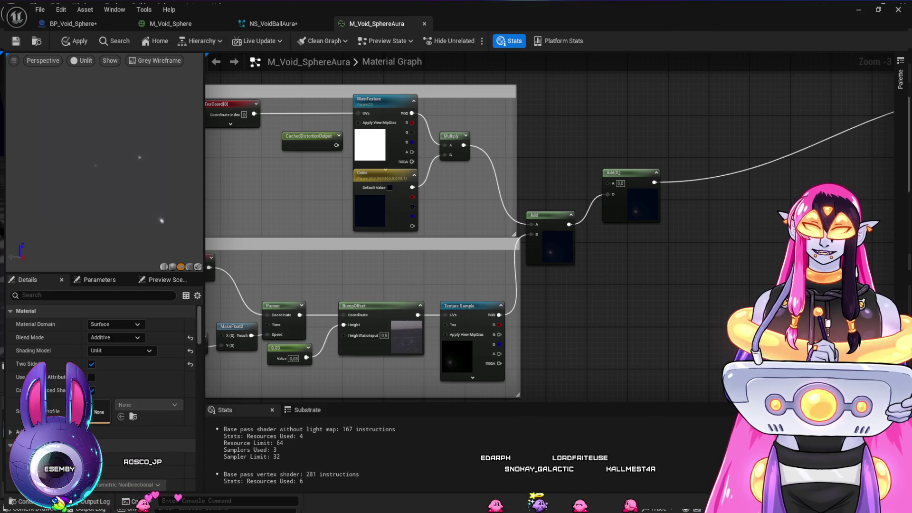
key("ctrl+z")
Step: Delete the Fresnel and Power nodes along with their two scalar inputs
left_click_drag(573, 148, 660, 358)
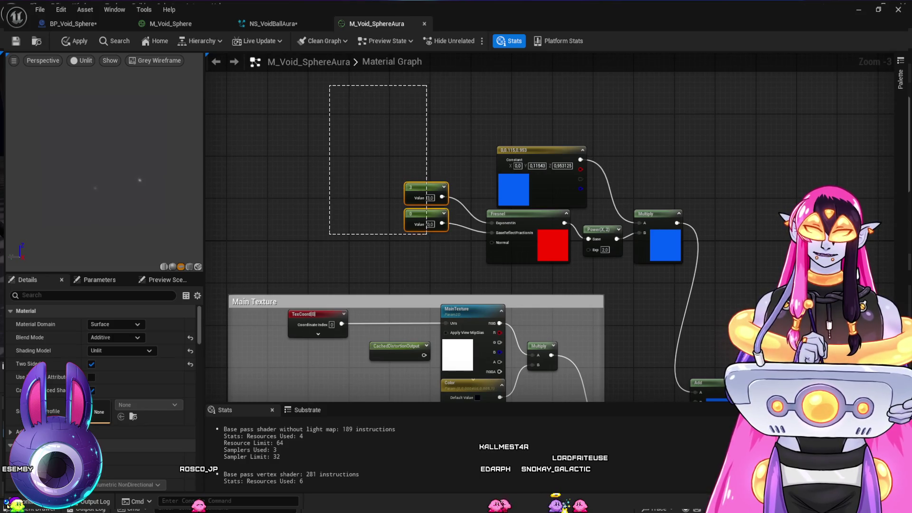
key("Delete")
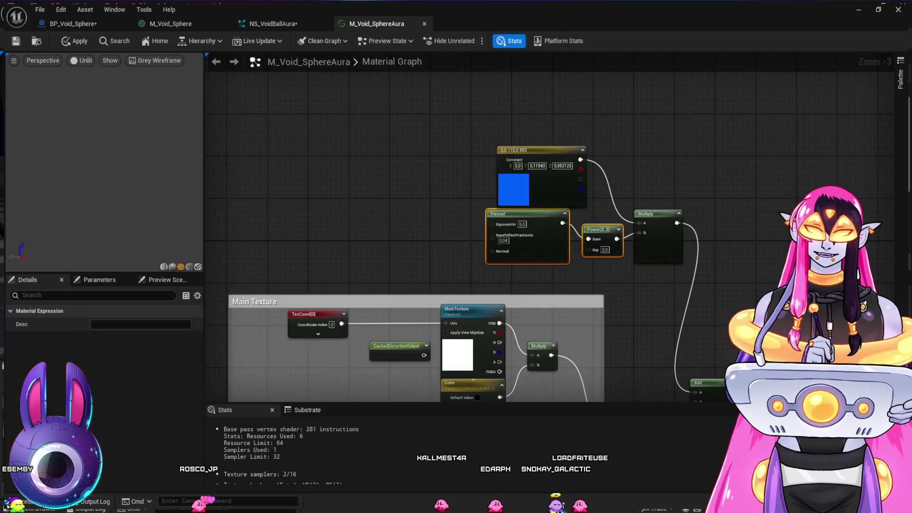
key("Delete")
mouse_move(600, 332)
left_mouse_down()
mouse_move(576, 198)
mouse_move(647, 165)
left_mouse_up()
left_click(440, 140)
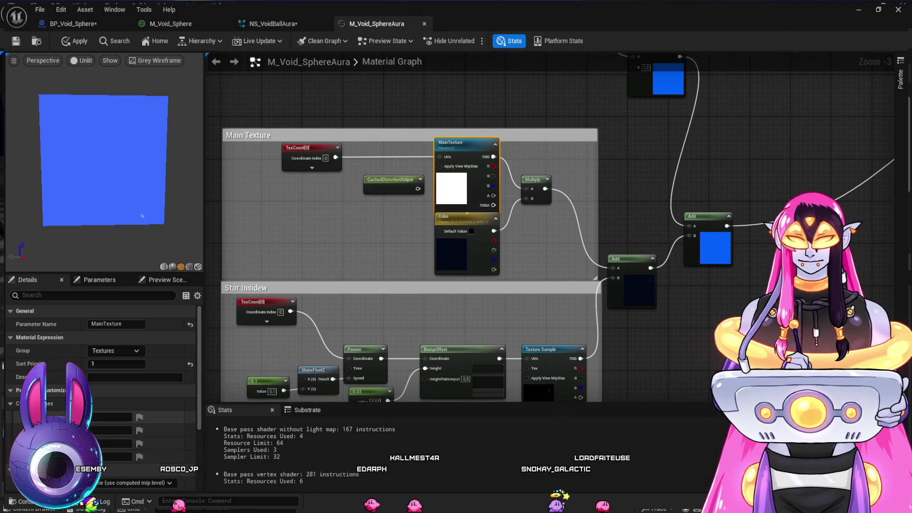
Step: Browse the FX_Textures, Flare and firesingle texture folders looking for a noise texture
scroll(100, 380, "down", 5)
scroll(100, 380, "down", 2)
key("ctrl+space")
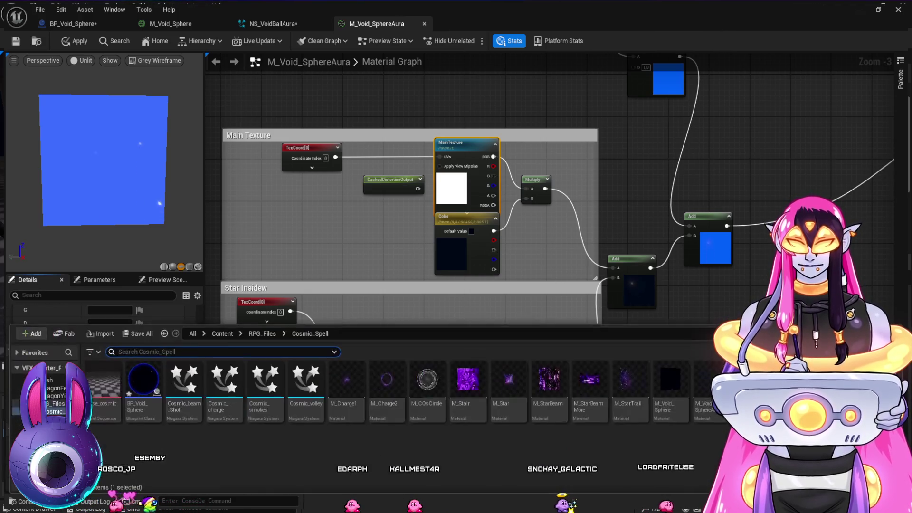
key("ctrl+space")
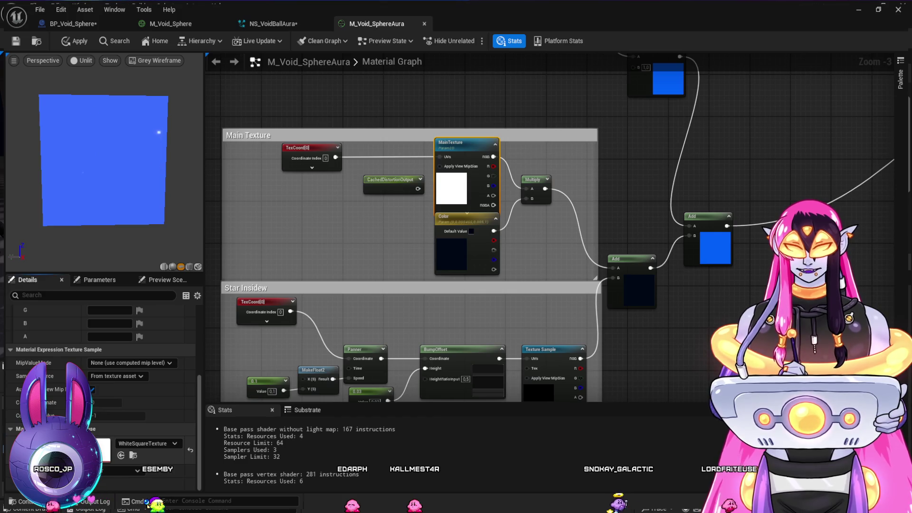
key("ctrl+space")
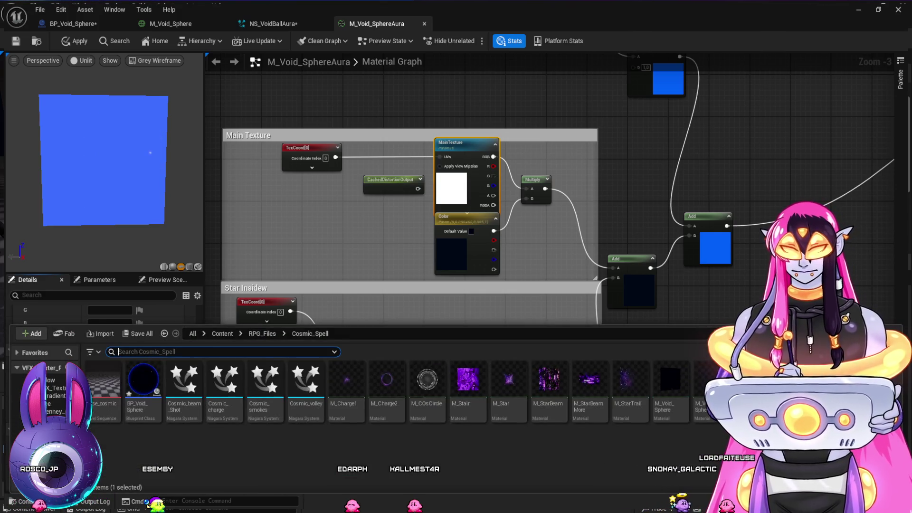
left_click(19, 433)
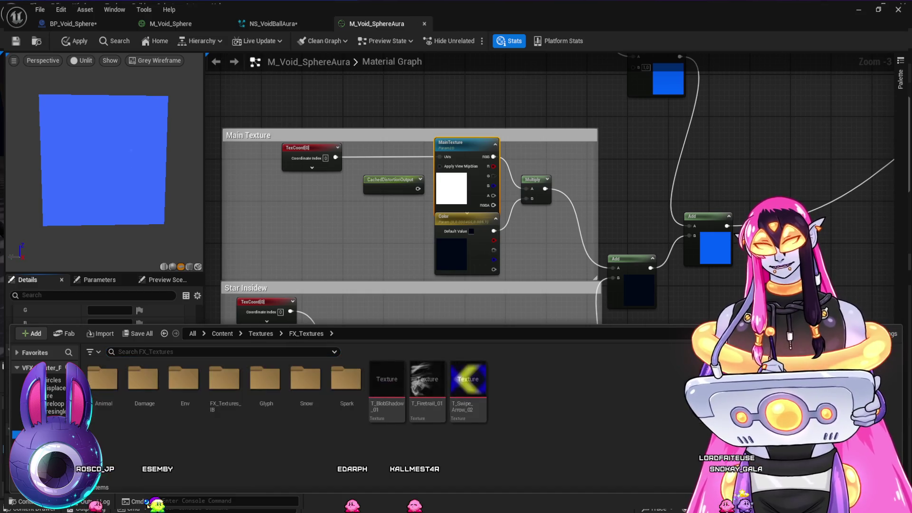
left_click(19, 418)
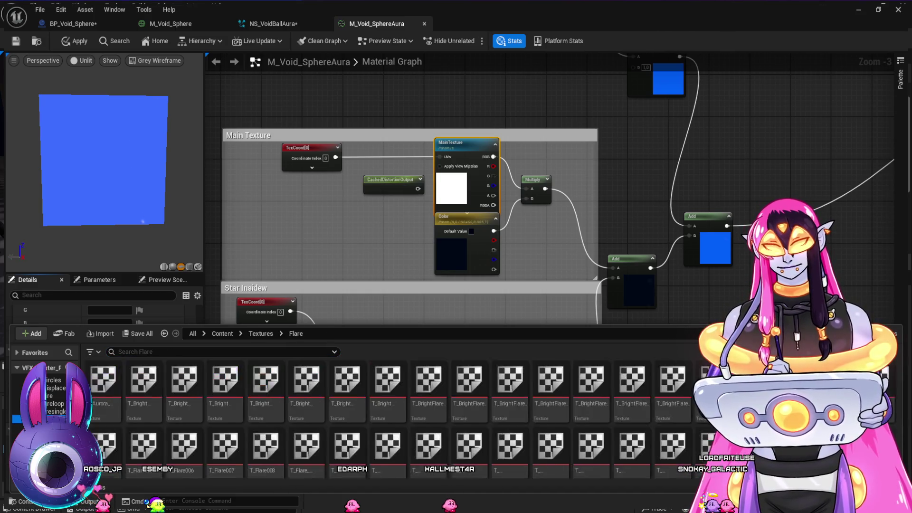
left_click(19, 411)
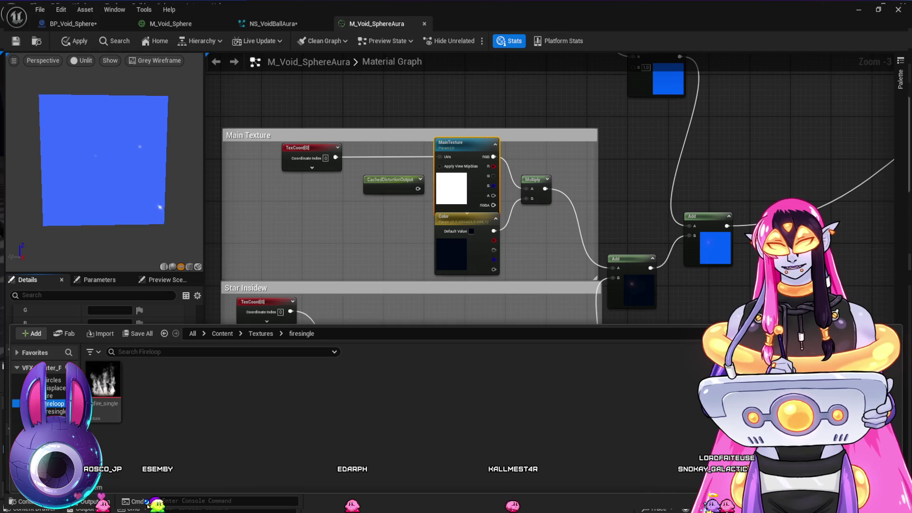
left_click(19, 395)
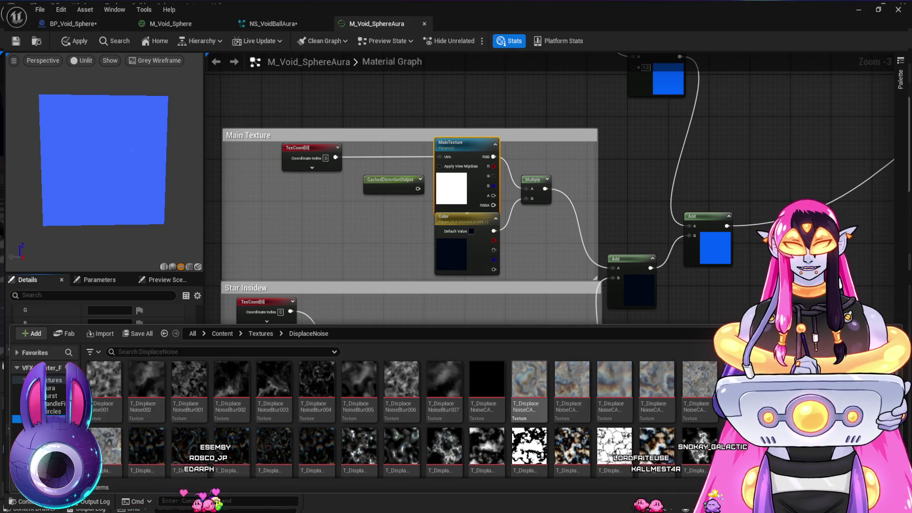
Step: Make T_DisplaceNoiseCABI the MainTexture parameter's default texture
left_click(529, 380)
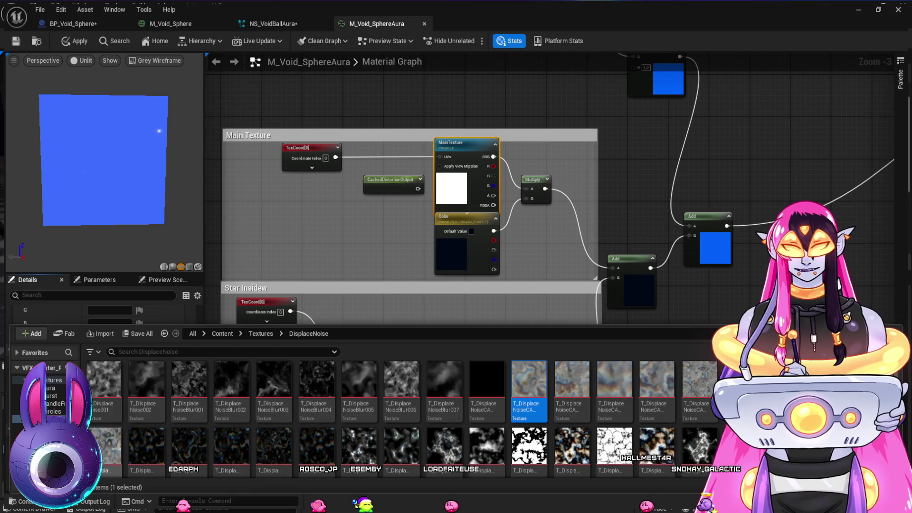
key("ctrl+space")
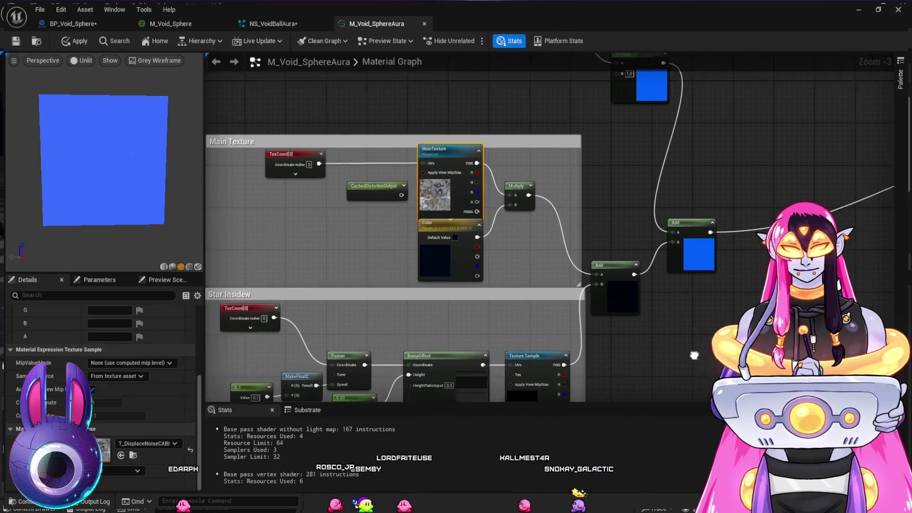
left_click_drag(618, 119, 551, 127)
left_click(378, 226)
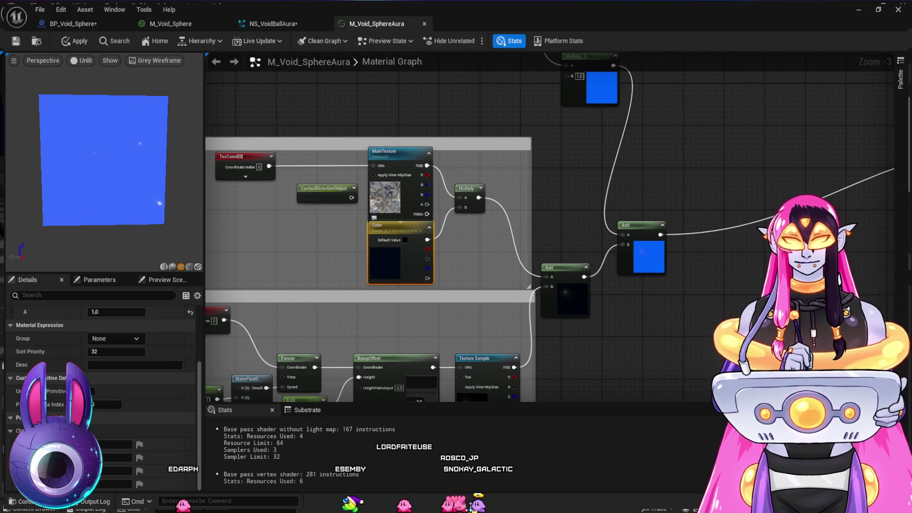
Step: Delete the Color tint parameter and wire MainTexture's alpha into the material Opacity
key("Delete")
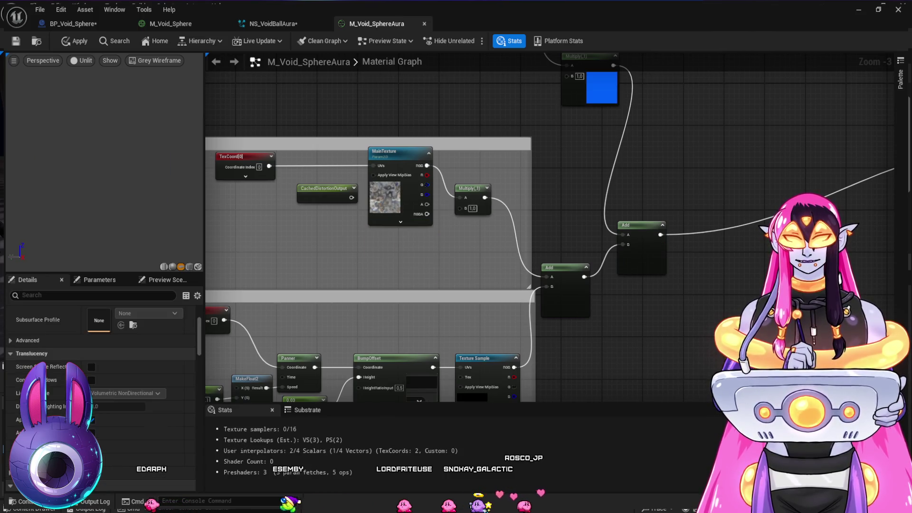
left_click(470, 188)
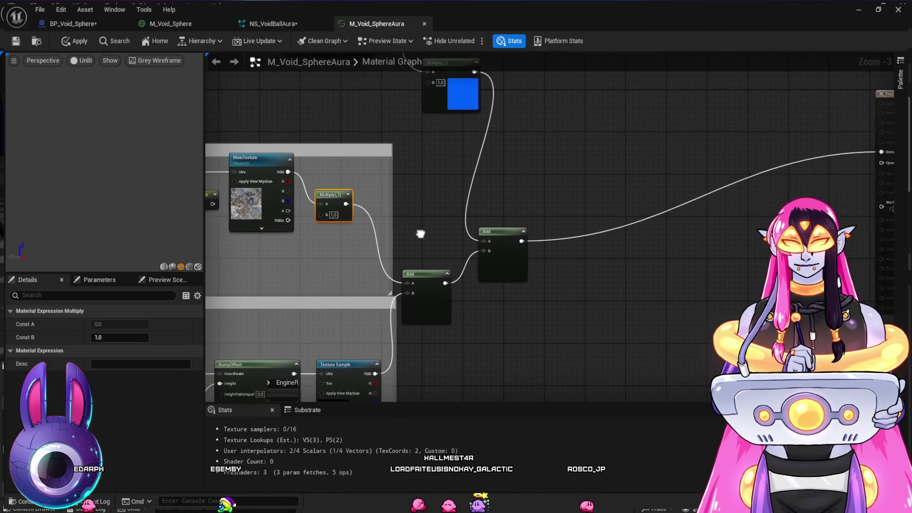
left_click_drag(617, 285, 478, 292)
left_click_drag(333, 195, 342, 179)
mouse_move(288, 211)
left_mouse_down()
mouse_move(689, 185)
mouse_move(855, 153)
mouse_move(874, 162)
left_mouse_up()
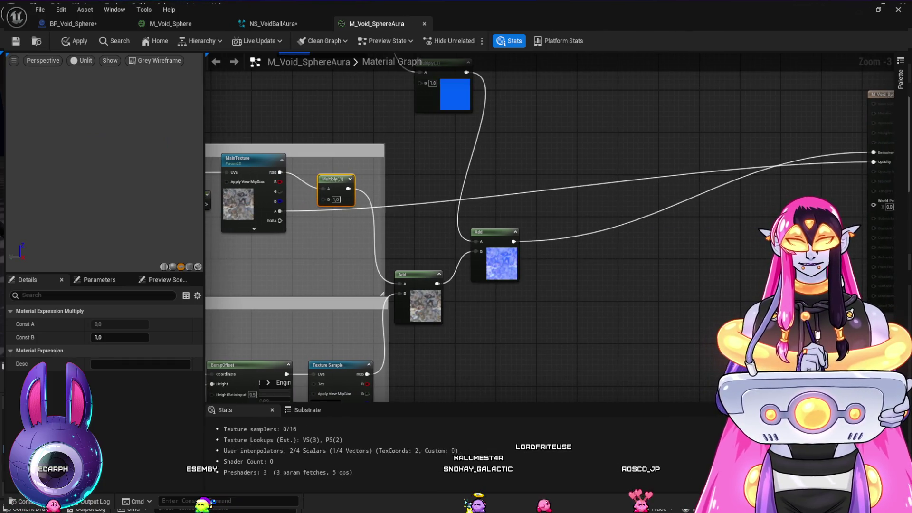
Step: Shift TexCoord[0] left and delete the CachedDistortionOutput node
left_click_drag(522, 237, 605, 228)
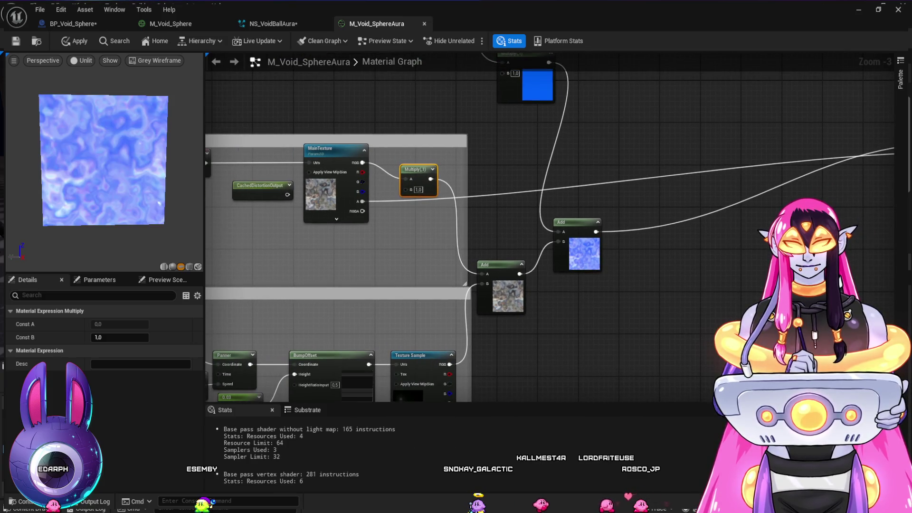
left_click_drag(318, 256, 506, 256)
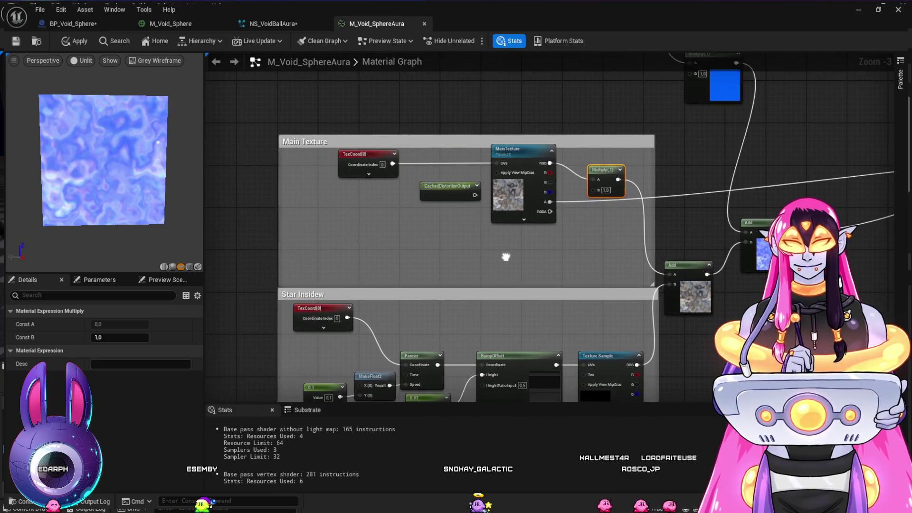
left_click_drag(365, 154, 310, 154)
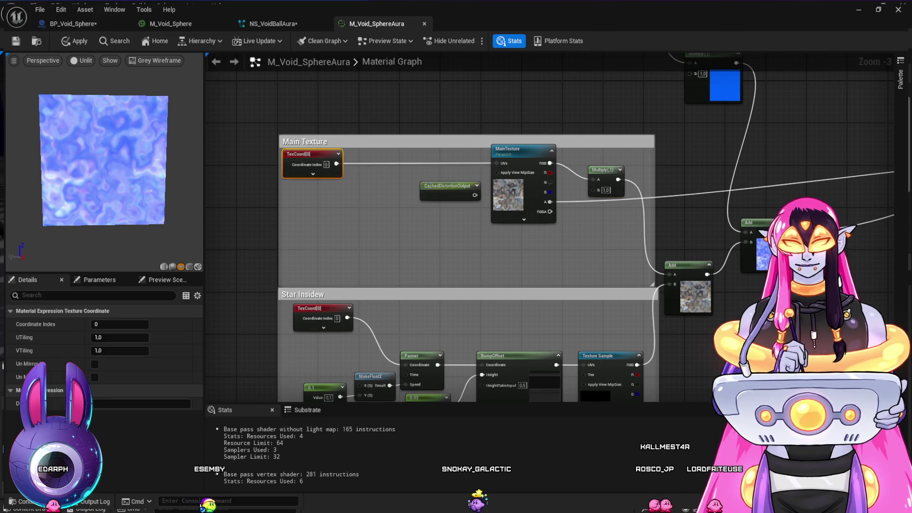
left_click_drag(425, 186, 362, 222)
key("Delete")
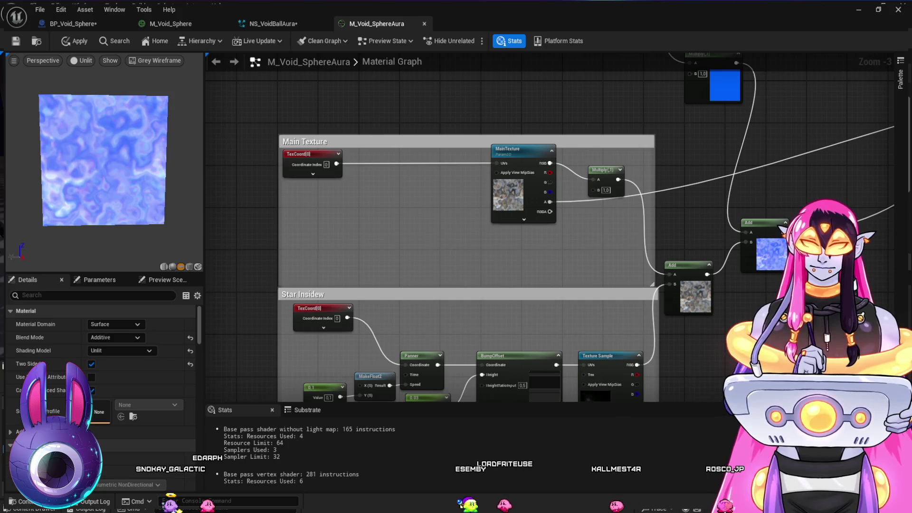
Step: Paste a VectorToRadialValue node and route TexCoord through it into MainTexture's UVs
key("ctrl+v")
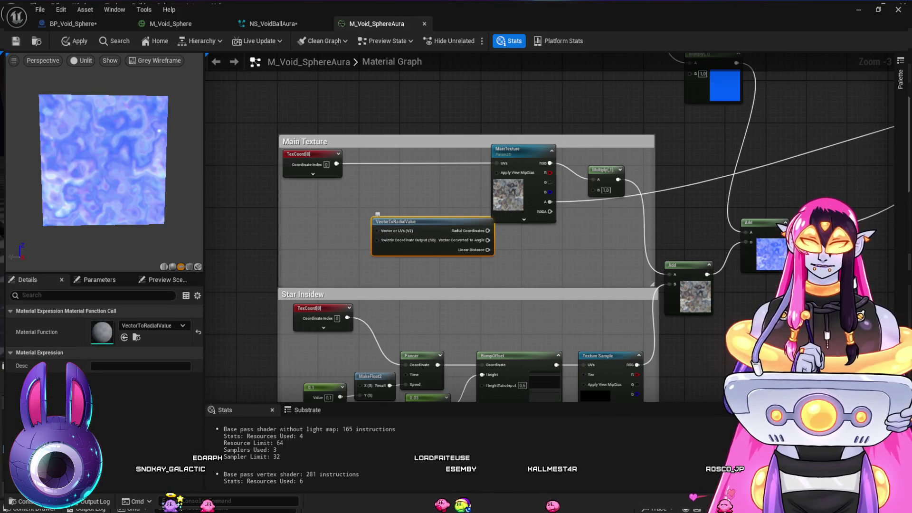
left_click_drag(399, 226, 353, 201)
left_click_drag(336, 164, 333, 190)
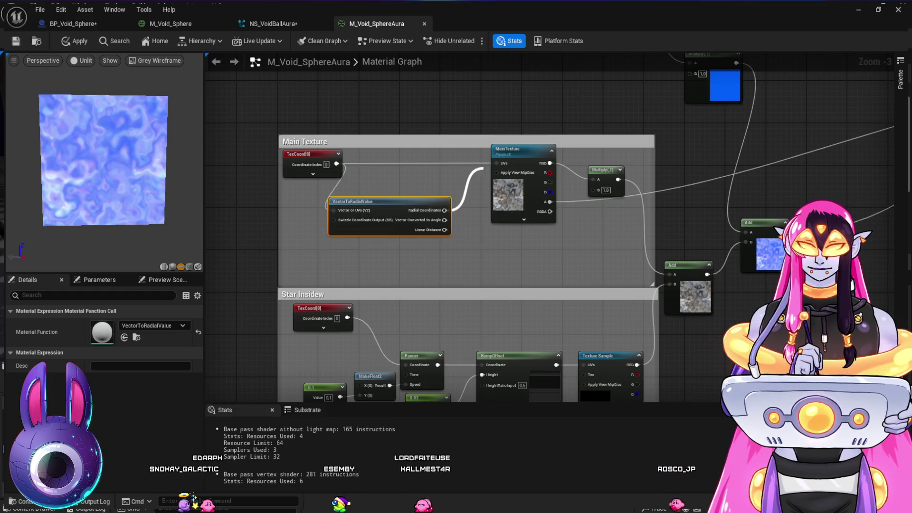
left_click_drag(444, 210, 495, 163)
mouse_move(361, 201)
left_mouse_down()
mouse_move(386, 178)
mouse_move(387, 154)
left_mouse_up()
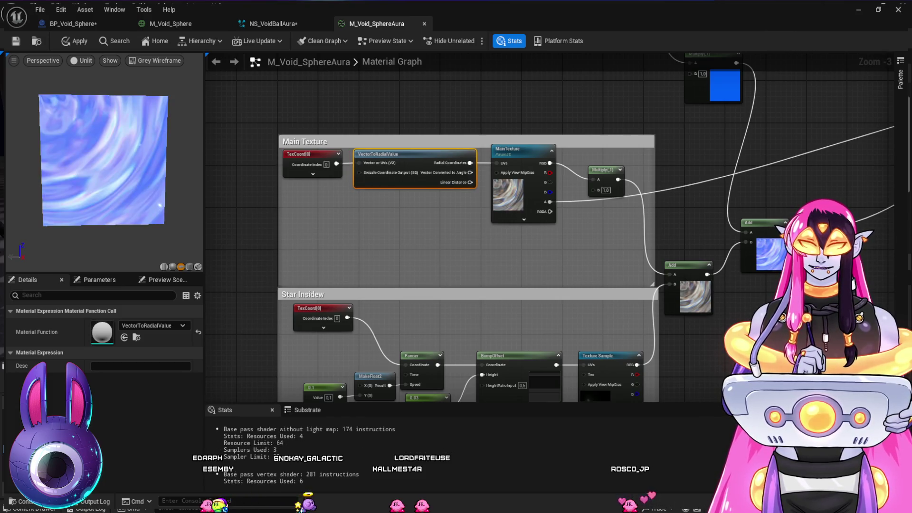
Step: Enlarge the Main Texture group upward, move TexCoord further left, and add a Rotator below it
scroll(499, 97, "up", 2)
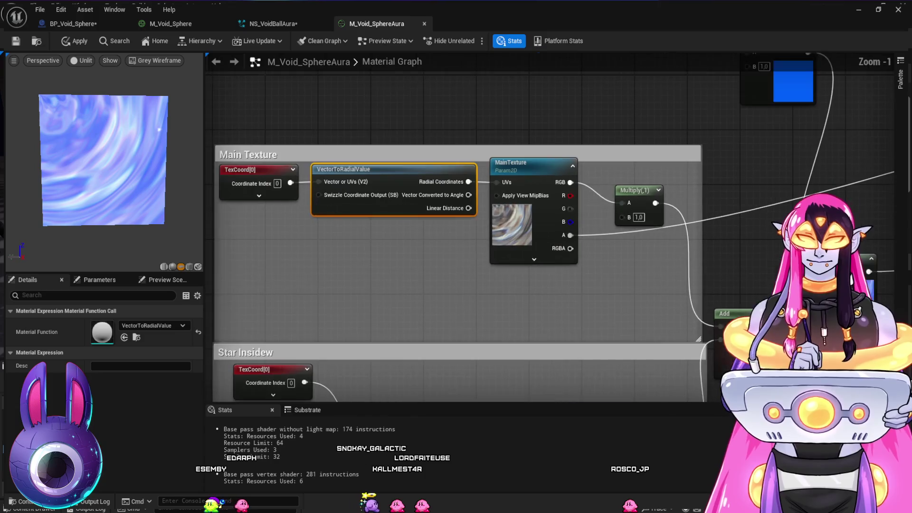
left_click(259, 195)
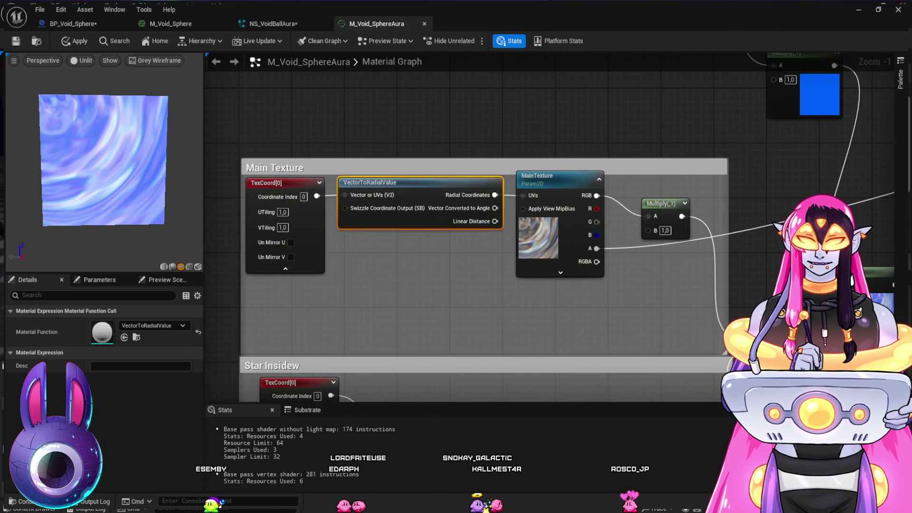
left_click_drag(475, 309, 466, 267)
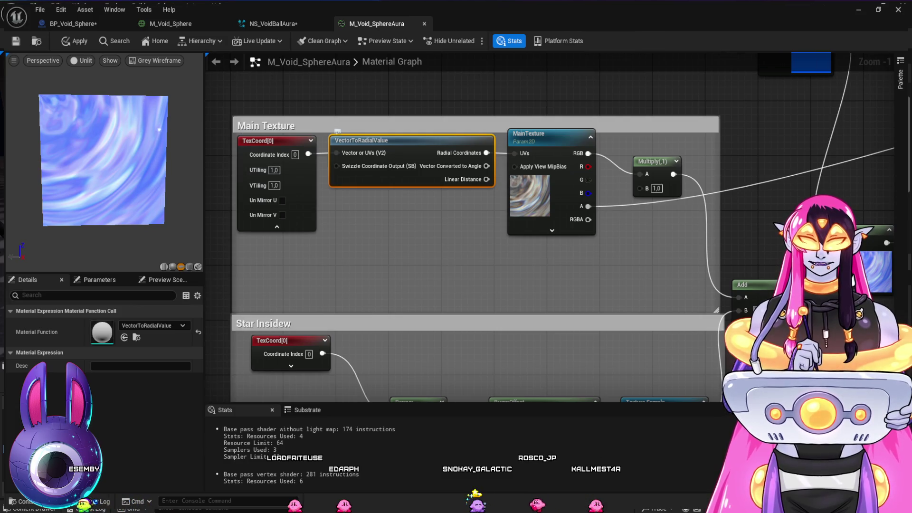
mouse_move(385, 223)
left_mouse_down()
mouse_move(513, 220)
mouse_move(467, 292)
left_mouse_up()
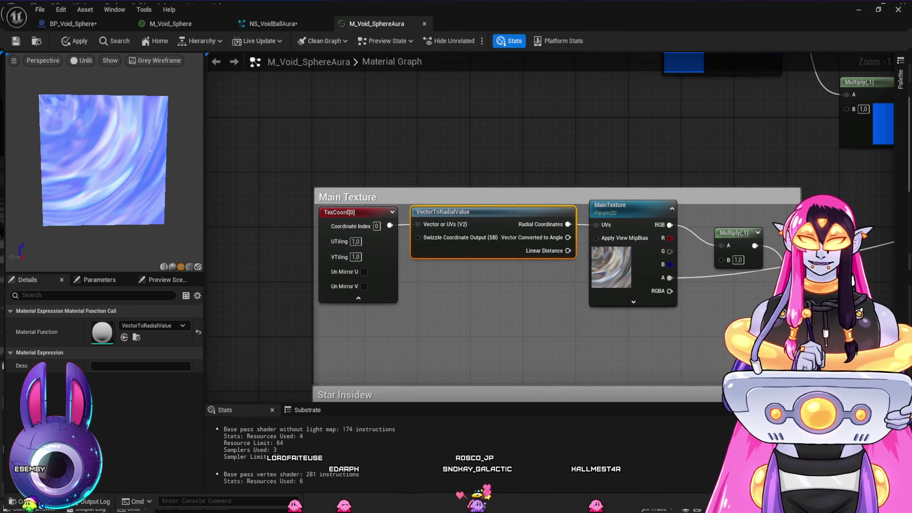
left_click_drag(556, 189, 555, 120)
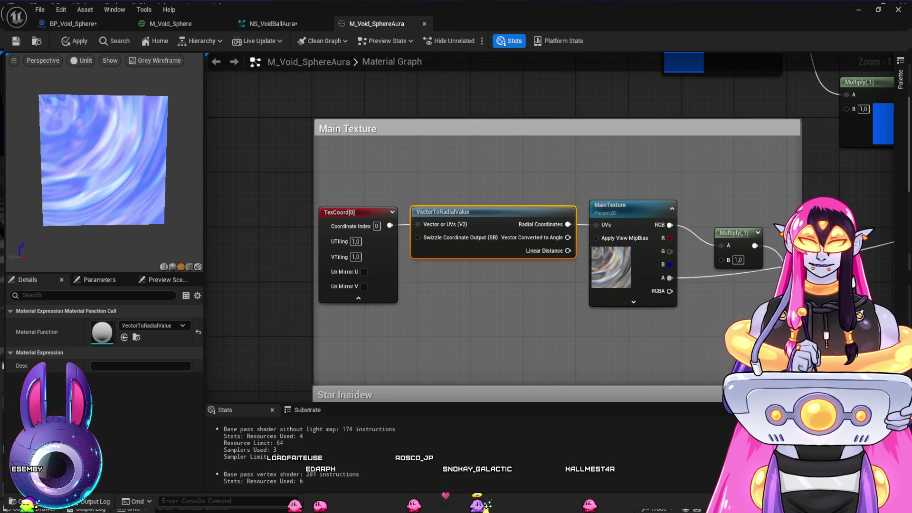
left_click_drag(314, 252, 207, 252)
mouse_move(351, 212)
left_mouse_down()
mouse_move(221, 205)
mouse_move(276, 216)
mouse_move(266, 212)
left_mouse_up()
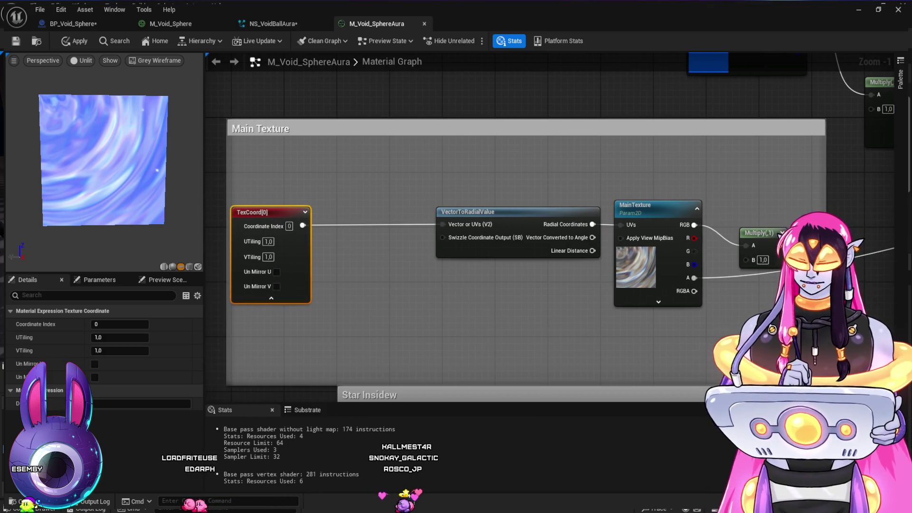
left_click(375, 285)
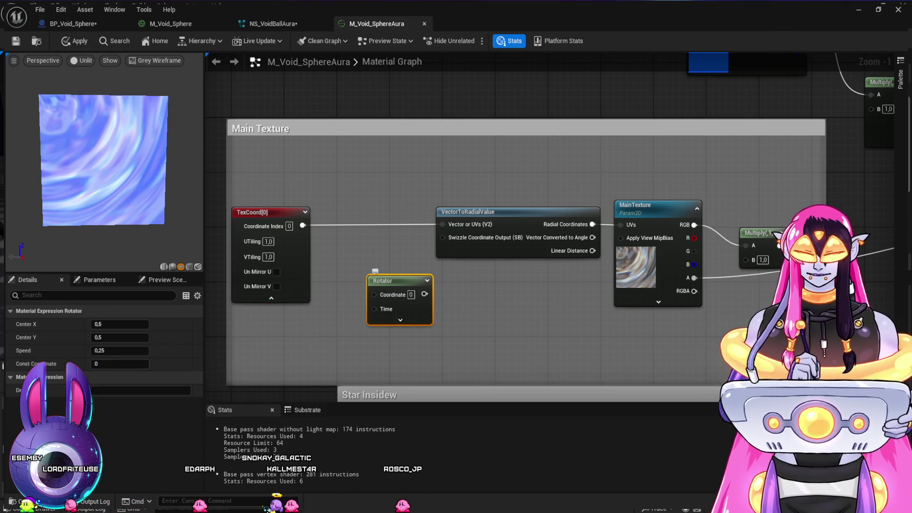
key("Delete")
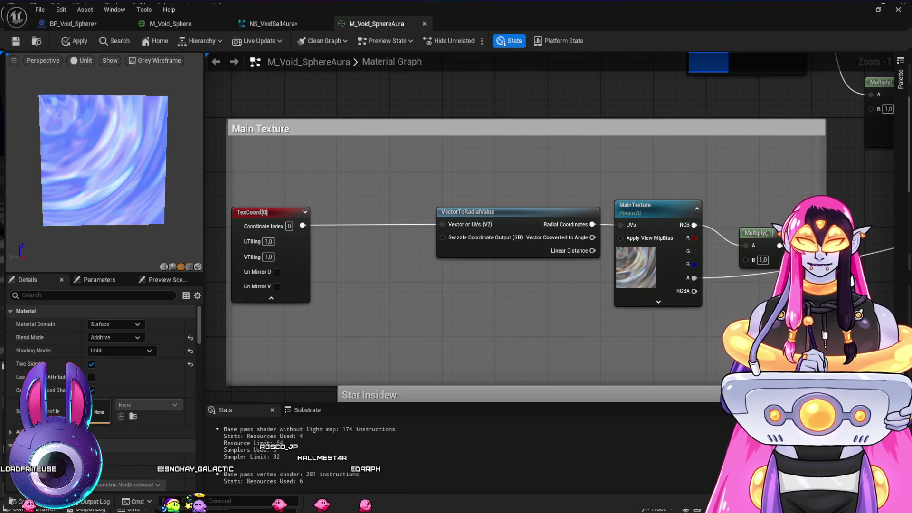
key("ctrl+z")
left_click_drag(302, 225, 394, 291)
left_click_drag(501, 291, 620, 224)
mouse_move(475, 212)
left_mouse_down()
mouse_move(389, 183)
mouse_move(402, 190)
left_mouse_up()
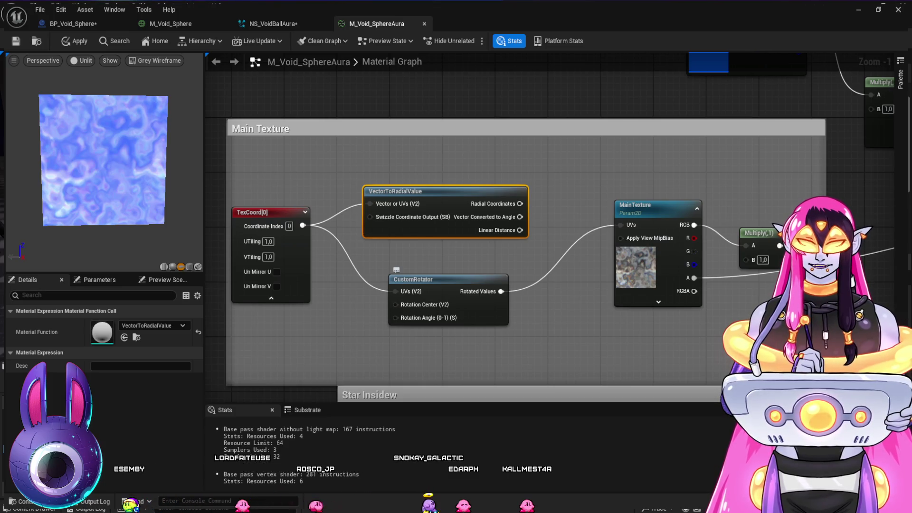
left_click_drag(413, 279, 447, 274)
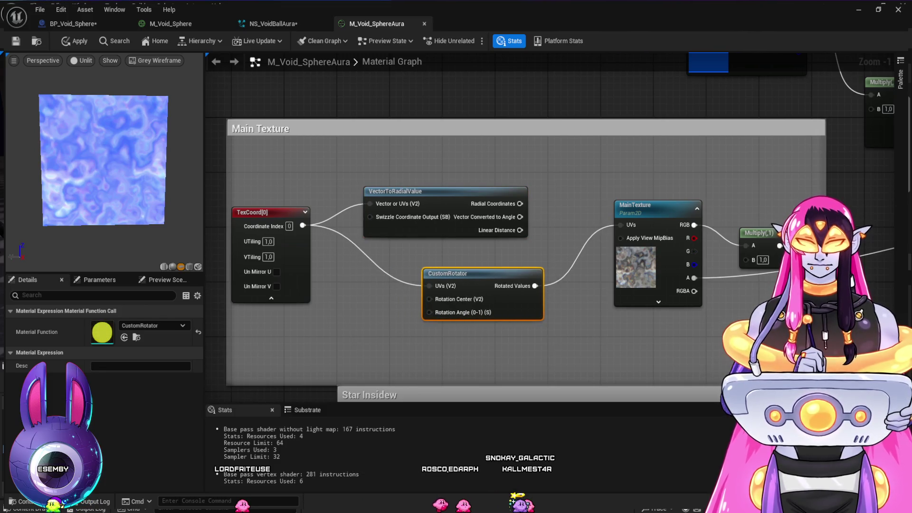
mouse_move(520, 203)
left_mouse_down()
mouse_move(413, 287)
mouse_move(429, 285)
left_mouse_up()
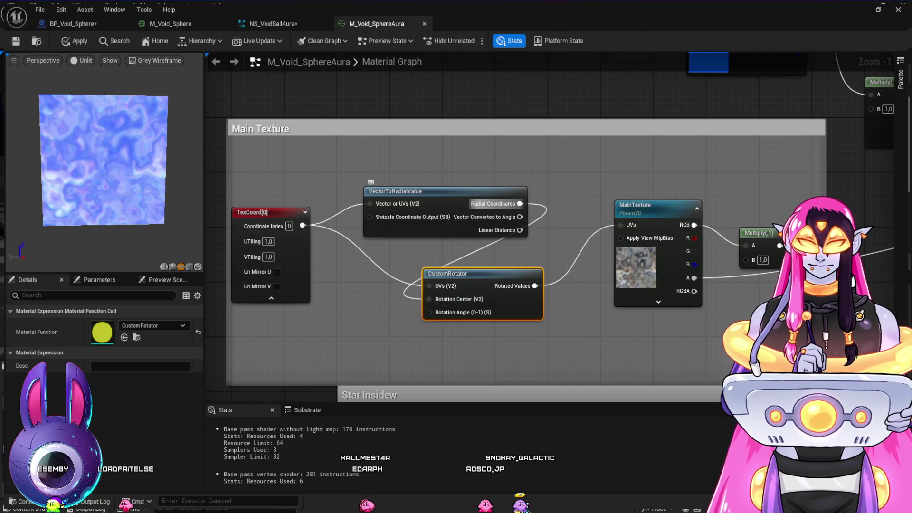
left_click_drag(520, 203, 616, 225)
mouse_move(375, 284)
left_mouse_down()
mouse_move(419, 299)
mouse_move(402, 305)
left_mouse_up()
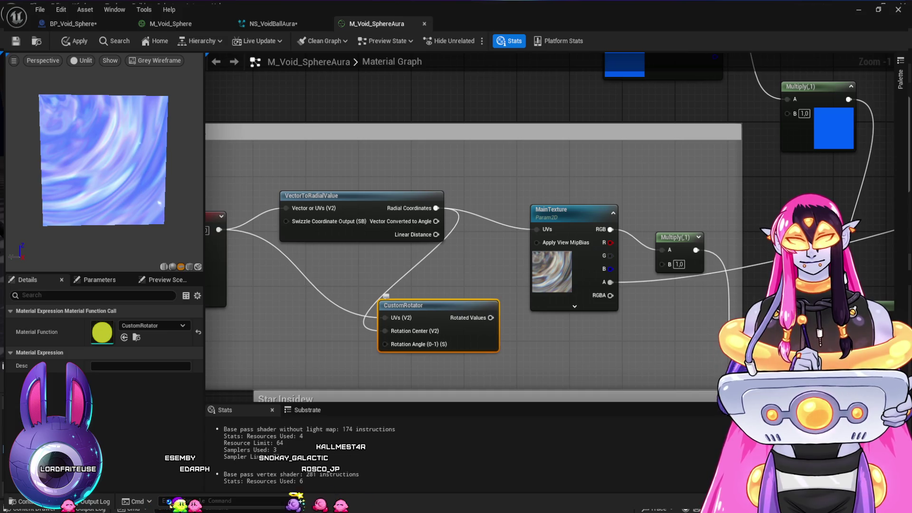
key("Delete")
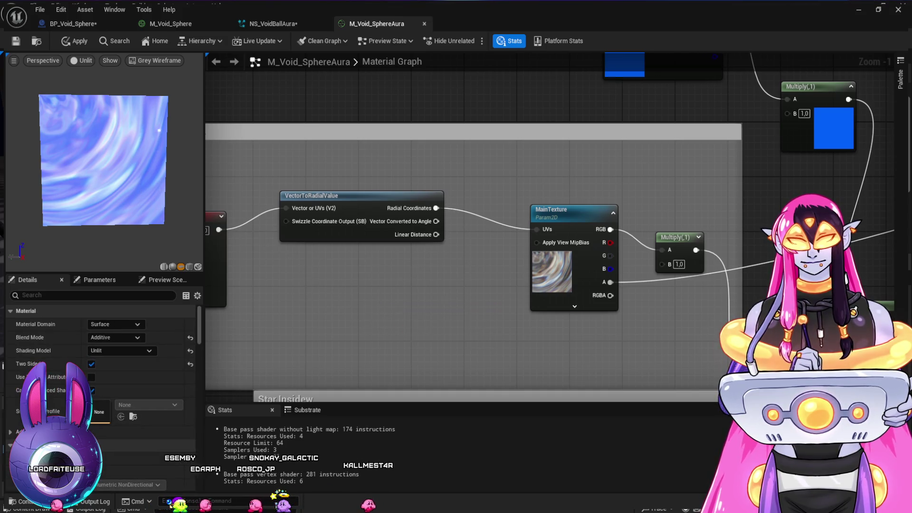
Step: Set the TexCoord UTiling and VTiling to 0.5
left_click_drag(399, 192, 418, 212)
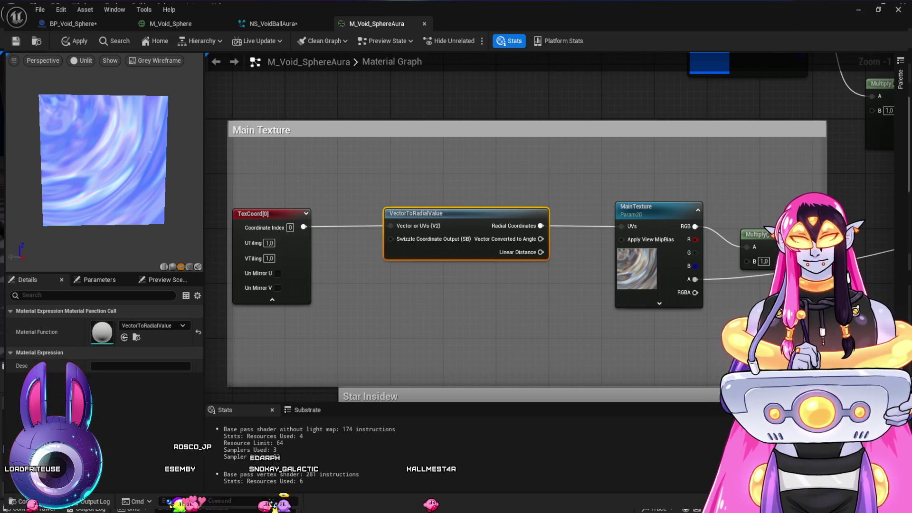
left_click(269, 243)
type("0.5")
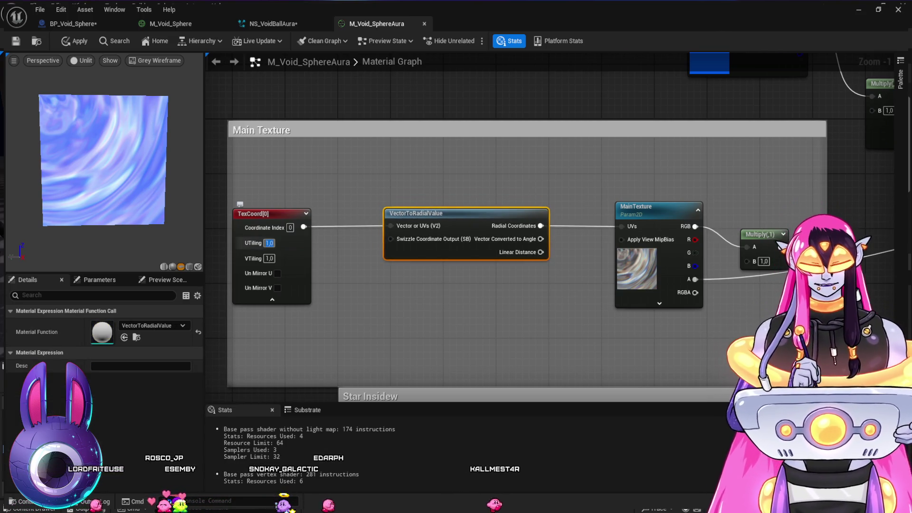
key("Tab")
type("0.5")
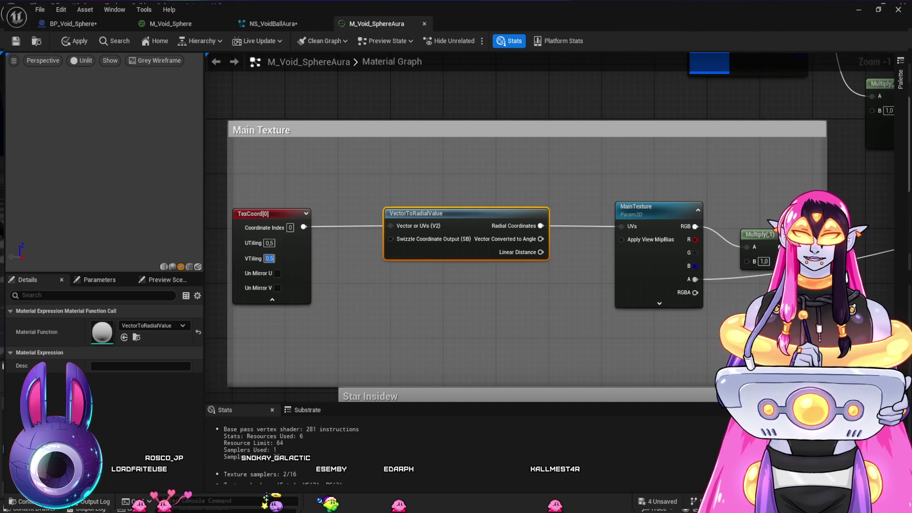
key("Return")
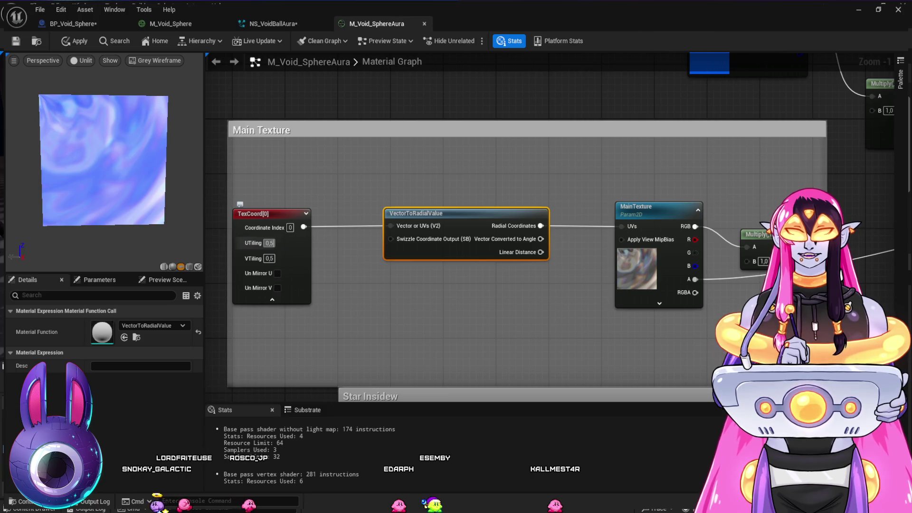
Step: Reset TexCoord tiling to 1 and delete the VectorToRadialValue node
left_click(269, 243)
type("1")
key("Return")
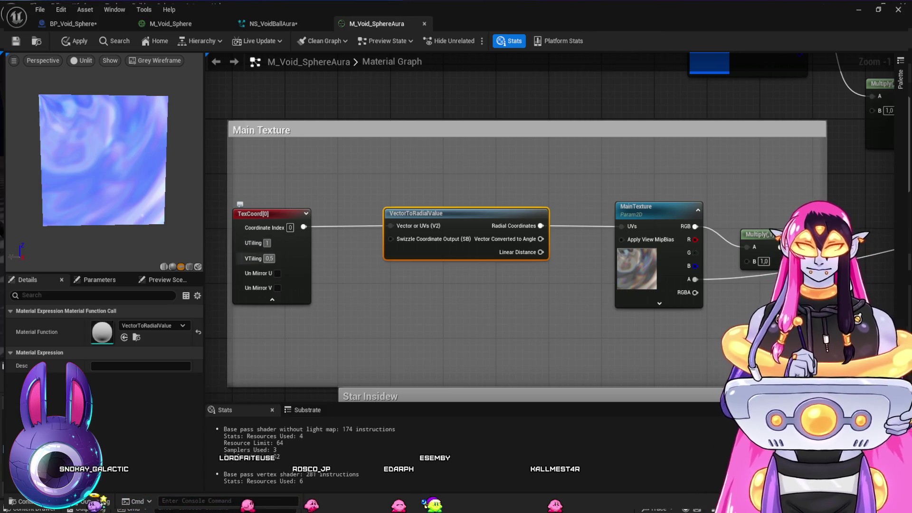
left_click(270, 259)
type("1")
key("Return")
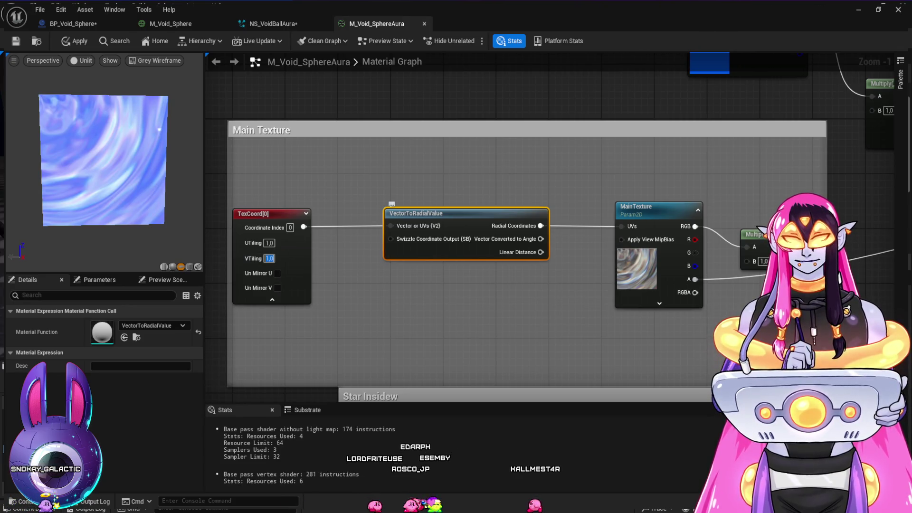
key("Delete")
left_click_drag(446, 250, 434, 247)
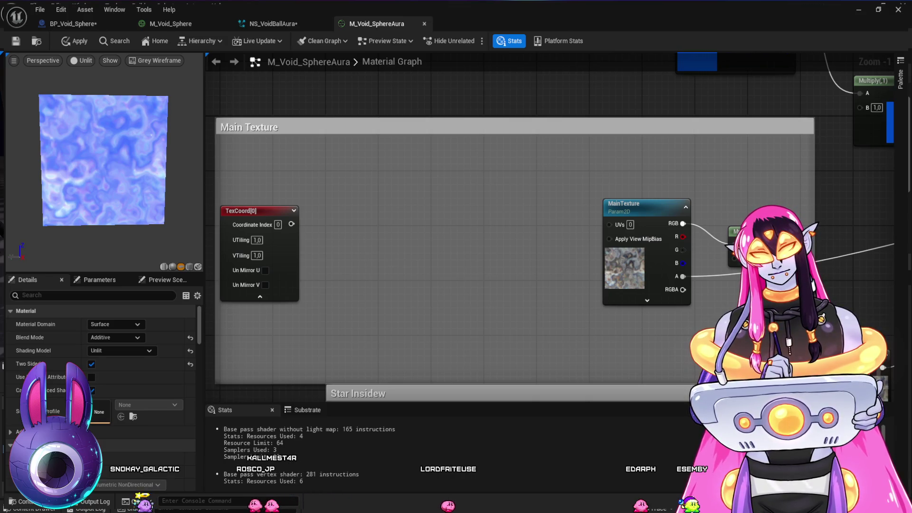
Step: Route TexCoord[0] through a pasted RadialGradientExponential into MainTexture's UVs, then add a constant
key("ctrl+v")
left_click_drag(442, 233, 424, 210)
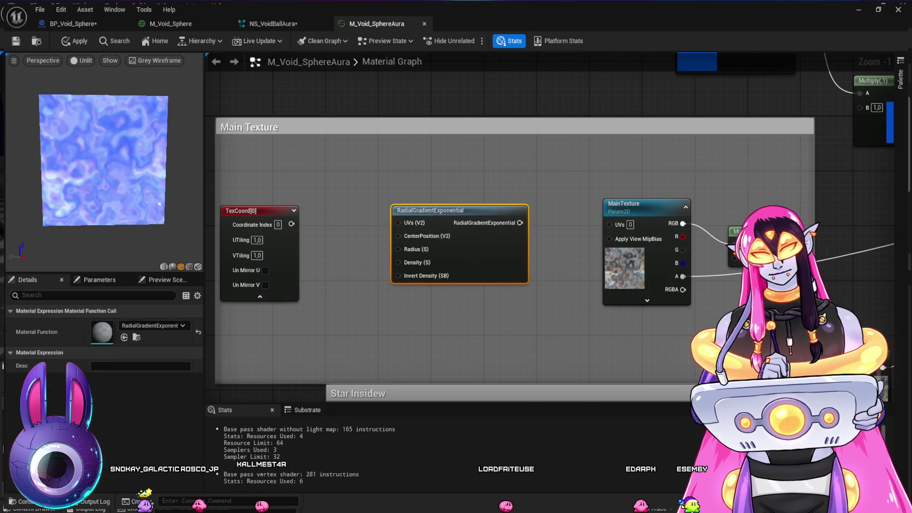
left_click_drag(291, 224, 398, 223)
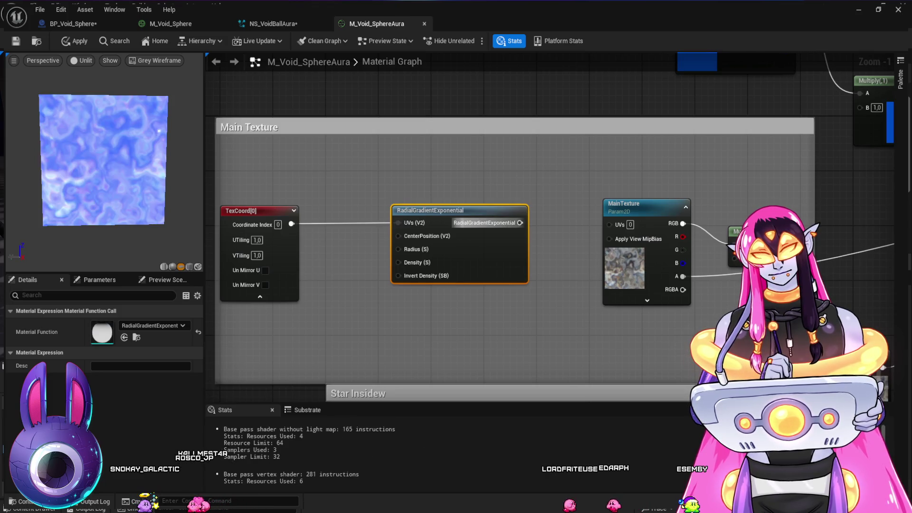
left_click_drag(520, 223, 609, 223)
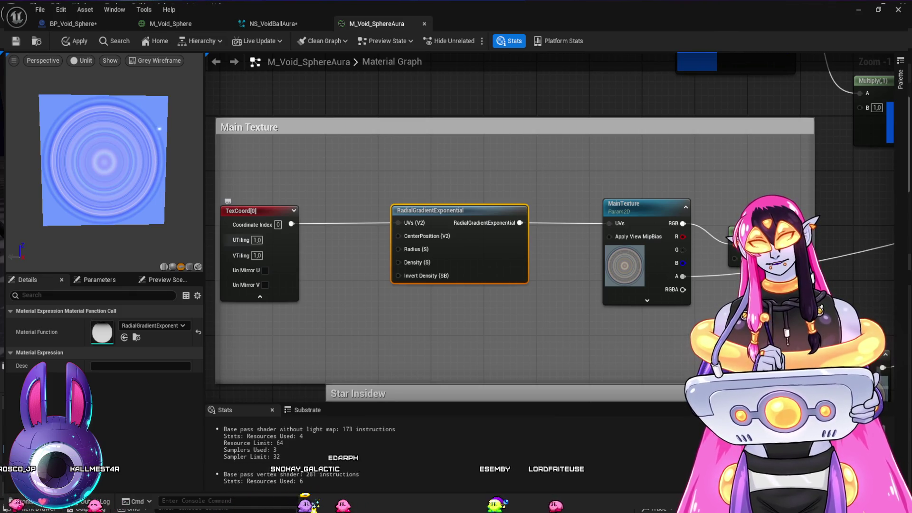
left_click_drag(428, 210, 468, 210)
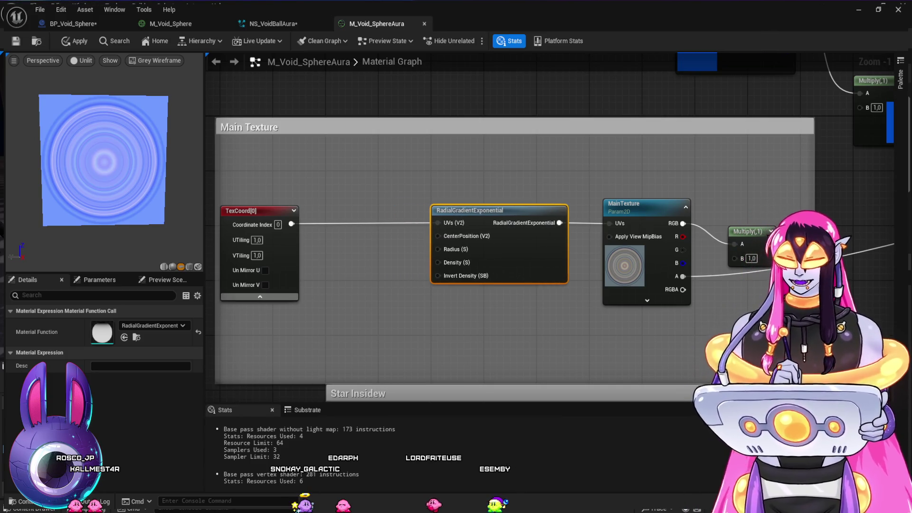
left_click(343, 284)
Step: Add a second constant, wire the upper one to Radius, and set the constants to 1 and 0.5
left_click(334, 260)
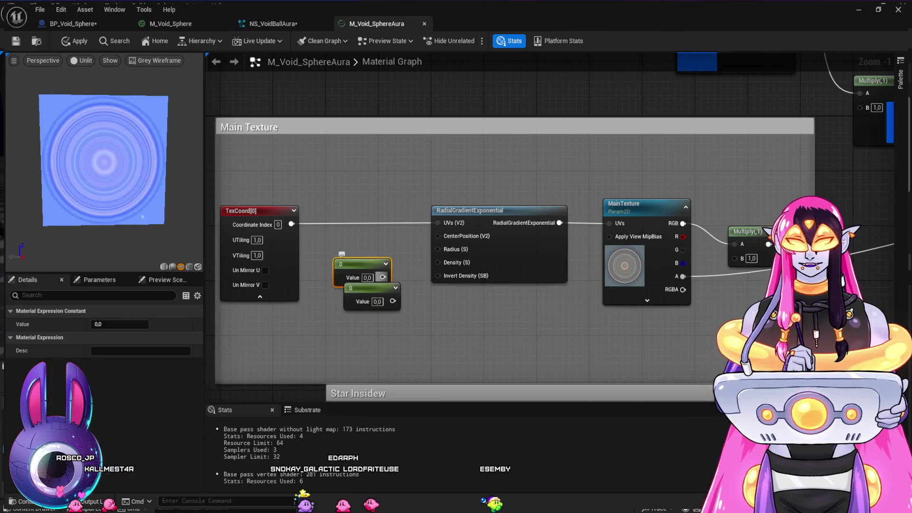
mouse_move(383, 277)
left_mouse_down()
mouse_move(437, 249)
mouse_move(358, 293)
mouse_move(437, 263)
left_mouse_up()
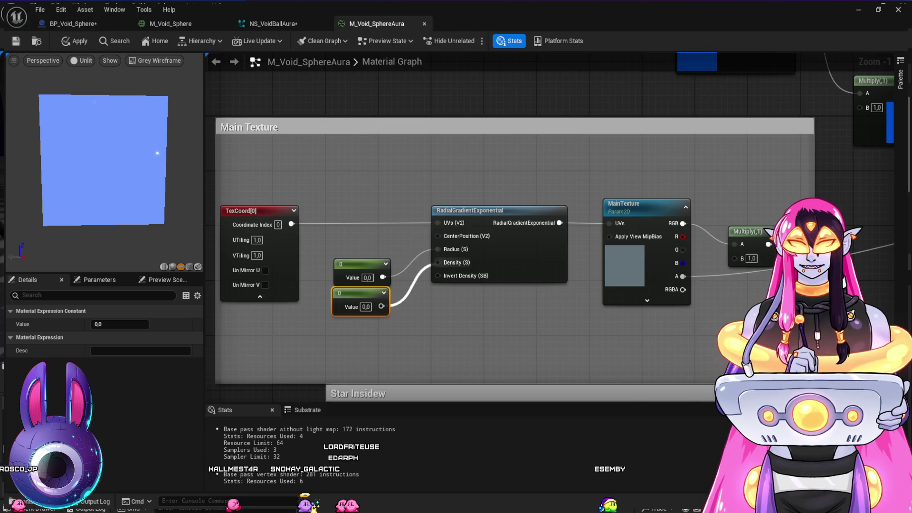
left_click(367, 277)
type("1")
key("Return")
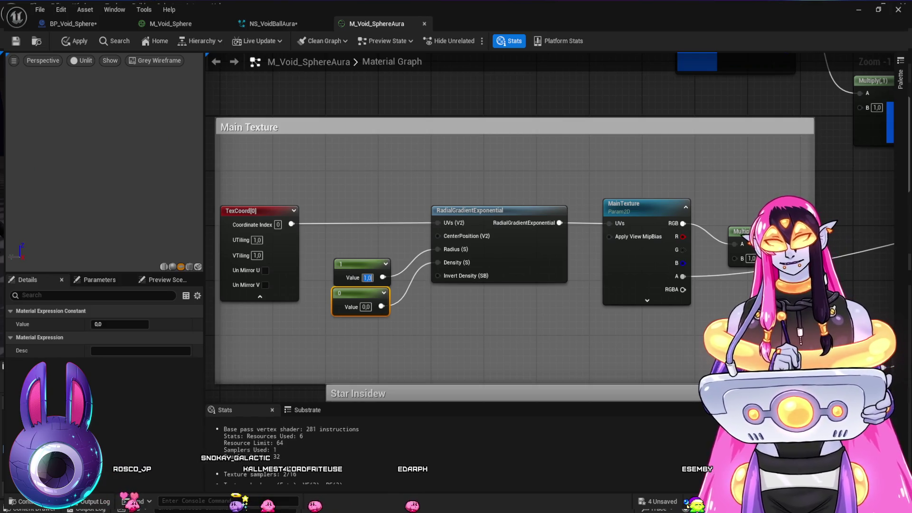
left_click(365, 307)
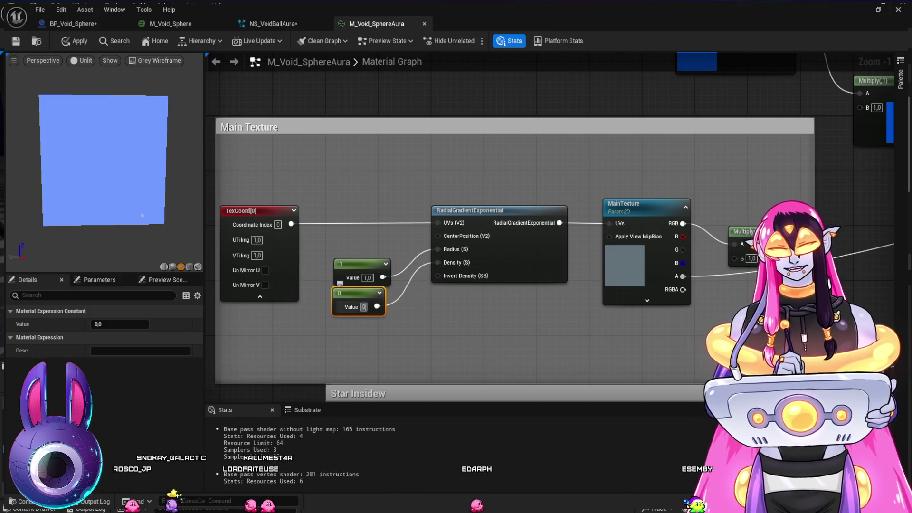
type("0.5")
key("Return")
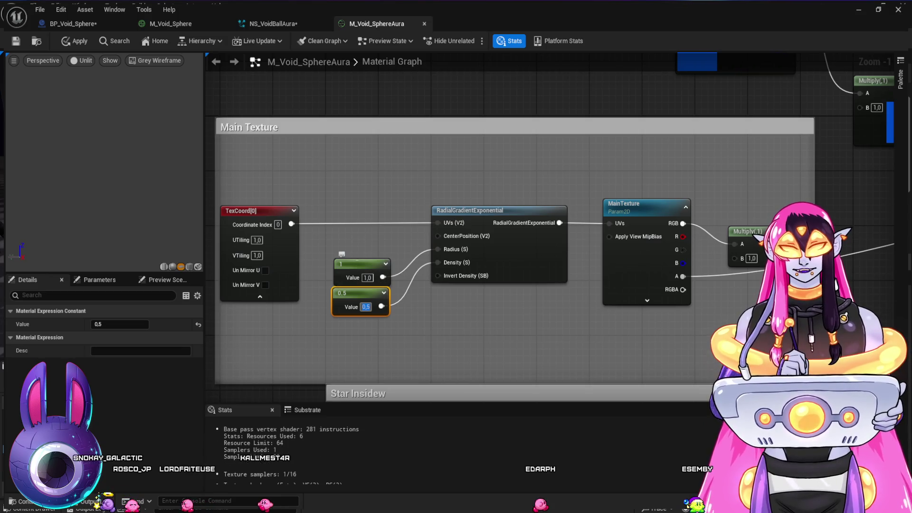
Step: Try Radius values 0.2, 1 and 2, settling on Radius 1.5 and Density 1
left_click(366, 277)
type("0")
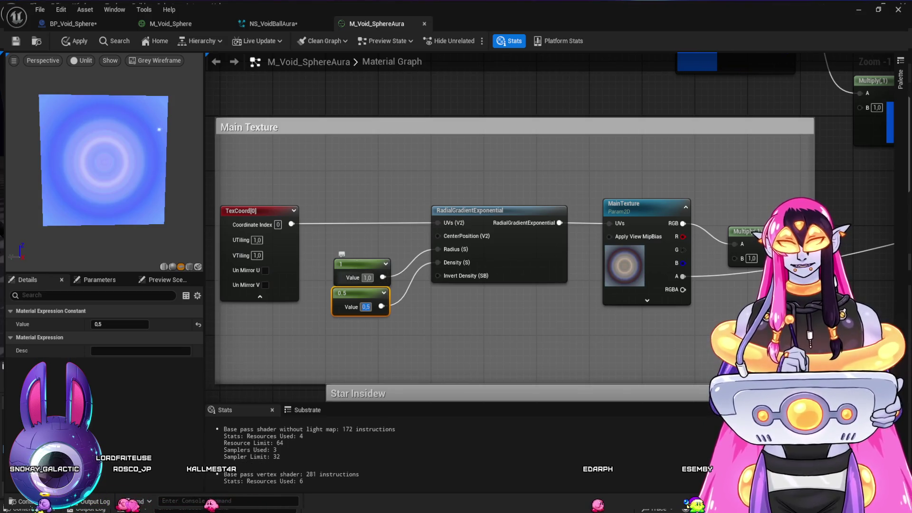
type(".2")
key("Return")
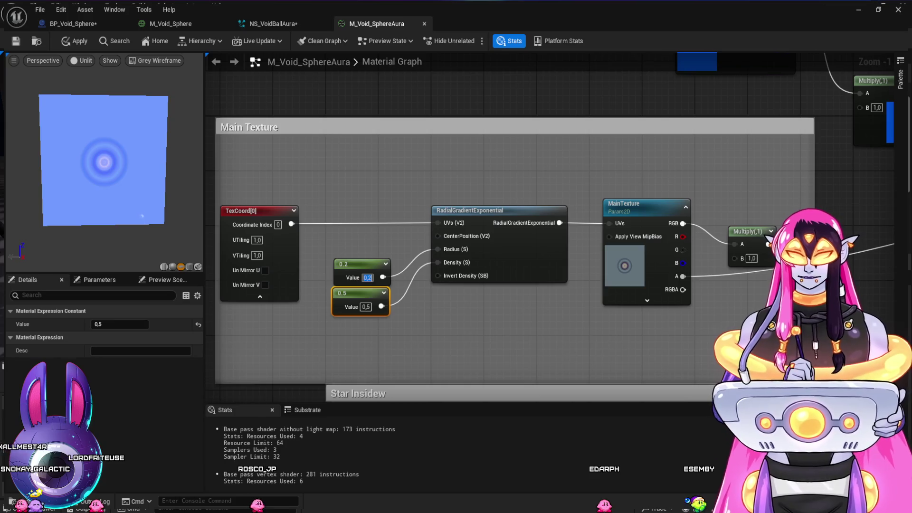
type("1")
key("Return")
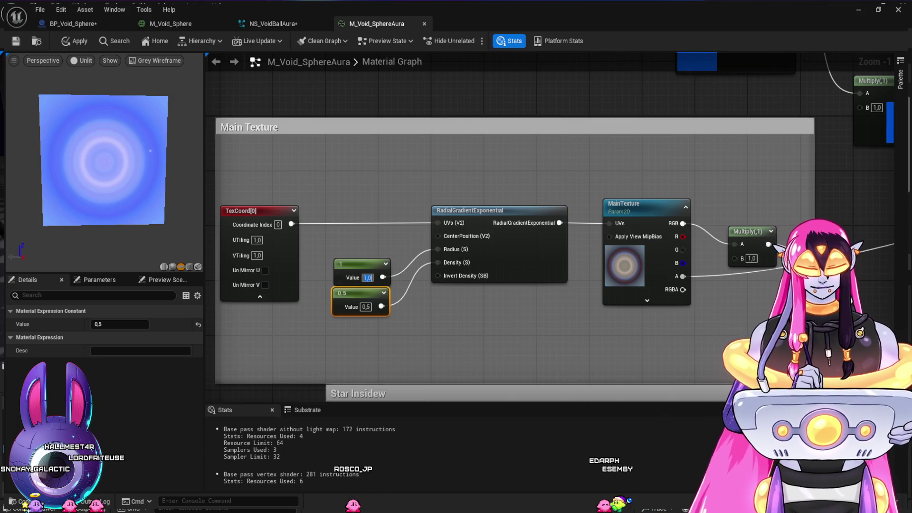
type("2")
key("Return")
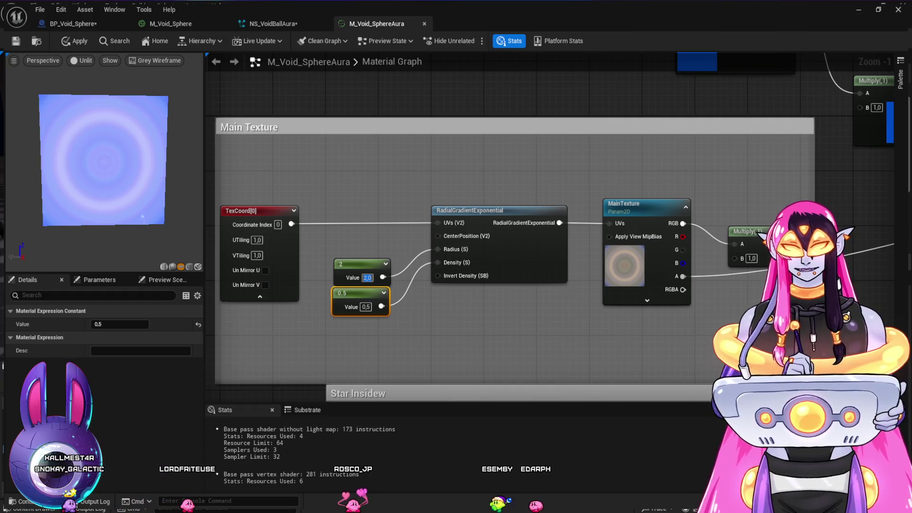
type("1,5")
key("Return")
left_click(366, 307)
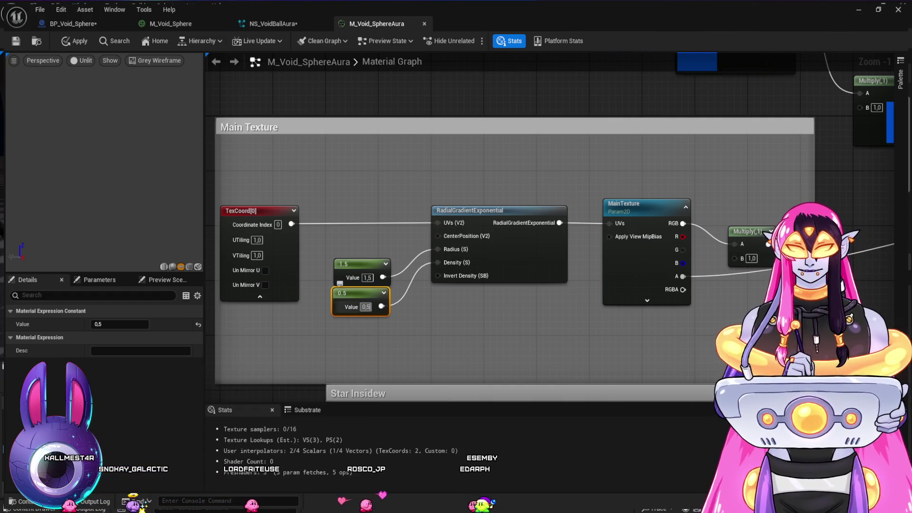
type("1")
key("Return")
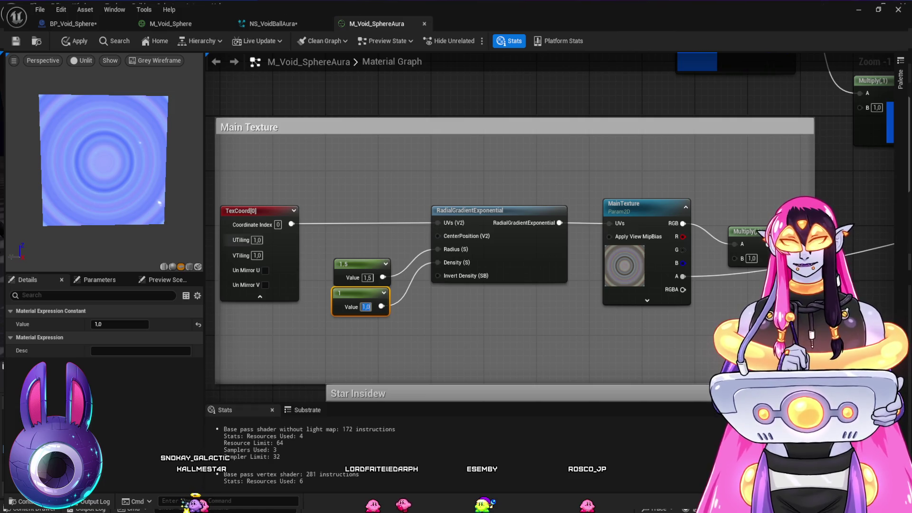
Step: Test a TexCoord tiling of 5, then reset it to 1
left_click(257, 240)
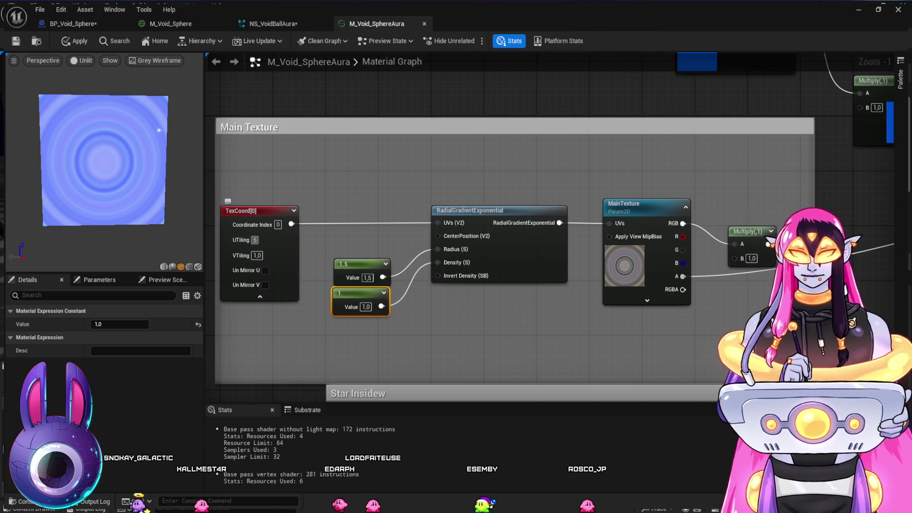
key("Tab")
type("5")
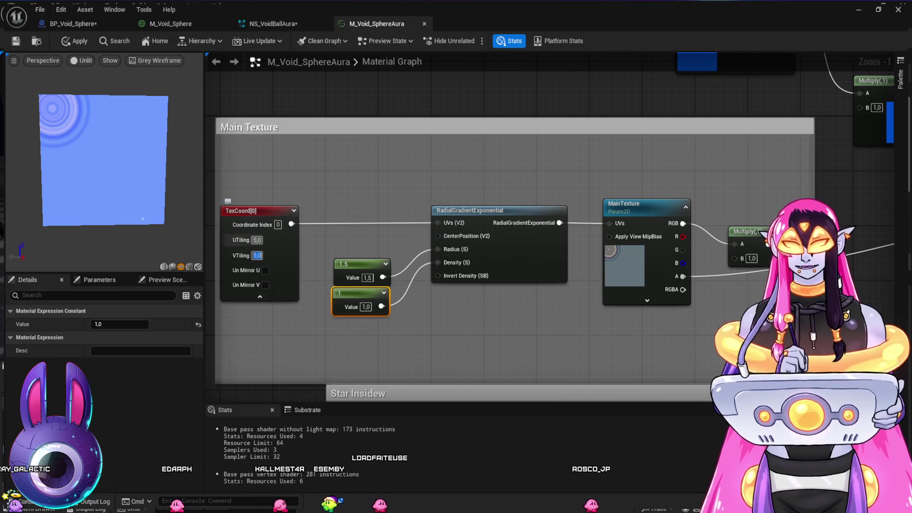
type("1")
key("shift+Tab")
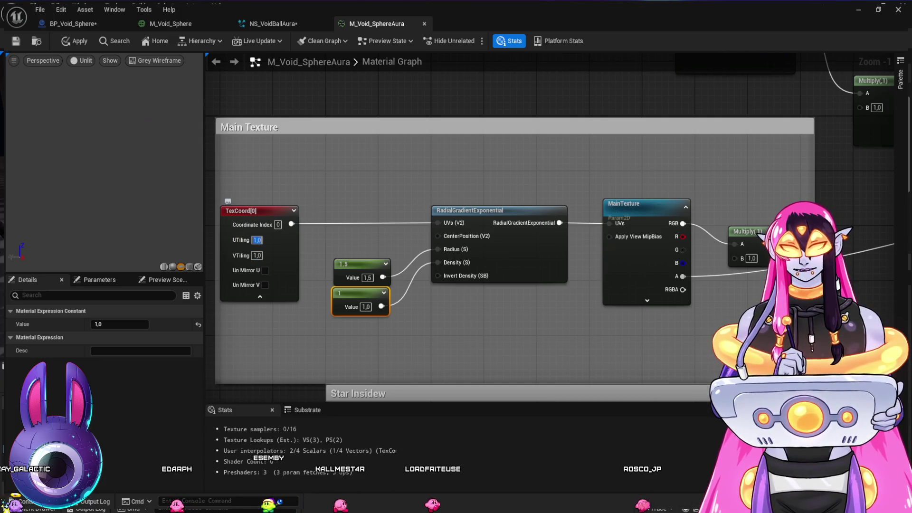
type("1")
key("Return")
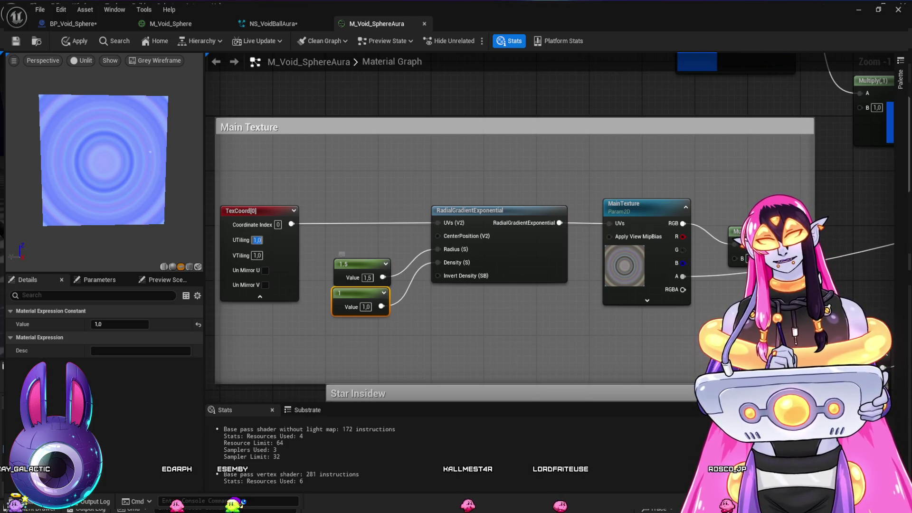
Step: Try density constant values 5, 0.5, 1, 2 and 3, then set it back to 1
left_click(366, 307)
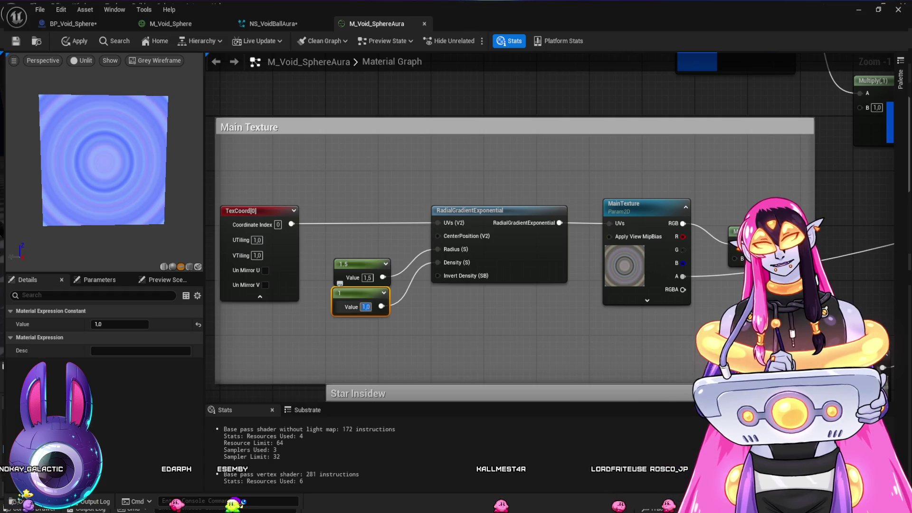
type("5")
key("Return")
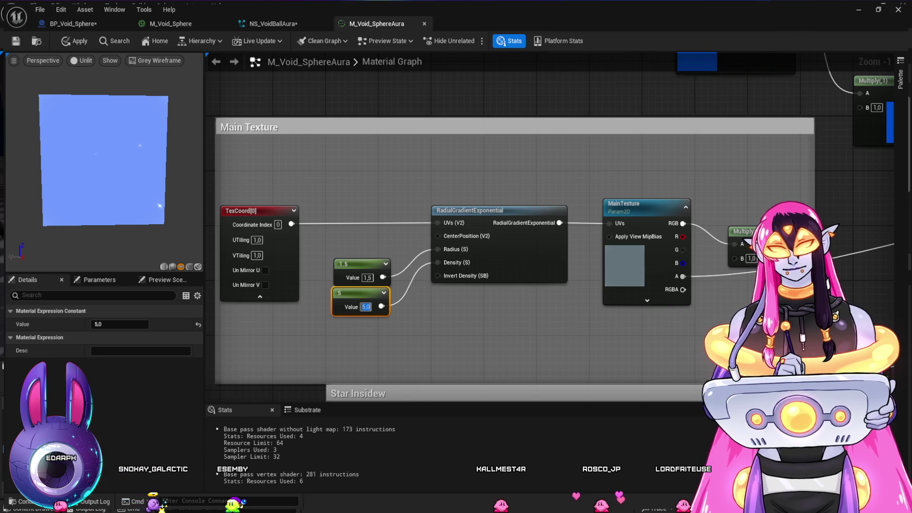
type("0.5")
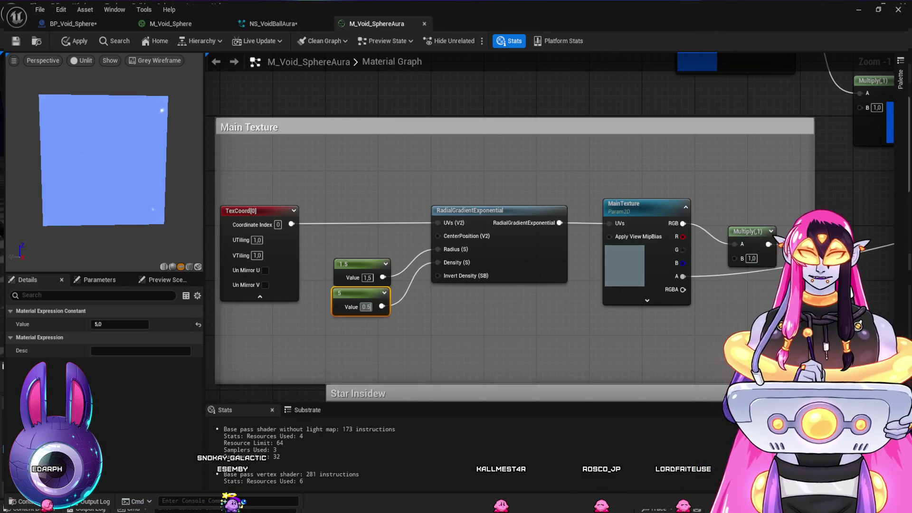
key("Return")
type("1")
key("Return")
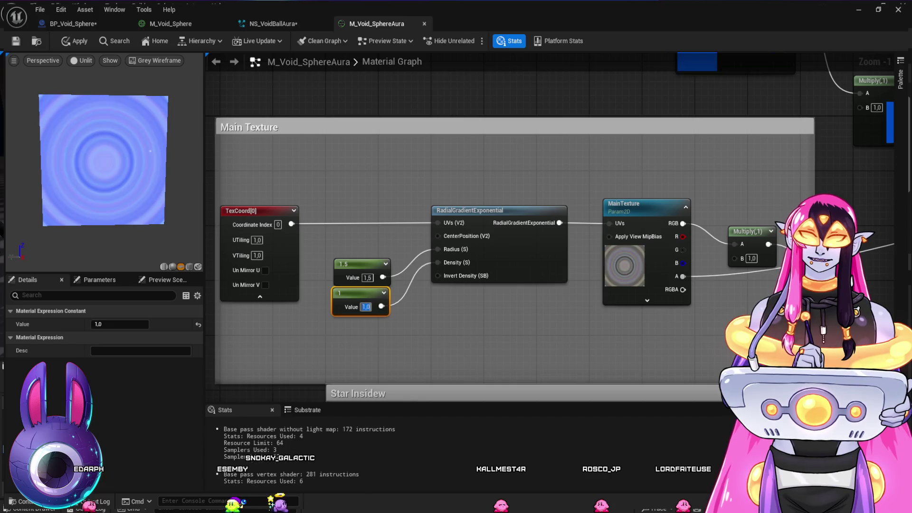
type("2")
key("Return")
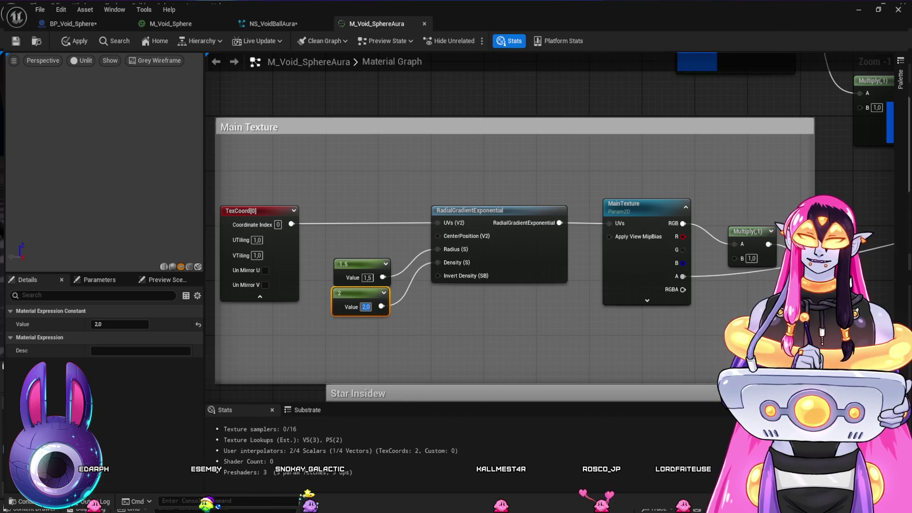
type("3")
key("Return")
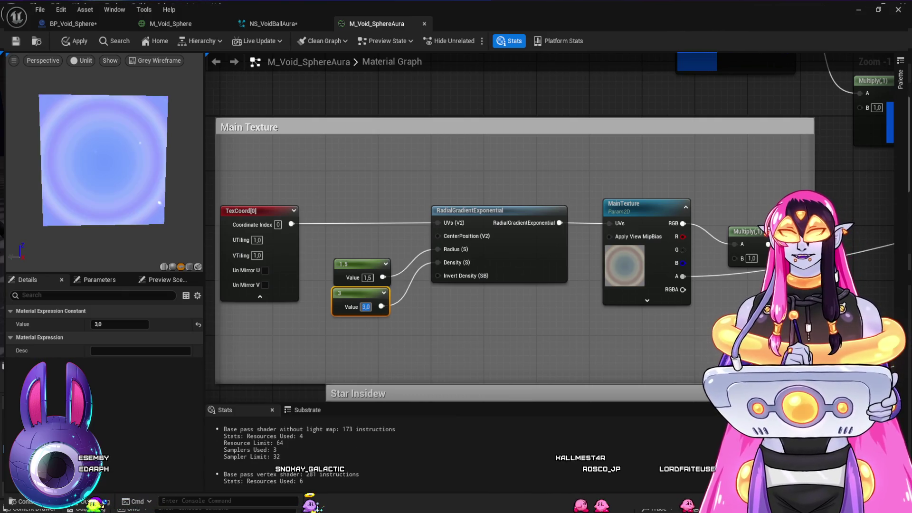
type("1")
key("Return")
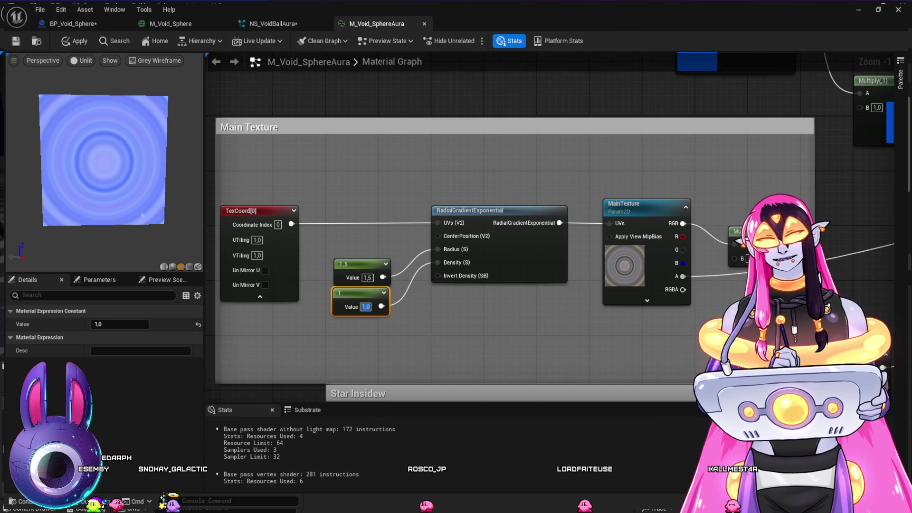
Step: Delete the RadialGradientExponential node and select its two leftover constants
left_click(499, 210)
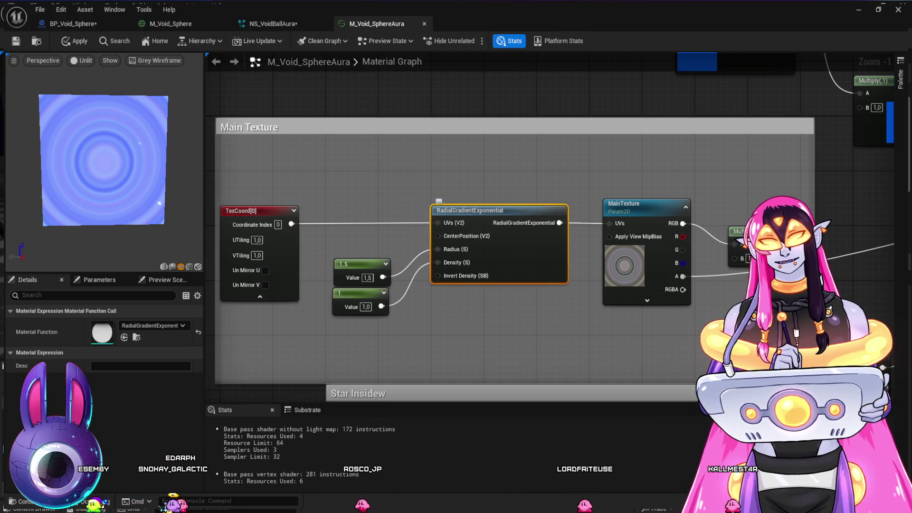
key("Delete")
left_click_drag(323, 252, 399, 321)
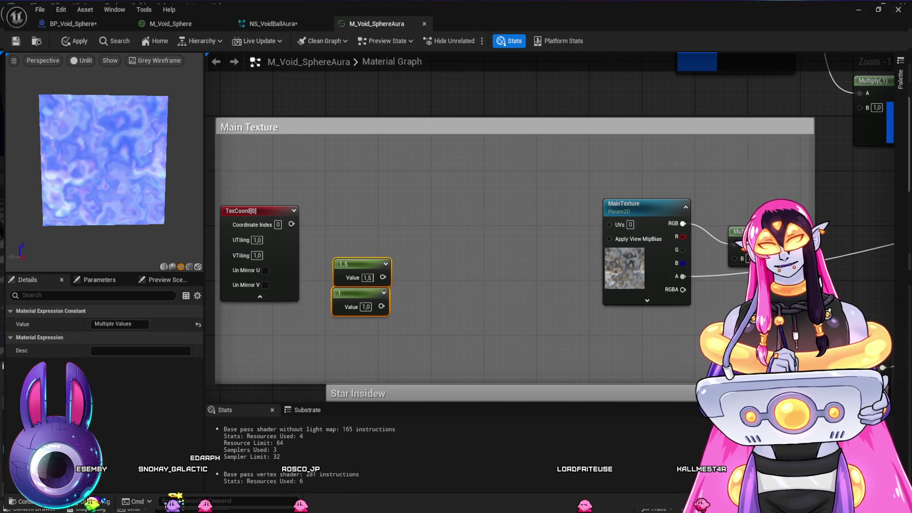
key("Escape")
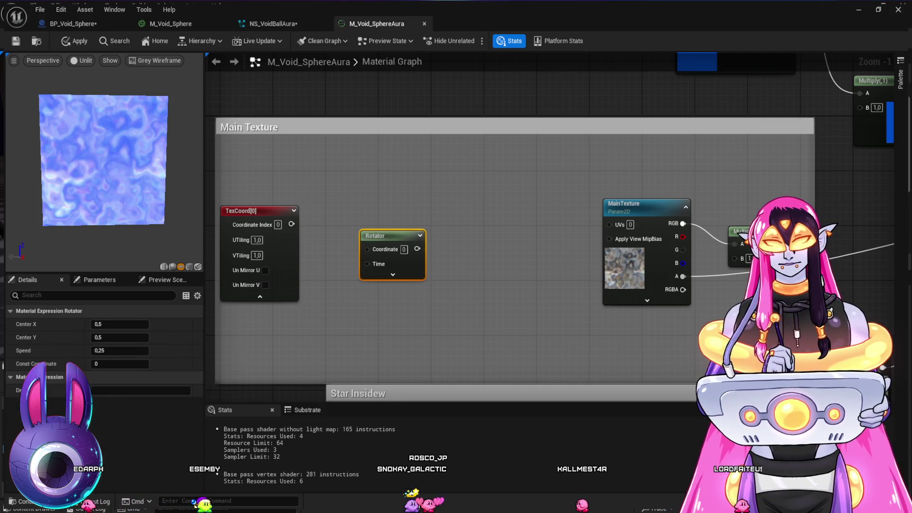
Step: Wire TexCoord through the Rotator into MainTexture's UVs, then delete the Rotator
mouse_move(291, 224)
left_mouse_down()
mouse_move(367, 249)
mouse_move(610, 224)
left_mouse_up()
mouse_move(380, 235)
left_mouse_down()
mouse_move(431, 225)
mouse_move(446, 210)
left_mouse_up()
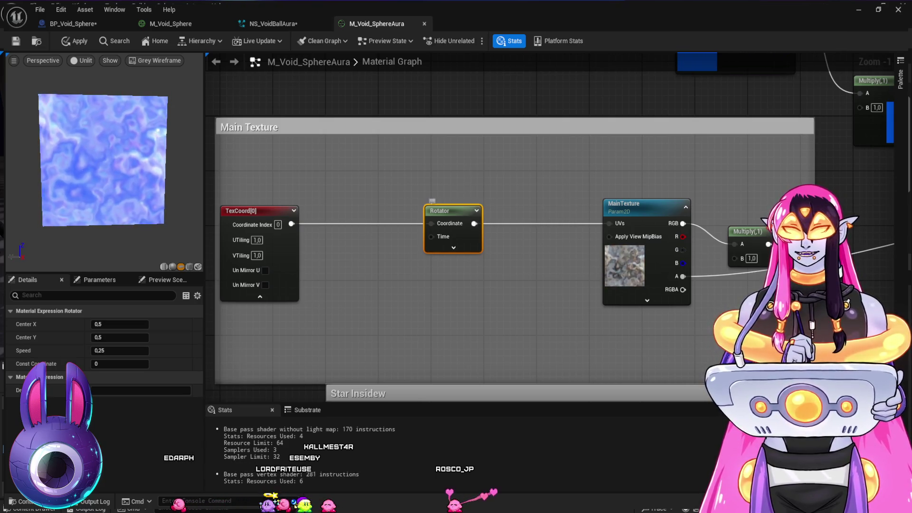
key("Delete")
Step: Browse the Cosmic_Spell, Mesh, Cosmic_Door_Attack Mesh and BSSM_VFX folders in the asset browser
key("ctrl+space")
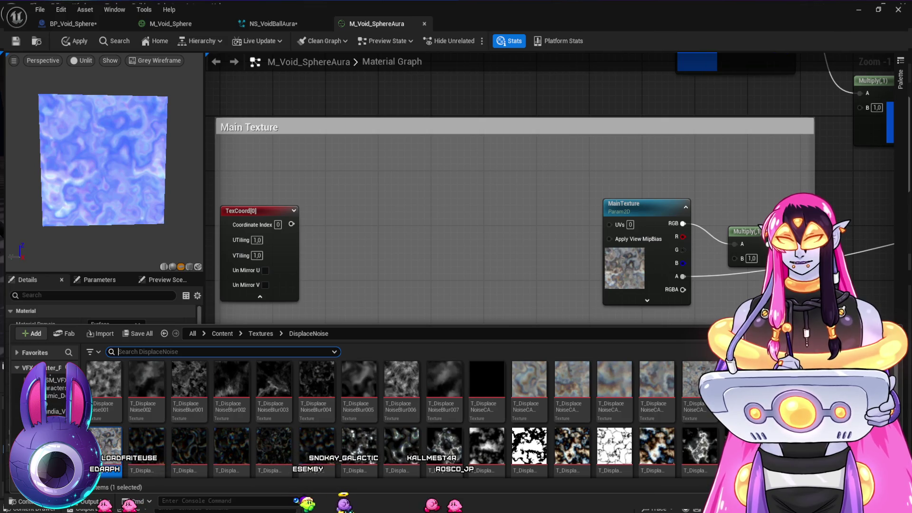
left_click(29, 433)
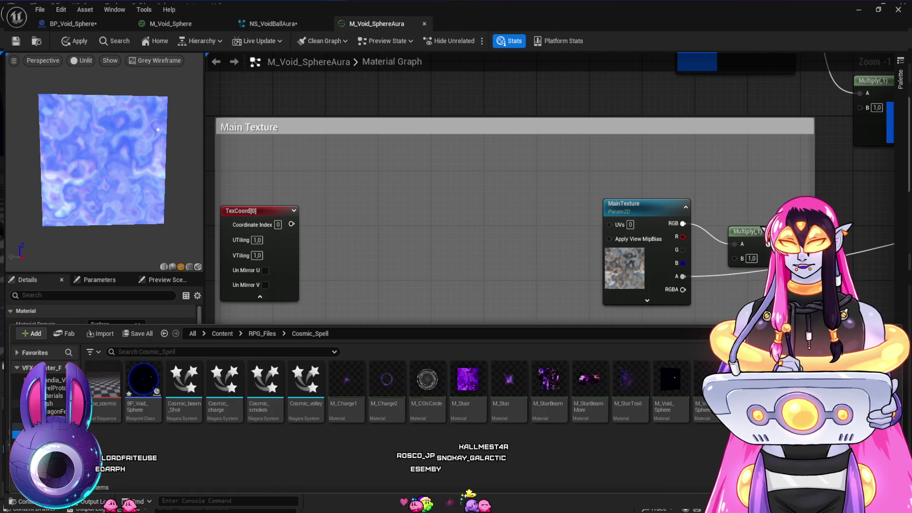
left_click(45, 403)
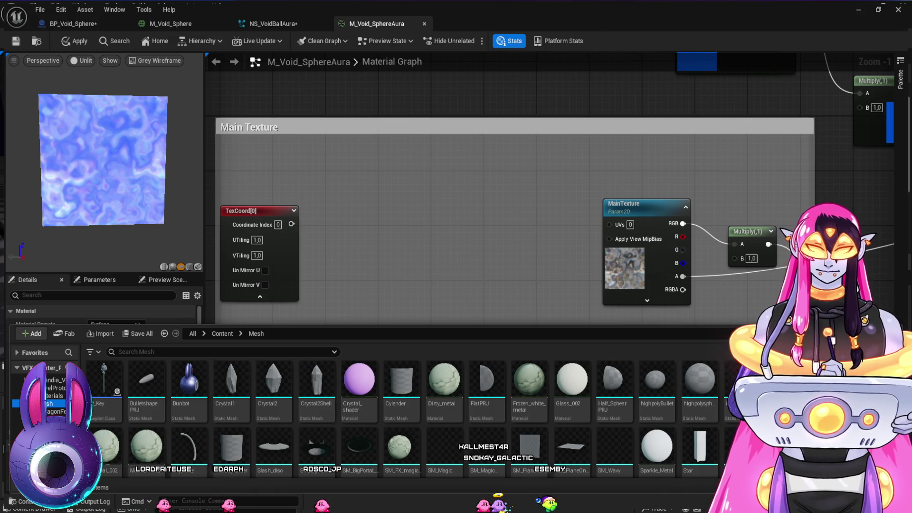
scroll(408, 418, "down", 2)
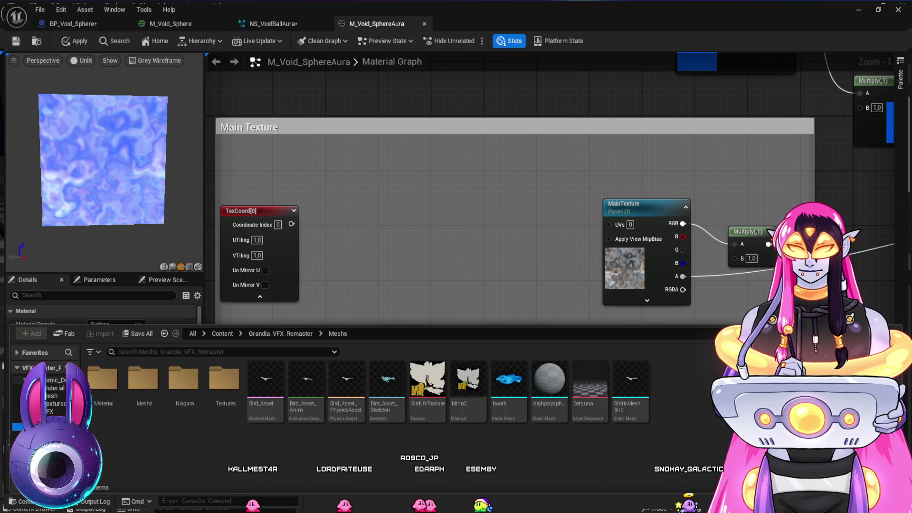
left_click(51, 395)
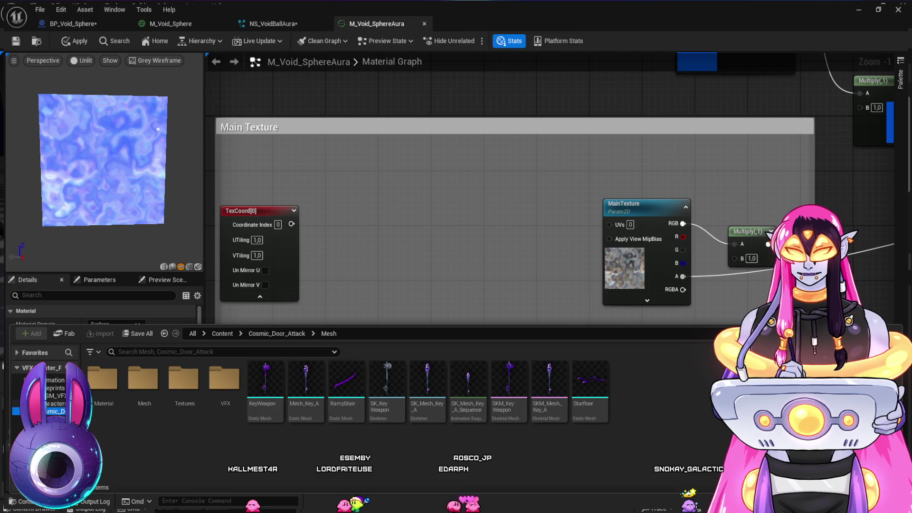
left_click(56, 412)
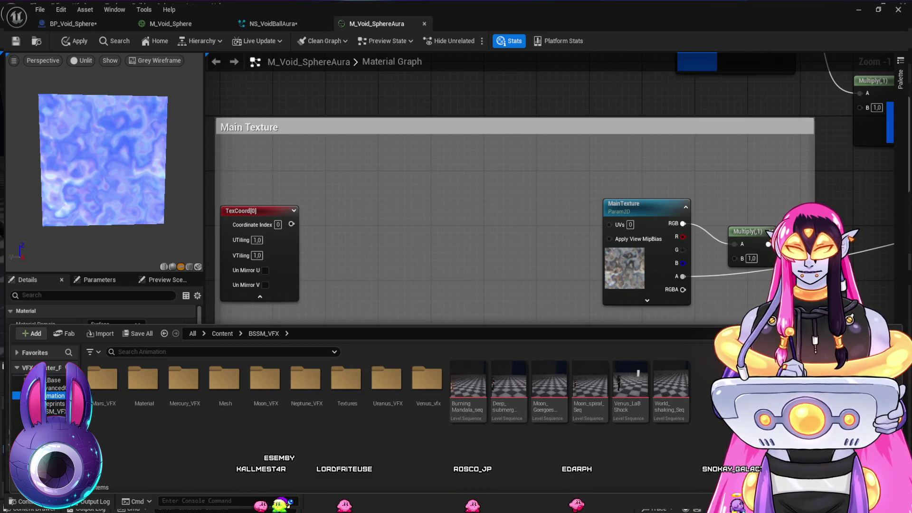
left_click(55, 404)
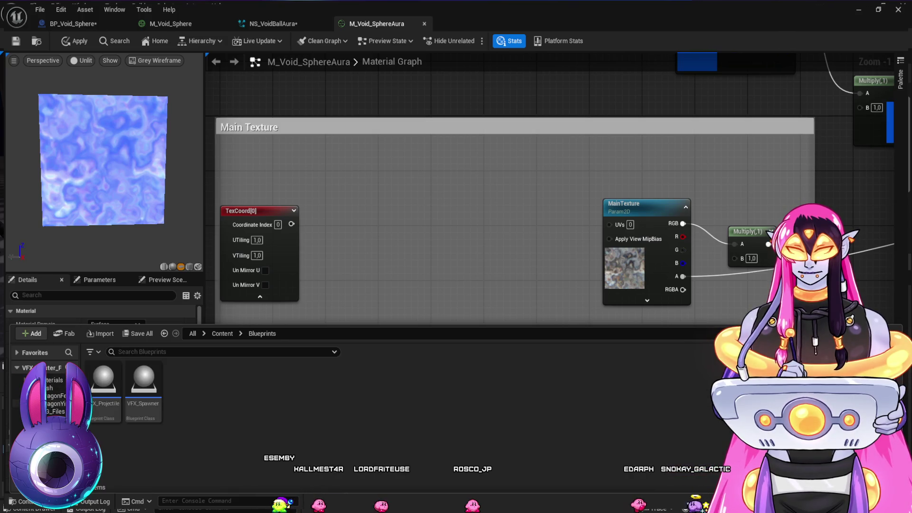
left_click(56, 411)
Step: Check RPG_Files' VFX and SLashes folders, then open the FF14_Inspired Mesh folder
left_click(262, 333)
left_click(265, 380)
double_click(265, 380)
left_click(184, 380)
double_click(184, 380)
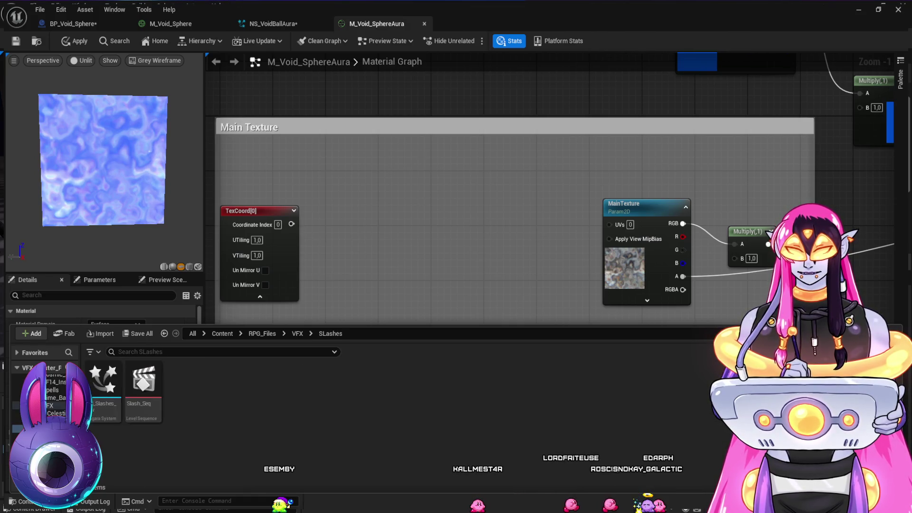
left_click(262, 334)
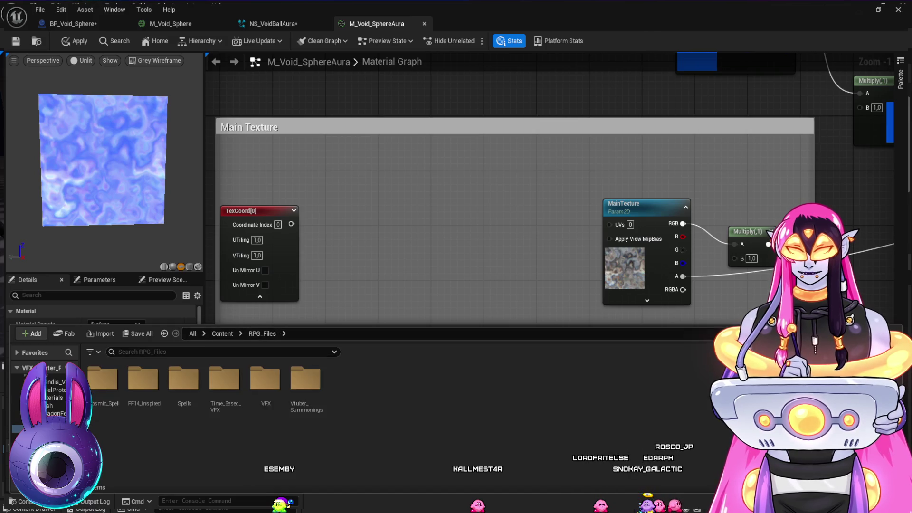
left_click(265, 380)
double_click(265, 380)
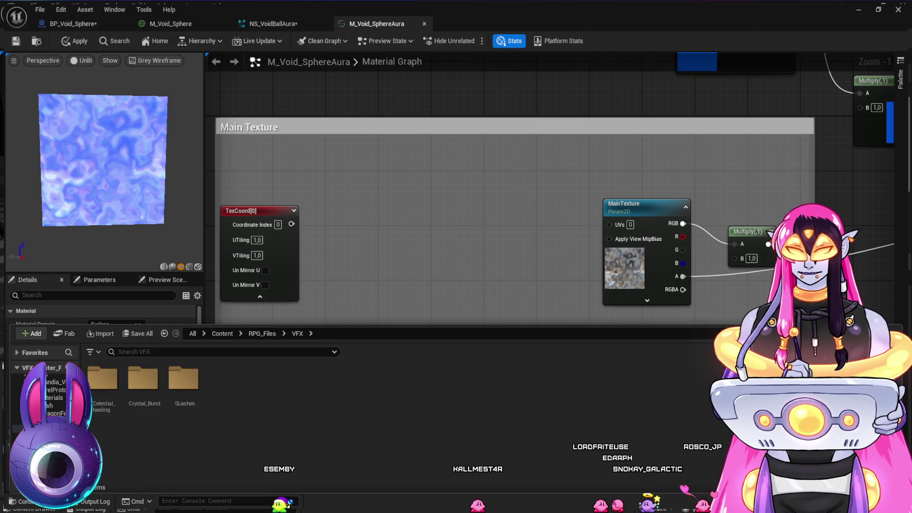
key("alt+Left")
key("alt+Left")
key("alt+Left")
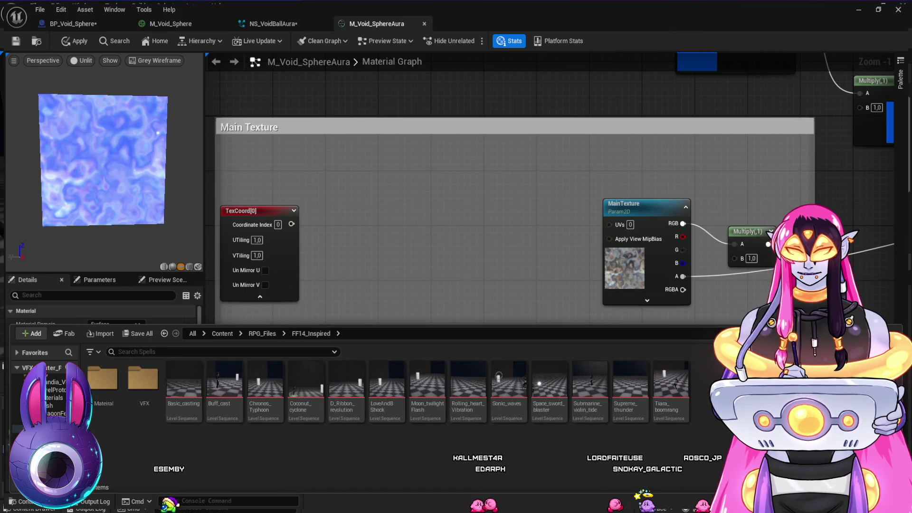
left_click(50, 405)
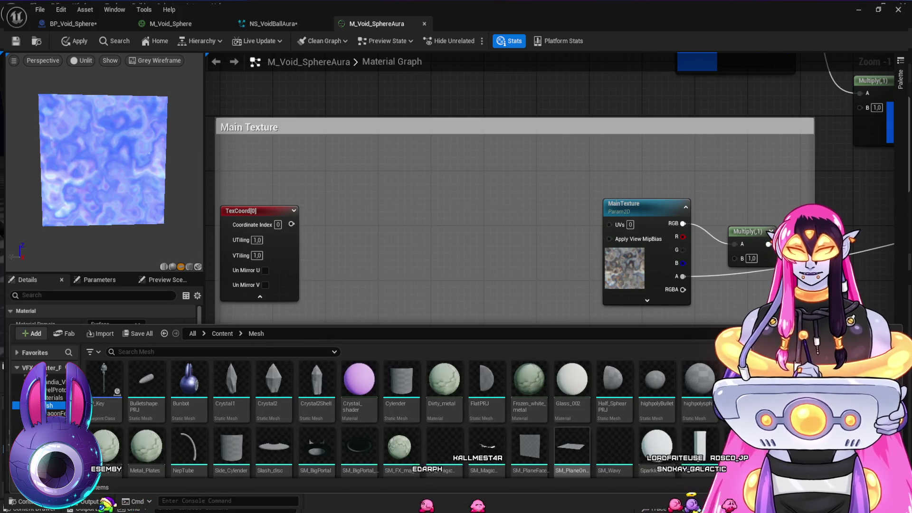
scroll(380, 418, "down", 2)
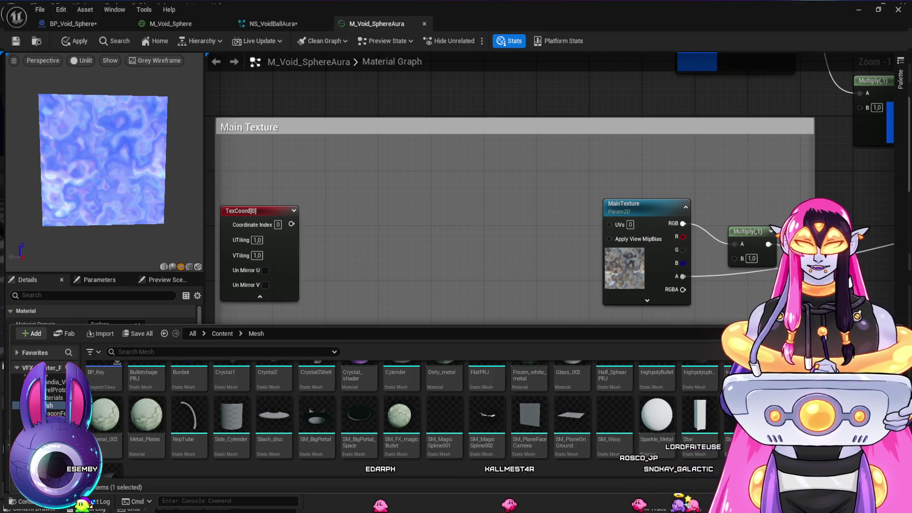
scroll(333, 285, "up", 3)
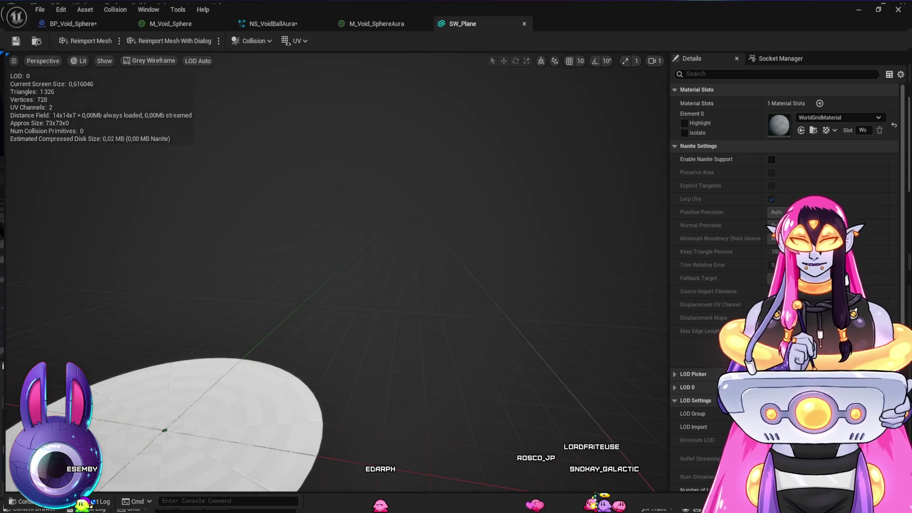
Step: Close the SW_Plane editor, use SW_Plane as the preview mesh, and view the disc top-down
key("ctrl+w")
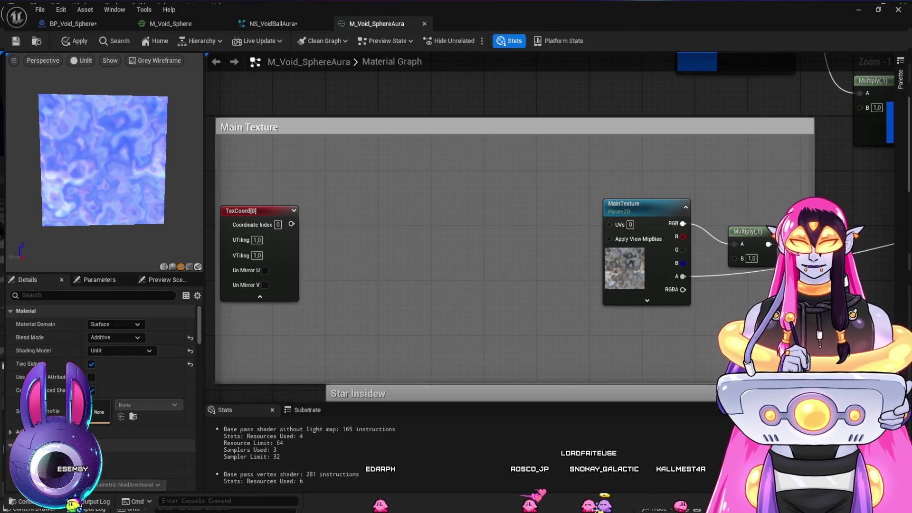
left_click(199, 267)
mouse_move(105, 162)
left_mouse_down()
mouse_move(105, 142)
mouse_move(104, 223)
left_mouse_up()
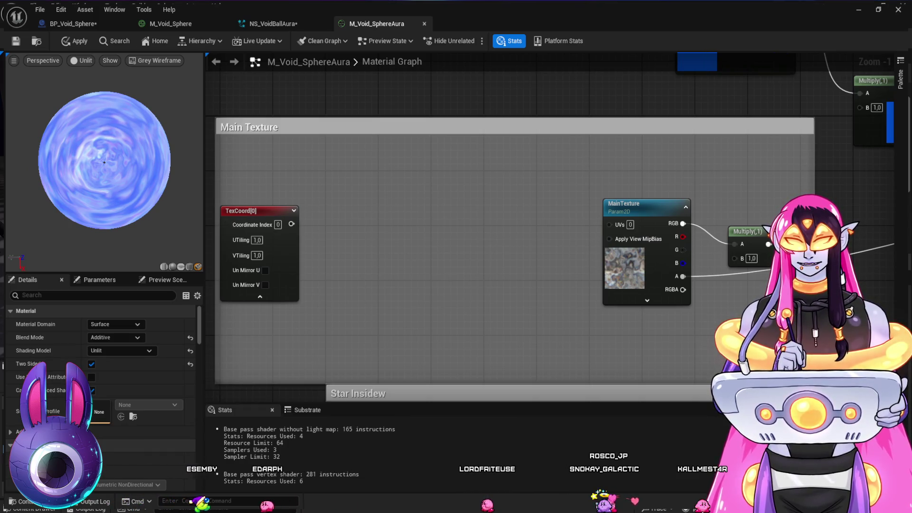
scroll(105, 161, "up", 3)
scroll(105, 162, "down", 1)
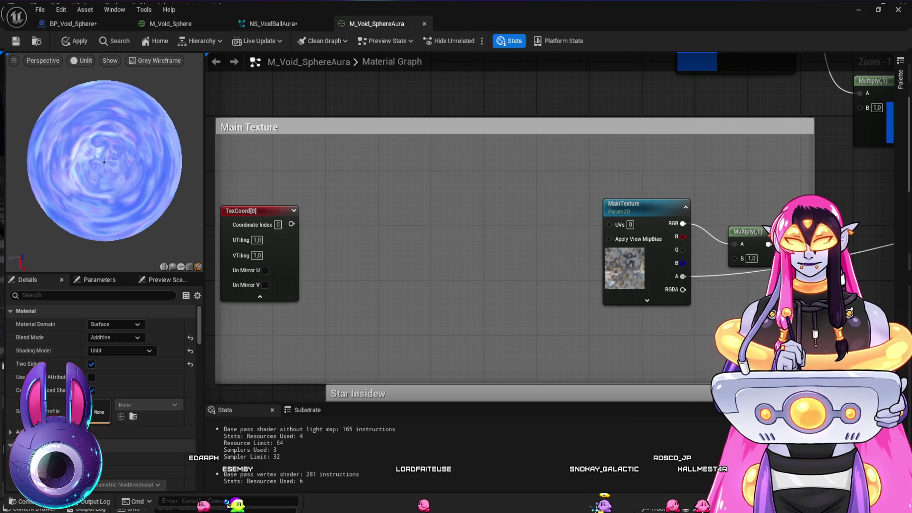
left_click_drag(429, 263, 435, 265)
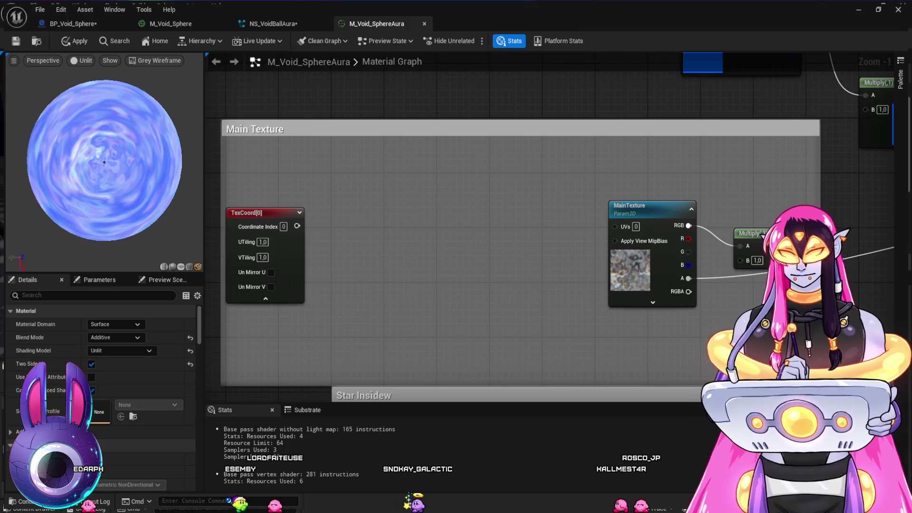
Step: Insert a Panner between TexCoord and MainTexture's UVs
left_click(385, 232)
left_click_drag(297, 227, 388, 246)
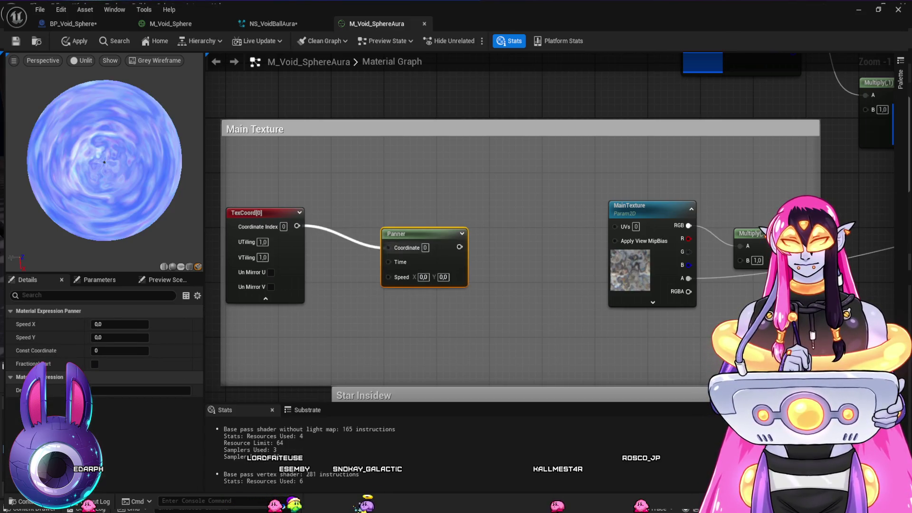
left_click_drag(459, 246, 615, 226)
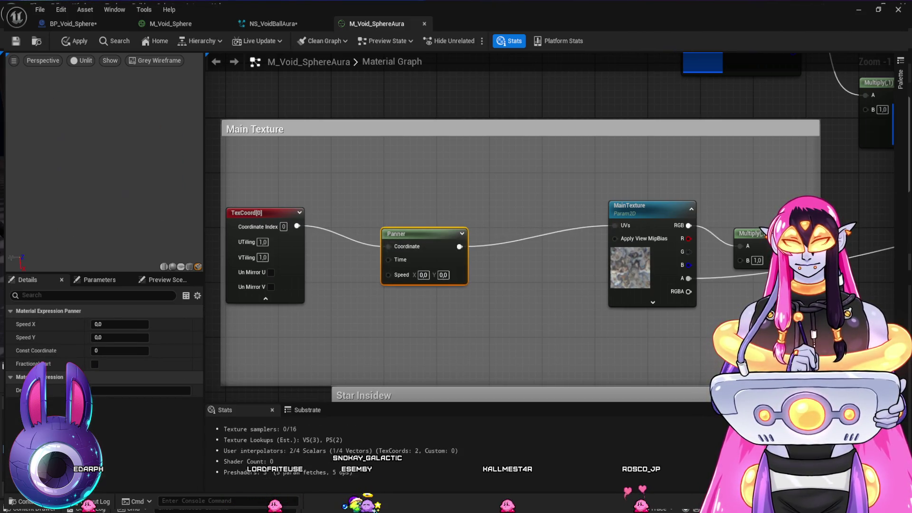
left_click_drag(418, 234, 460, 213)
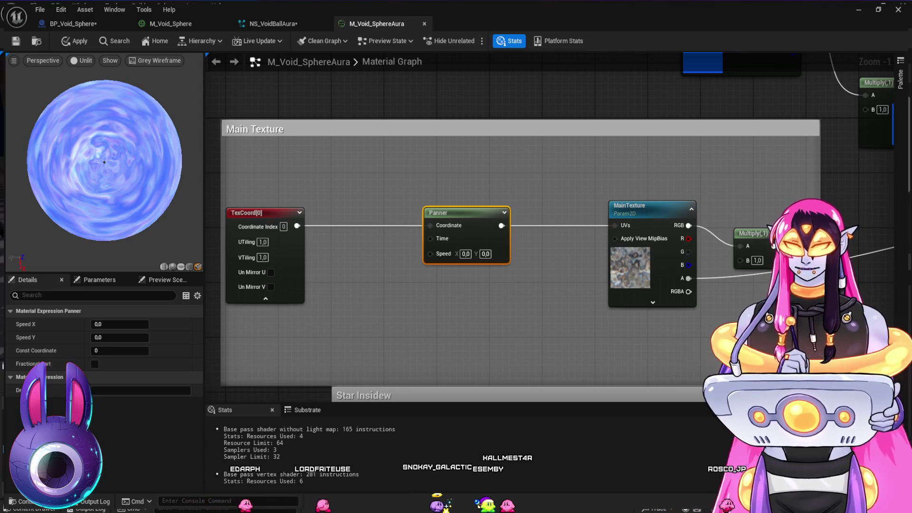
Step: Wire a Constant2Vector into the Panner Speed and set it to X 0, Y -0.2
left_click(335, 272)
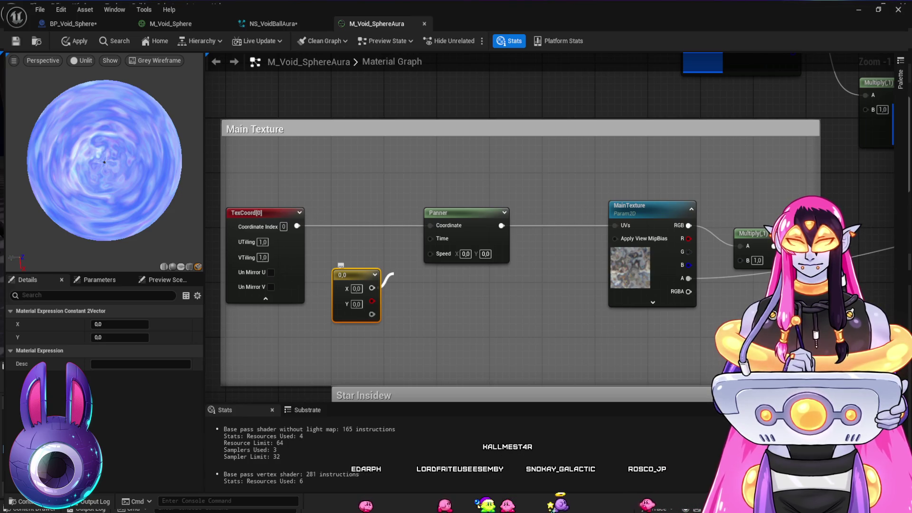
left_click_drag(372, 288, 430, 254)
mouse_move(356, 275)
left_mouse_down()
mouse_move(354, 267)
mouse_move(354, 275)
left_mouse_up()
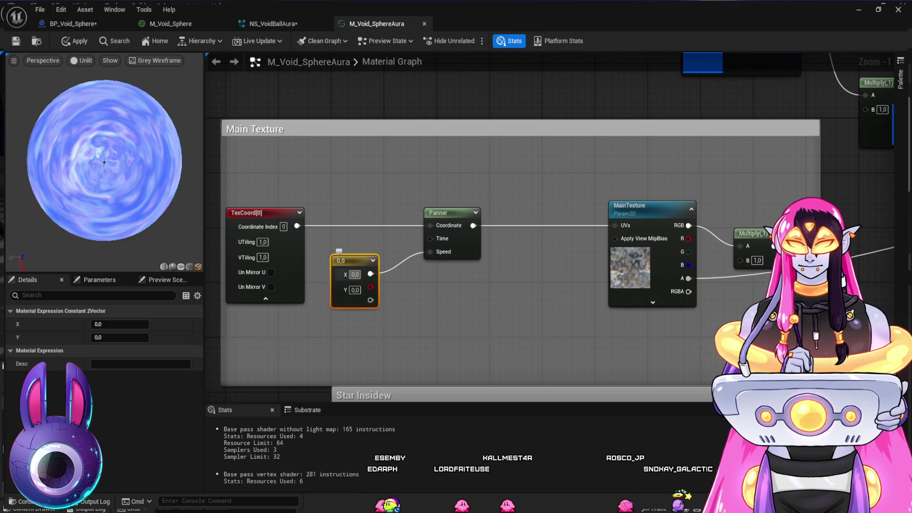
type("1")
key("Return")
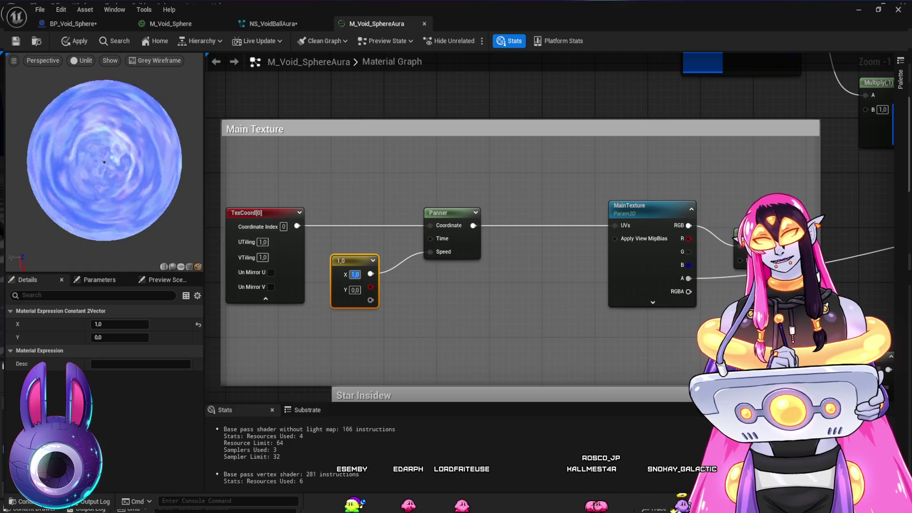
key("Tab")
type("1")
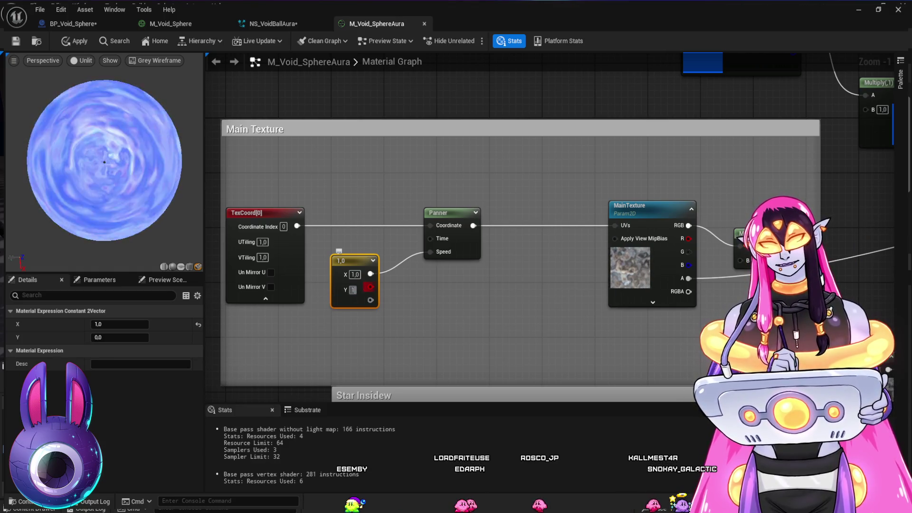
key("Return")
type("0")
key("Return")
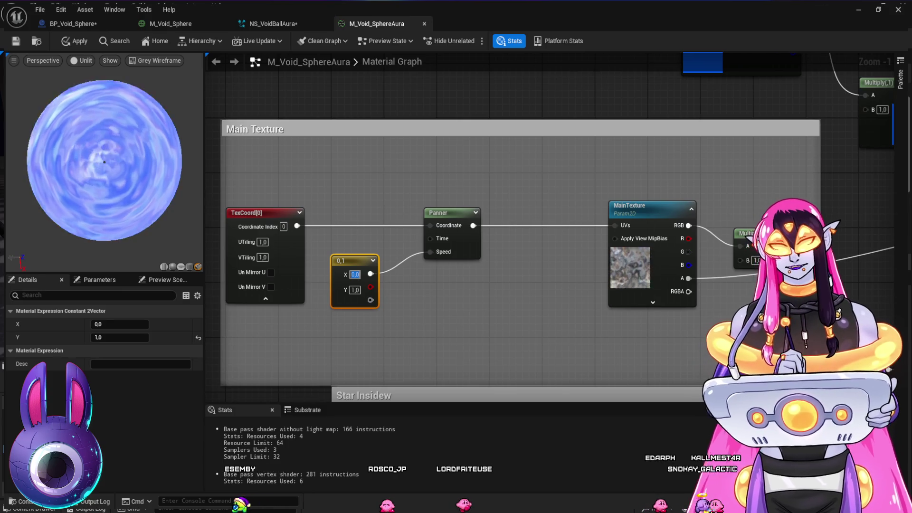
key("Tab")
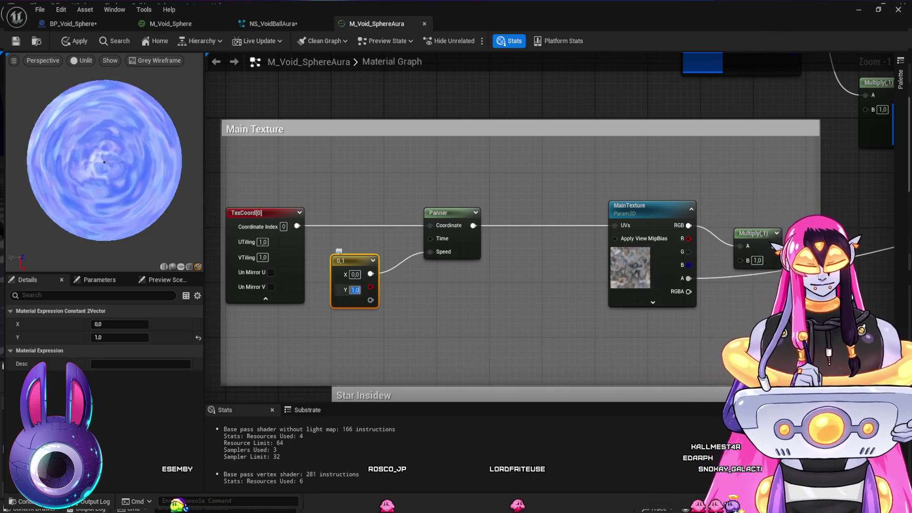
type("-0,2")
key("Return")
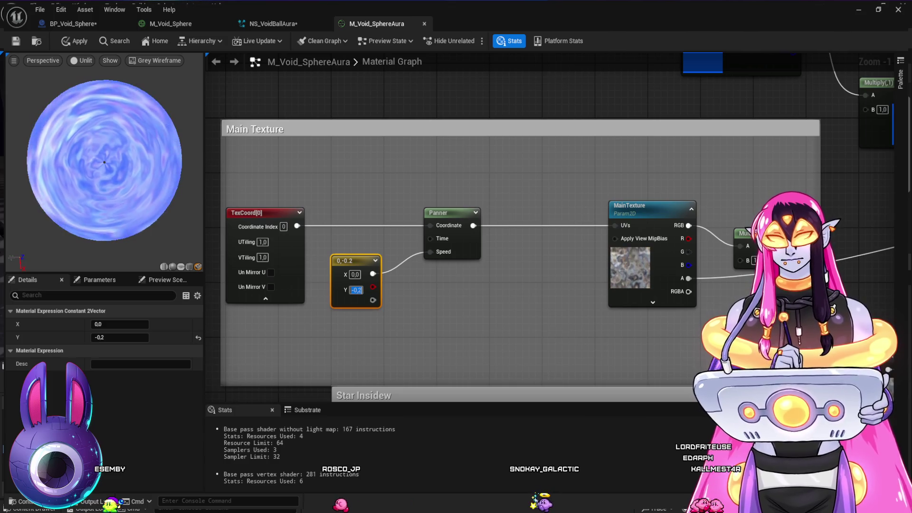
scroll(430, 285, "down", 2)
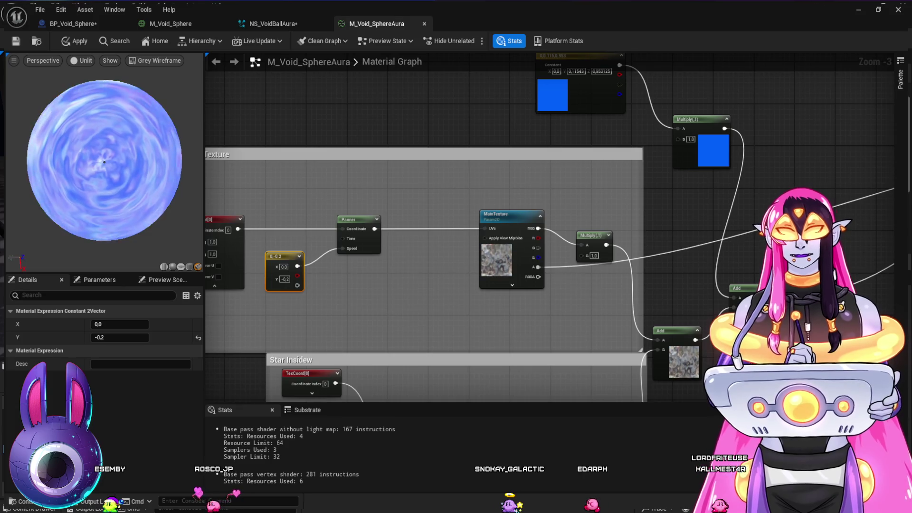
Step: Break the wire from the Star Insidew Texture Sample to the lower Add node, leaving B at 1.0
mouse_move(370, 287)
left_mouse_down()
mouse_move(122, 289)
mouse_move(115, 270)
mouse_move(274, 271)
left_mouse_up()
mouse_move(104, 162)
left_mouse_down()
mouse_move(104, 199)
mouse_move(104, 143)
mouse_move(104, 190)
mouse_move(104, 162)
left_mouse_up()
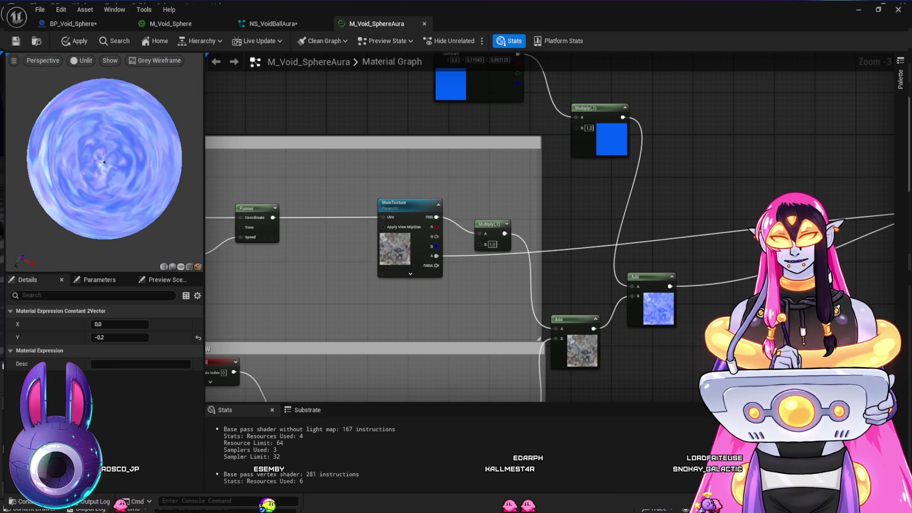
scroll(475, 228, "down", 1)
mouse_move(419, 249)
left_mouse_down()
mouse_move(575, 258)
mouse_move(472, 302)
mouse_move(434, 306)
mouse_move(447, 309)
left_mouse_up()
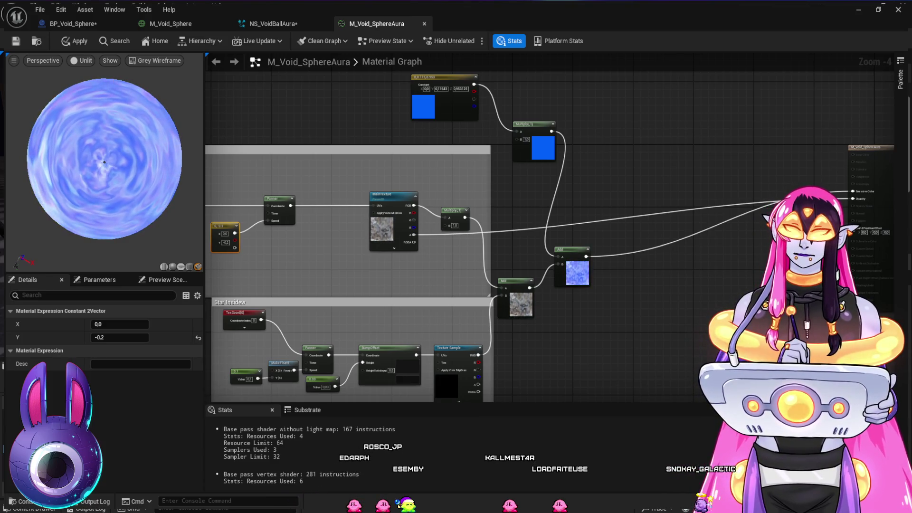
left_click_drag(446, 310, 453, 276)
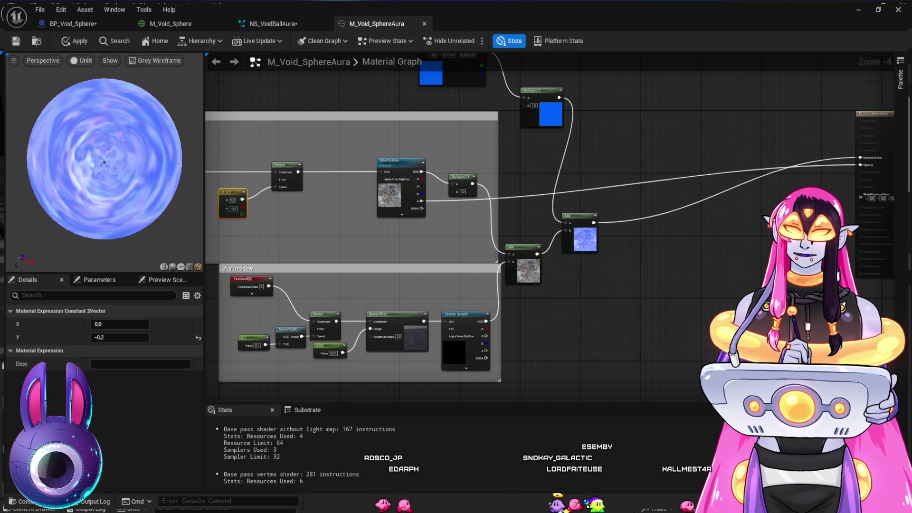
left_click(446, 313)
left_click(485, 321, "alt")
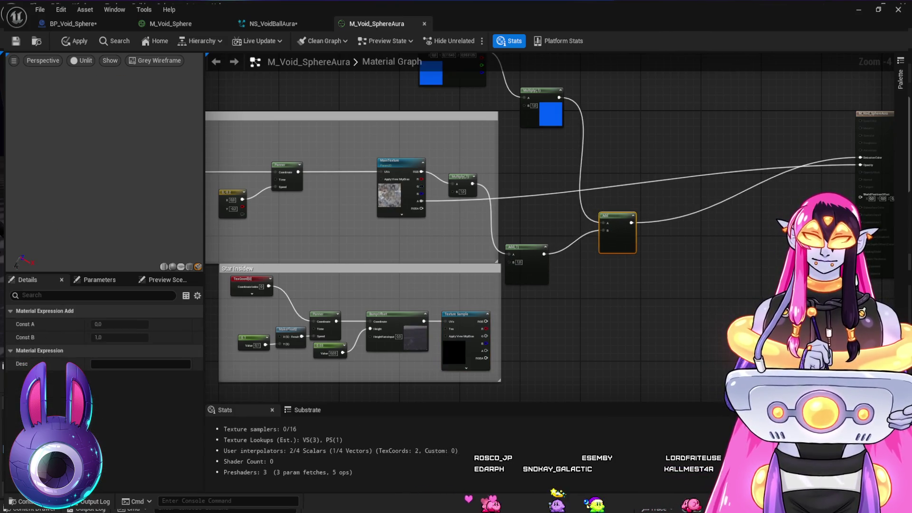
Step: Move both Add nodes up and to the right
mouse_move(598, 211)
left_mouse_down()
mouse_move(625, 181)
mouse_move(616, 192)
mouse_move(625, 192)
left_mouse_up()
mouse_move(528, 248)
left_mouse_down()
mouse_move(535, 228)
mouse_move(527, 228)
left_mouse_up()
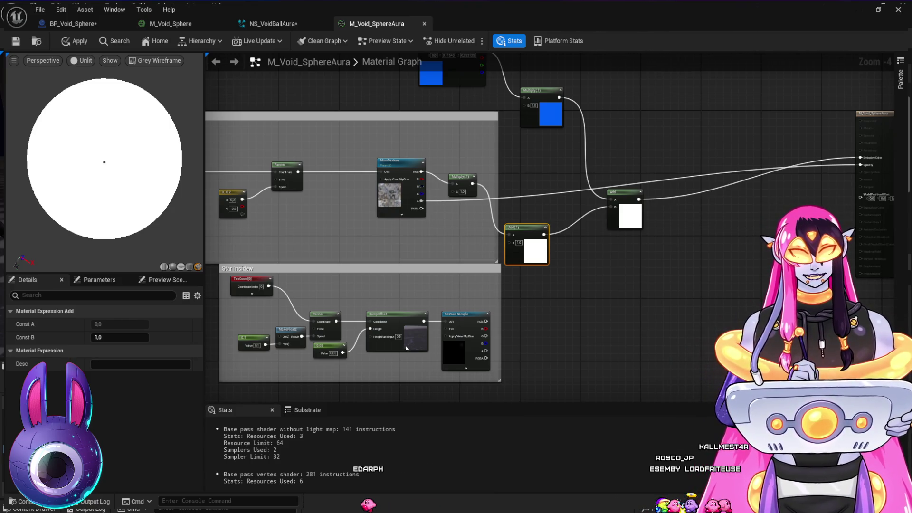
key("Escape")
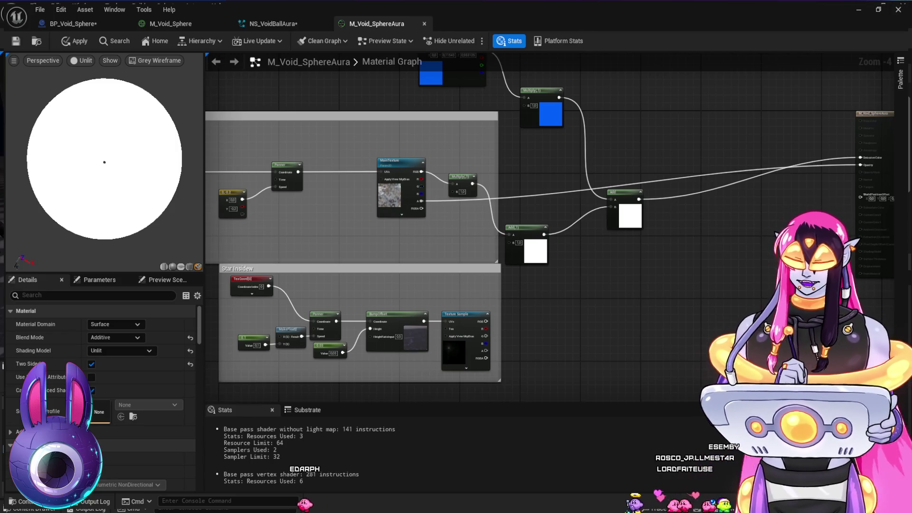
Step: Place a new TexCoord node and an R G Component Mask side by side above the Star Insidew group
key("ctrl+v")
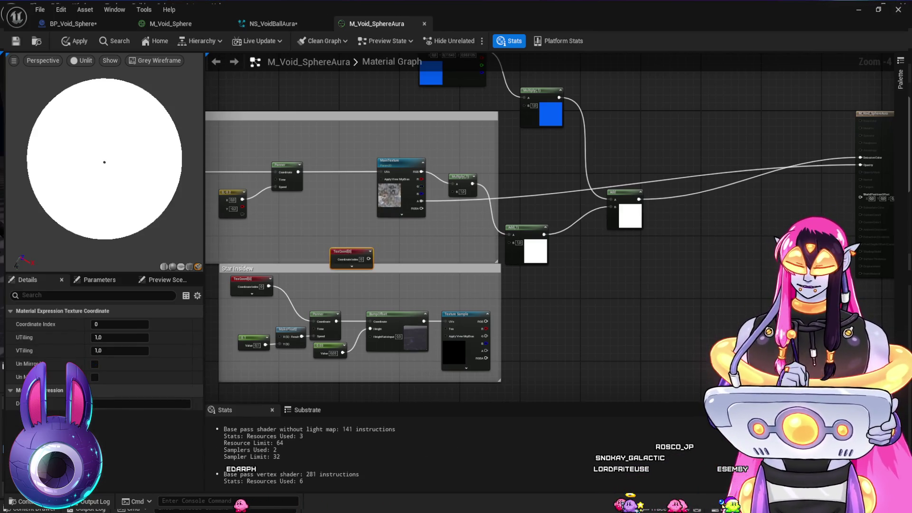
key("ctrl+v")
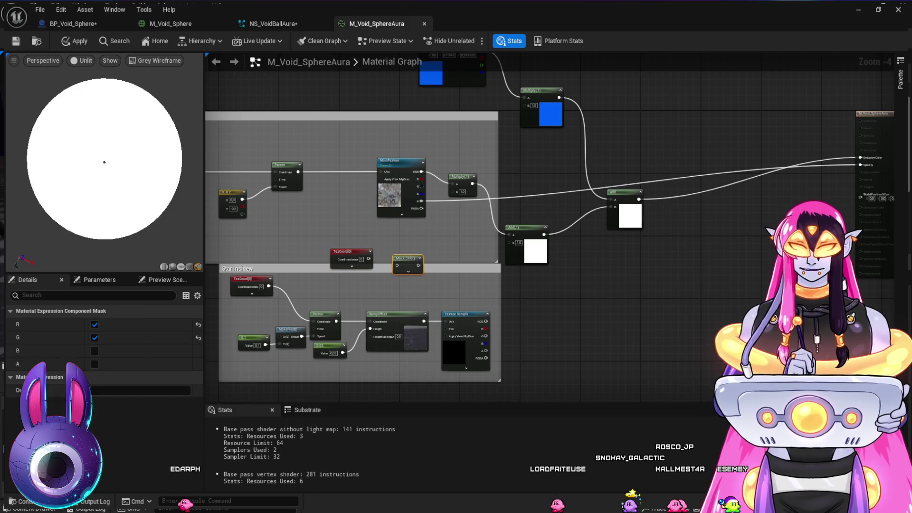
left_click_drag(334, 247, 325, 227)
left_click_drag(405, 258, 393, 231)
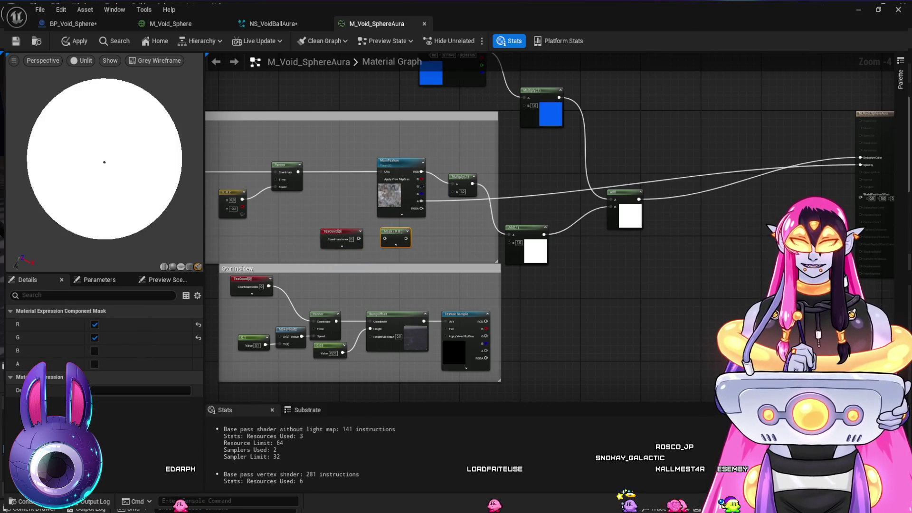
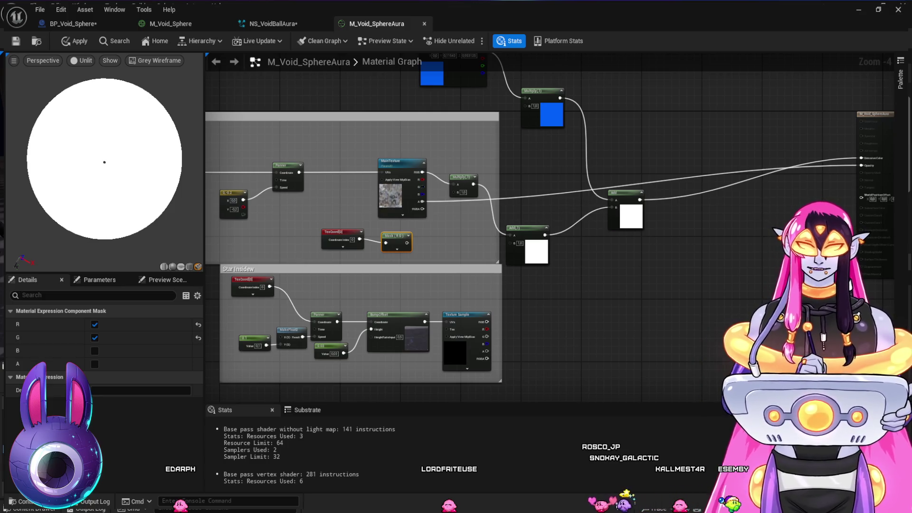
Step: Add a SphereMask node and delete it again, leaving M_Void_SphereAura unchanged, then return to the level editor
key("ctrl+v")
scroll(431, 248, "up", 3)
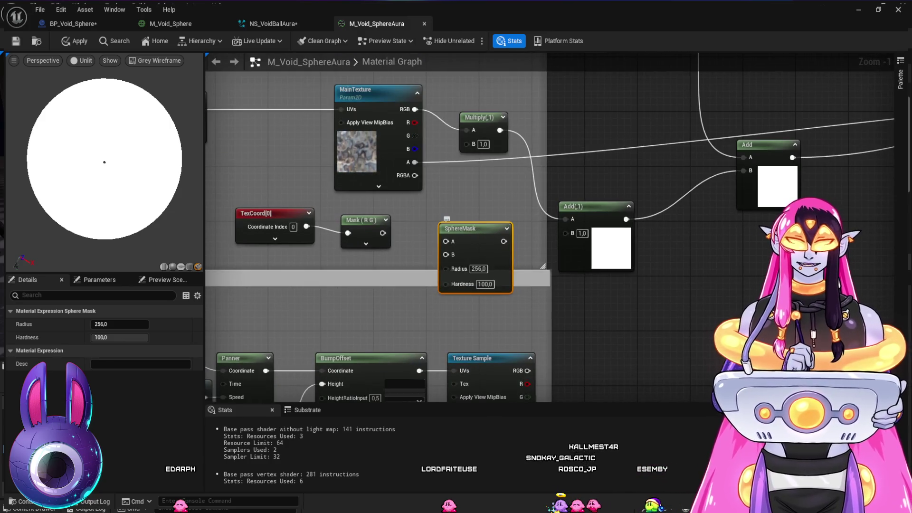
key("Delete")
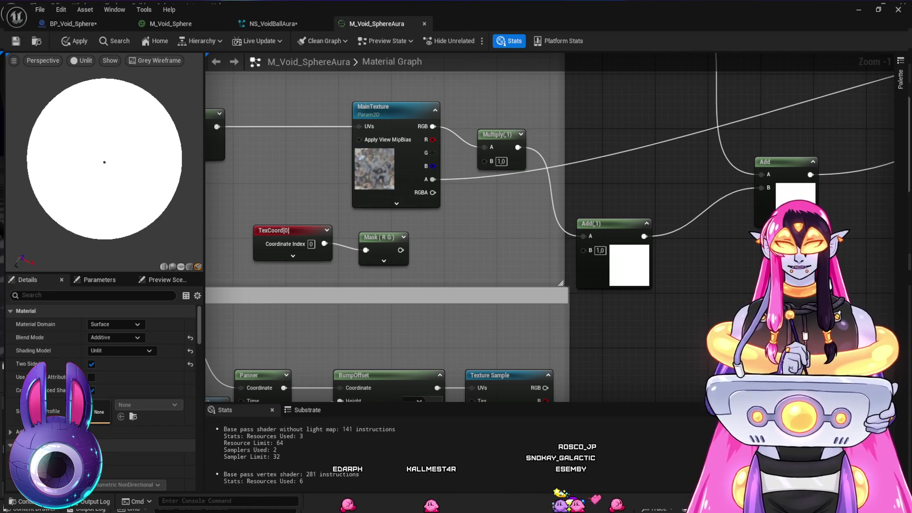
key("alt+Tab")
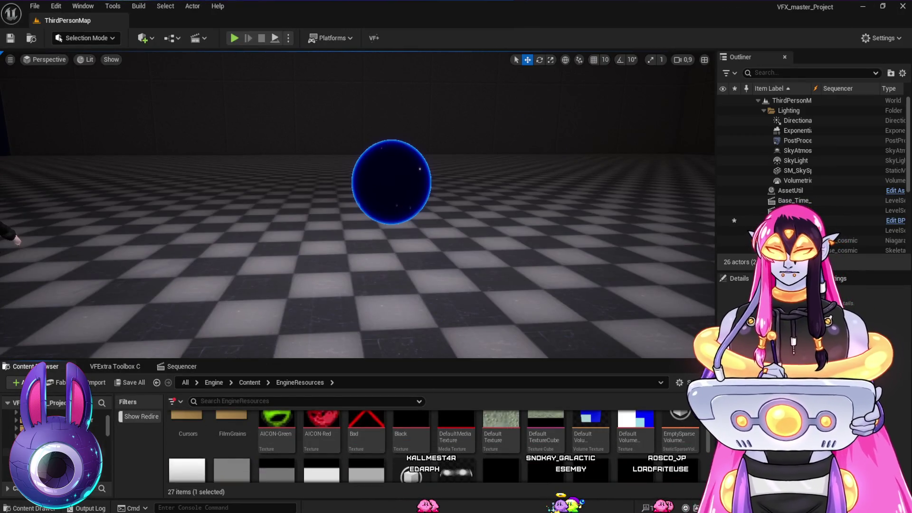
Step: Browse to RPG_Files > FF14_Inspired > Mateiral and open M_Power_Bubble_coconut
left_click(71, 444)
scroll(368, 457, "up", 1)
scroll(389, 429, "down", 6)
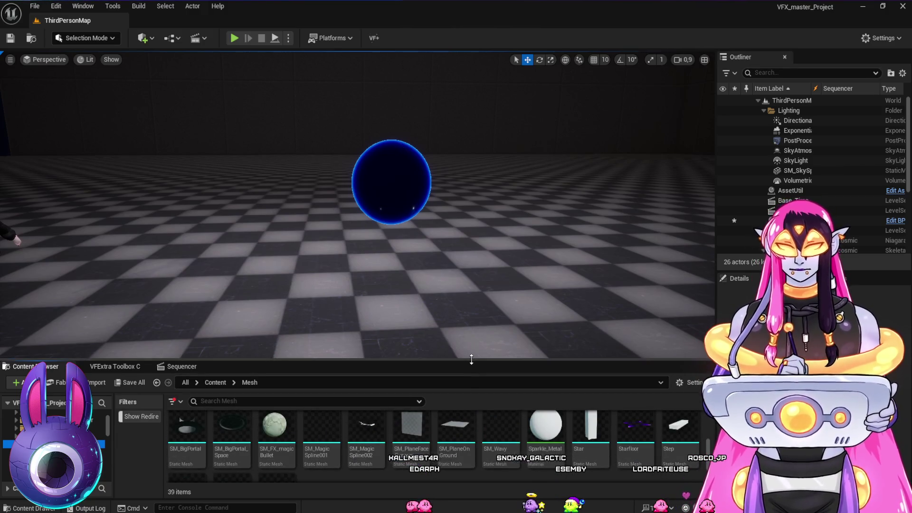
scroll(57, 428, "down", 2)
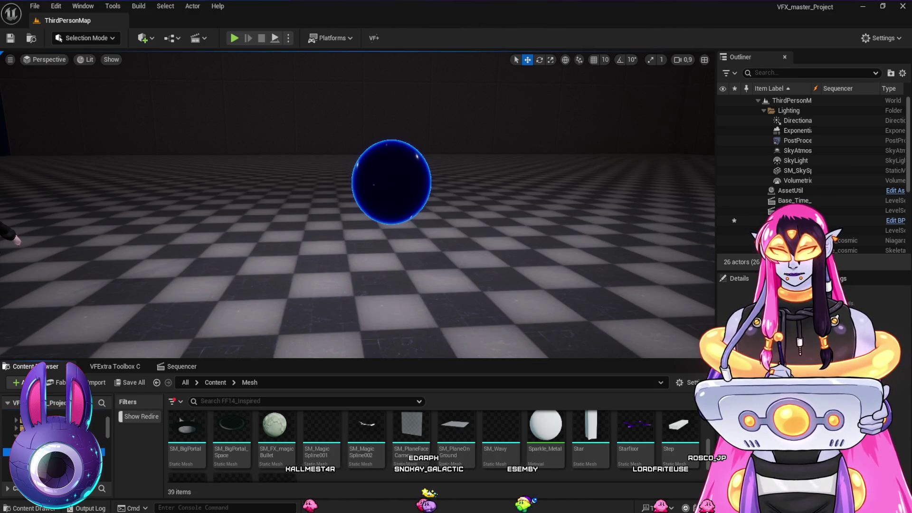
left_click(57, 452)
left_click(57, 460)
left_click(57, 468)
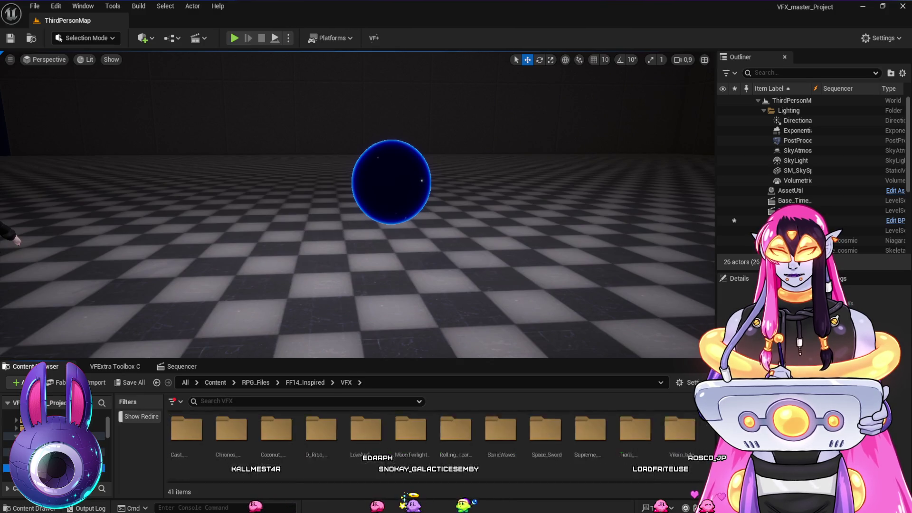
left_click(57, 460)
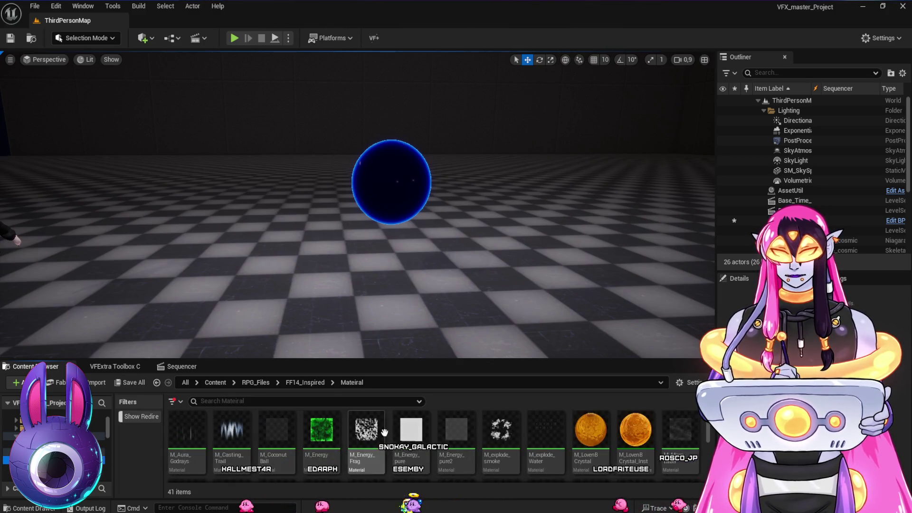
scroll(571, 432, "down", 2)
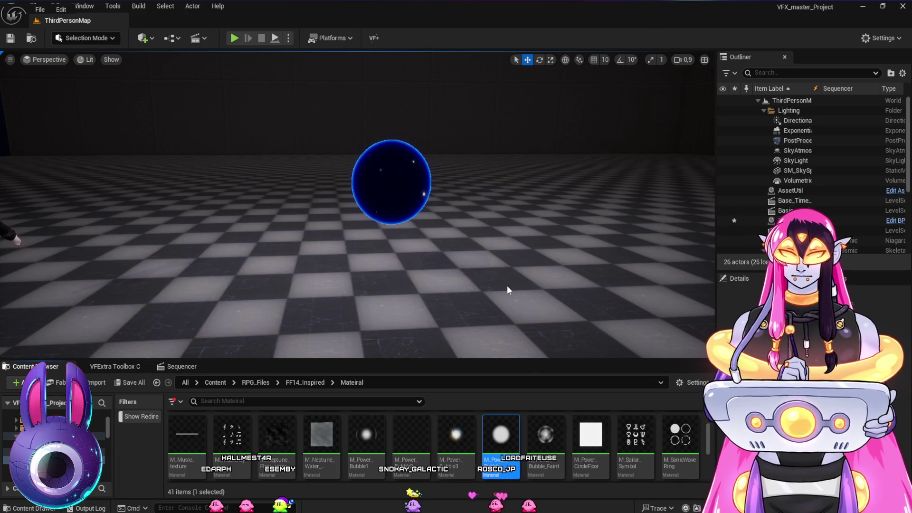
scroll(523, 228, "down", 3)
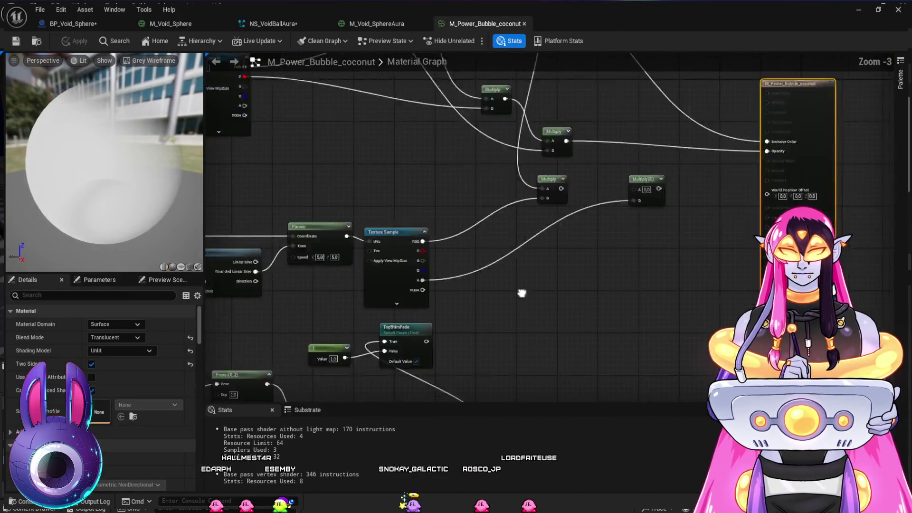
Step: Select the RadialGradientExponential node and its two constants, then go back to M_Void_SphereAura
left_click_drag(523, 332, 701, 183)
mouse_move(507, 308)
left_mouse_down()
mouse_move(519, 271)
mouse_move(509, 294)
left_mouse_up()
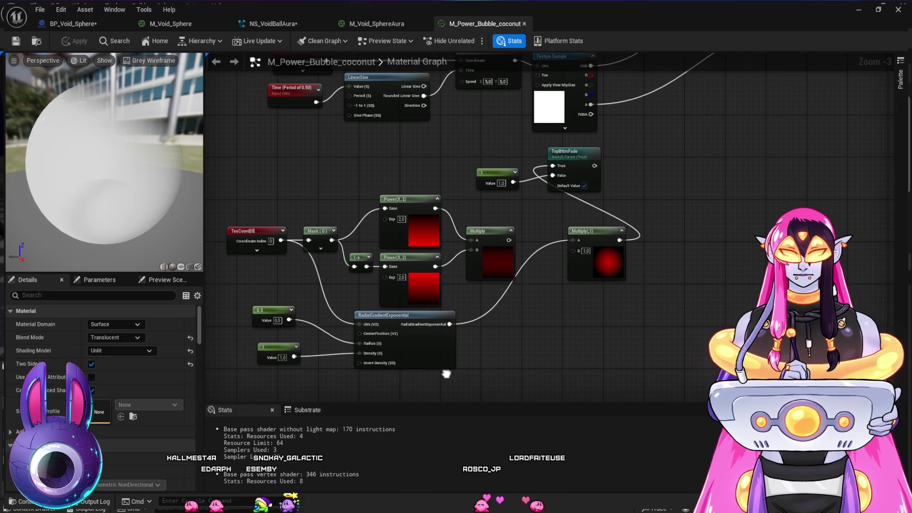
left_click_drag(509, 294, 518, 279)
mouse_move(441, 382)
left_mouse_down()
mouse_move(276, 341)
mouse_move(274, 304)
left_mouse_up()
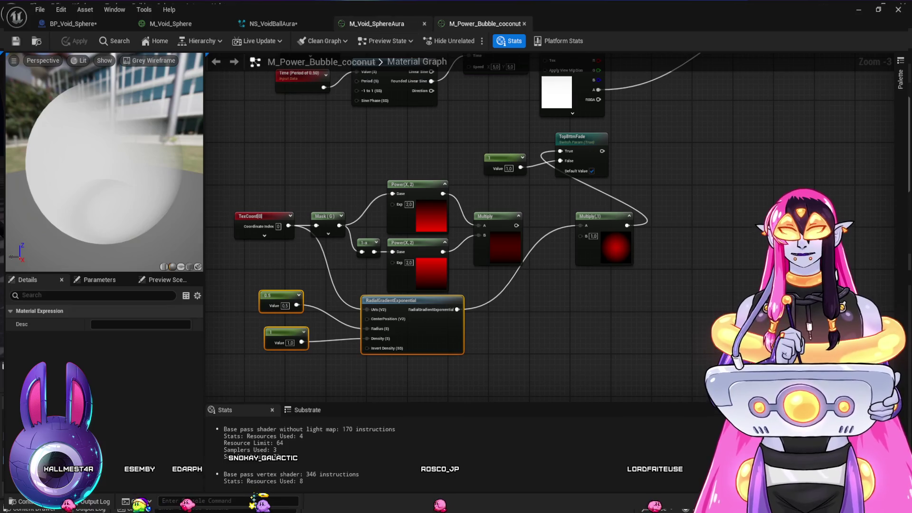
left_click(377, 24)
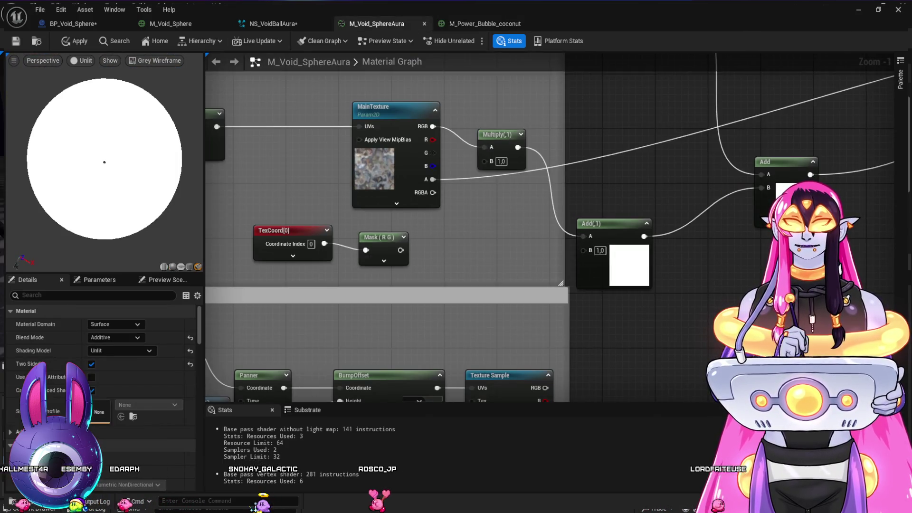
Step: Move the Star Insidew comment group to the right to clear space below Main Texture
left_click_drag(351, 192, 518, 243)
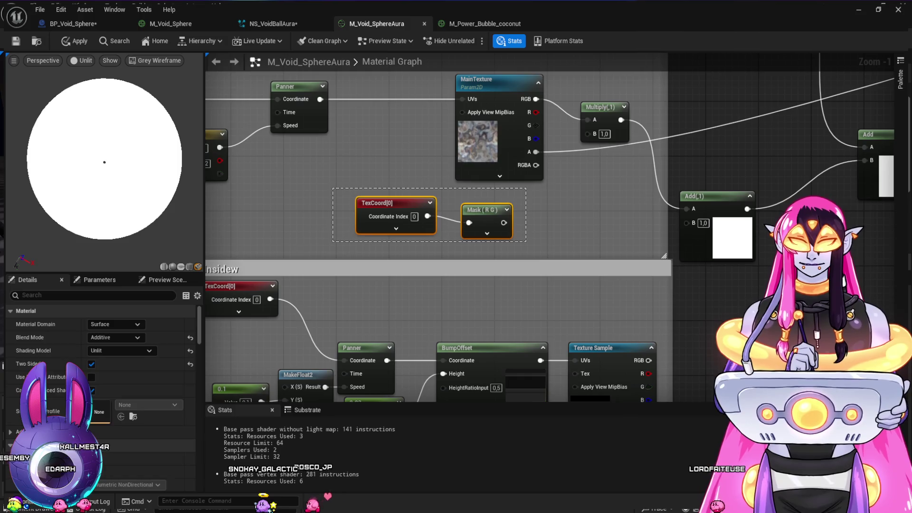
left_click(610, 192)
scroll(610, 193, "down", 3)
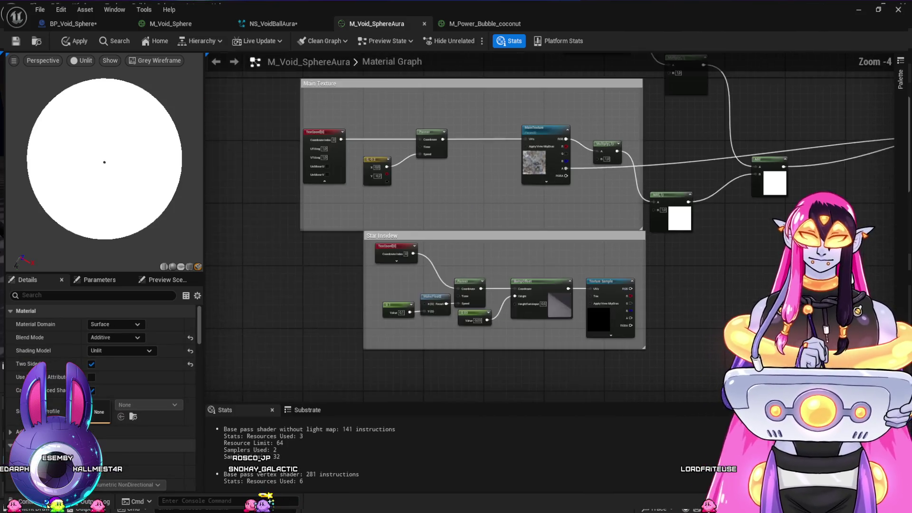
mouse_move(475, 236)
left_mouse_down()
mouse_move(804, 245)
mouse_move(849, 259)
mouse_move(849, 202)
mouse_move(702, 253)
mouse_move(784, 294)
left_mouse_up()
mouse_move(577, 282)
left_mouse_down()
mouse_move(702, 308)
mouse_move(825, 314)
left_mouse_up()
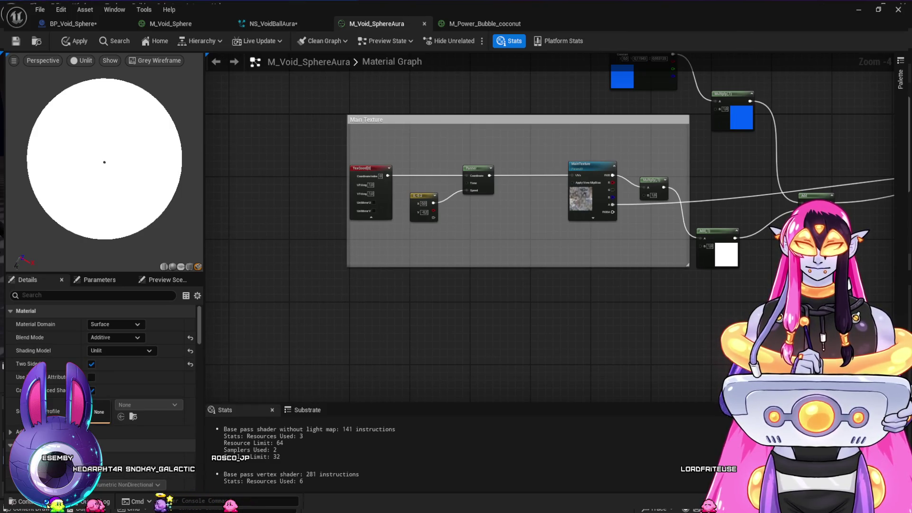
Step: Paste the radial gradient nodes, wire the gradient into the Add node's B input, and add a Multiply
key("ctrl+v")
mouse_move(555, 292)
left_mouse_down()
mouse_move(675, 262)
mouse_move(698, 246)
left_mouse_up()
scroll(674, 299, "up", 1)
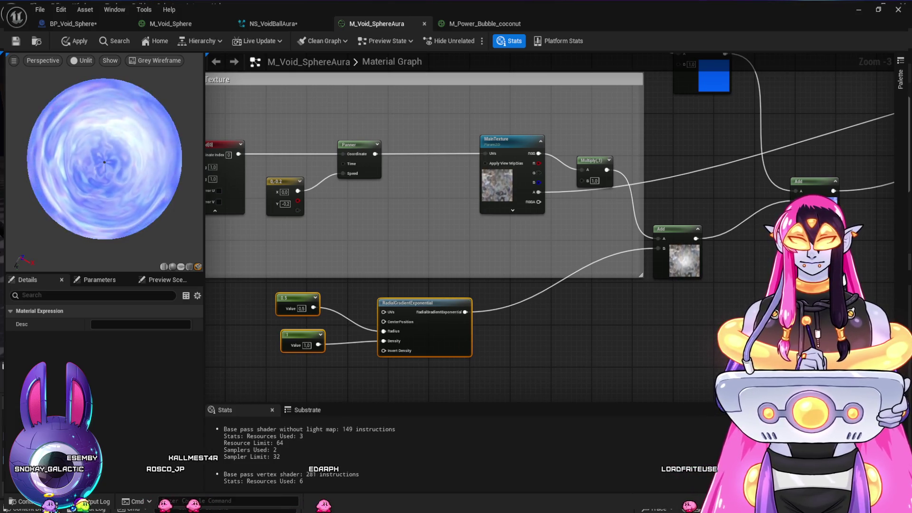
left_click_drag(713, 288, 519, 297)
mouse_move(726, 230)
left_mouse_down()
mouse_move(658, 283)
mouse_move(569, 314)
left_mouse_up()
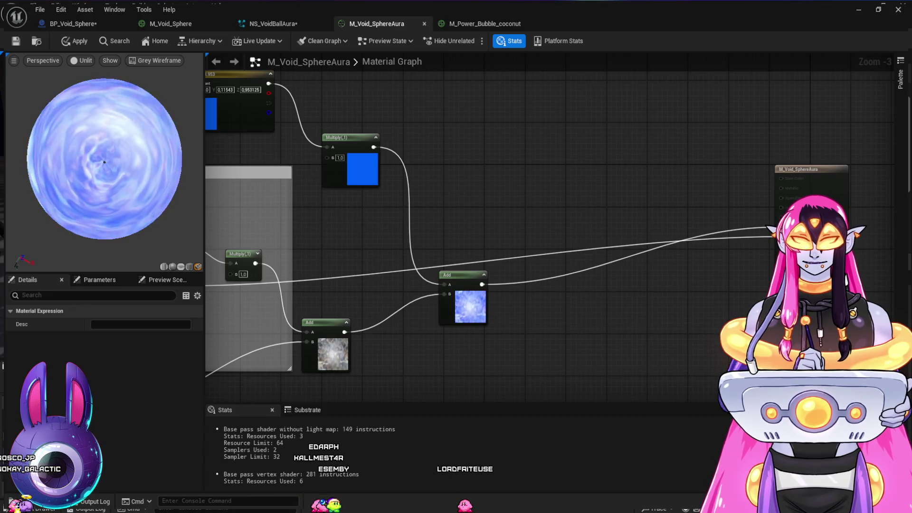
left_click_drag(475, 285, 698, 206)
left_click_drag(466, 339, 600, 312)
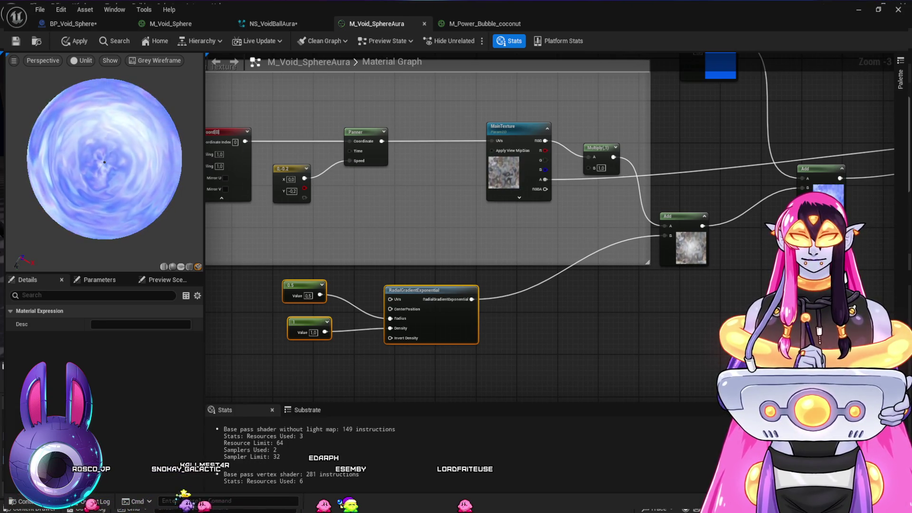
left_click(626, 293)
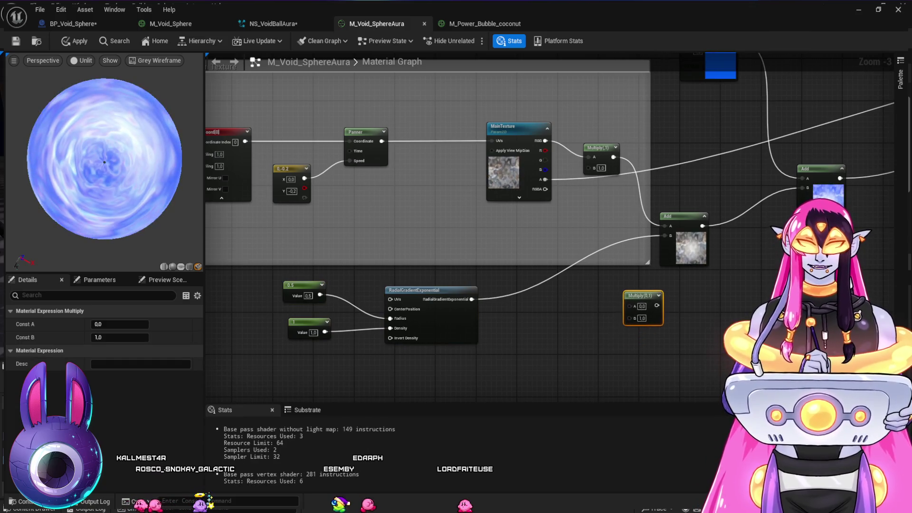
Step: Feed RadialGradientExponential into the texture Multiply's B input and break its link to Add
left_click_drag(642, 295, 652, 296)
left_click_drag(472, 299, 593, 167)
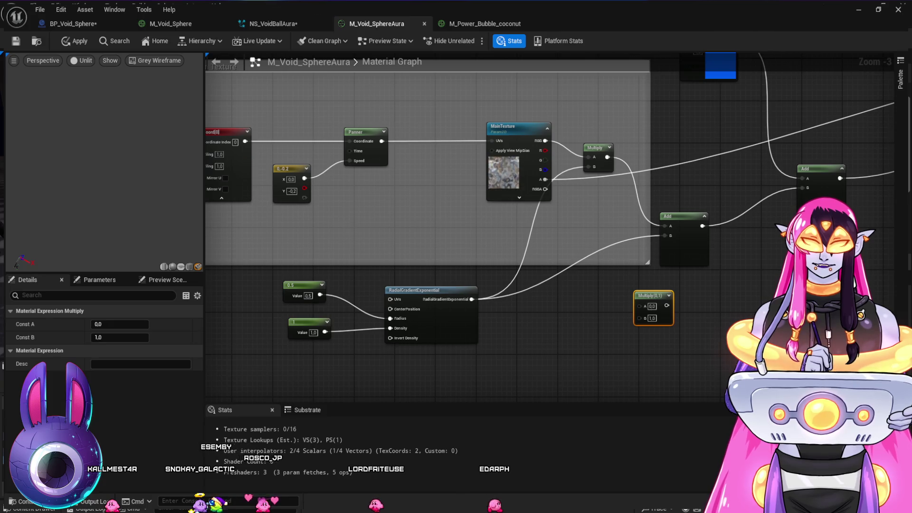
left_click(664, 235, "alt")
left_click_drag(639, 287, 548, 291)
left_click(549, 298)
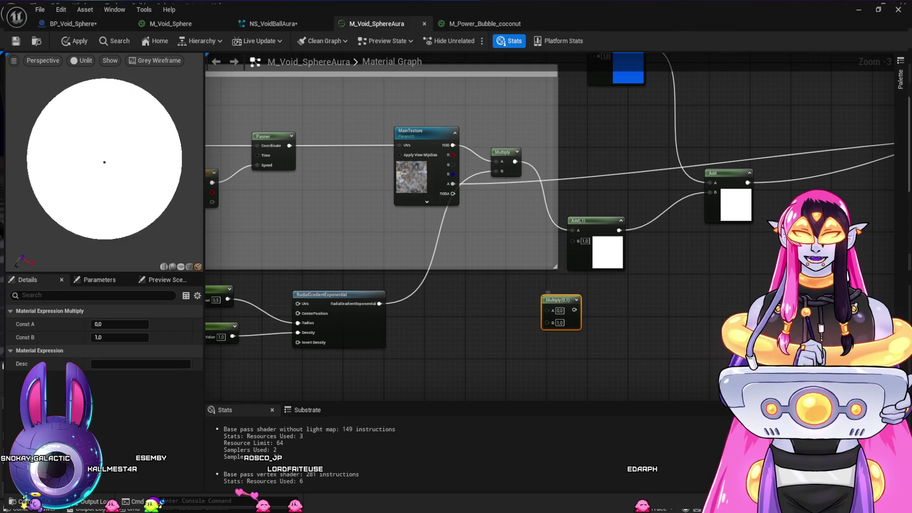
Step: Connect the Multiply output to the upper Add's B input and delete the Add(1) node
left_click_drag(409, 131, 384, 131)
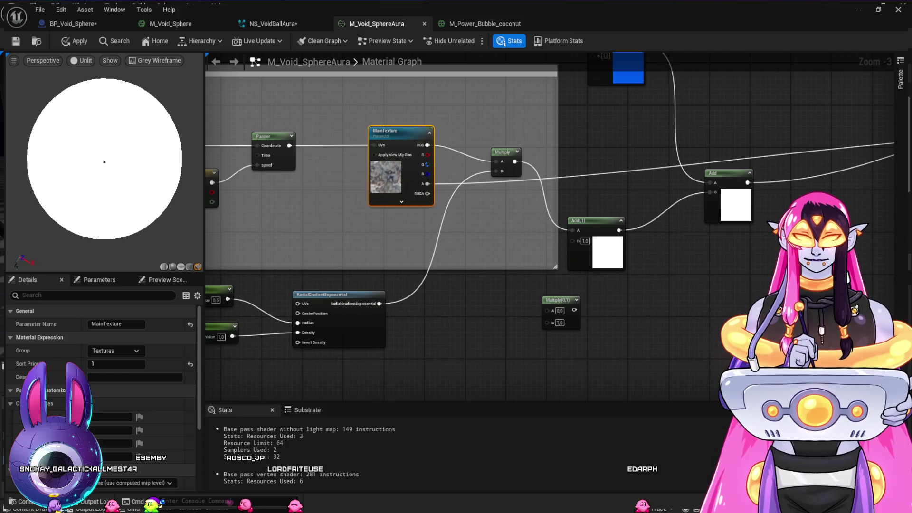
mouse_move(734, 299)
left_mouse_down()
mouse_move(692, 370)
mouse_move(478, 391)
mouse_move(568, 388)
left_mouse_up()
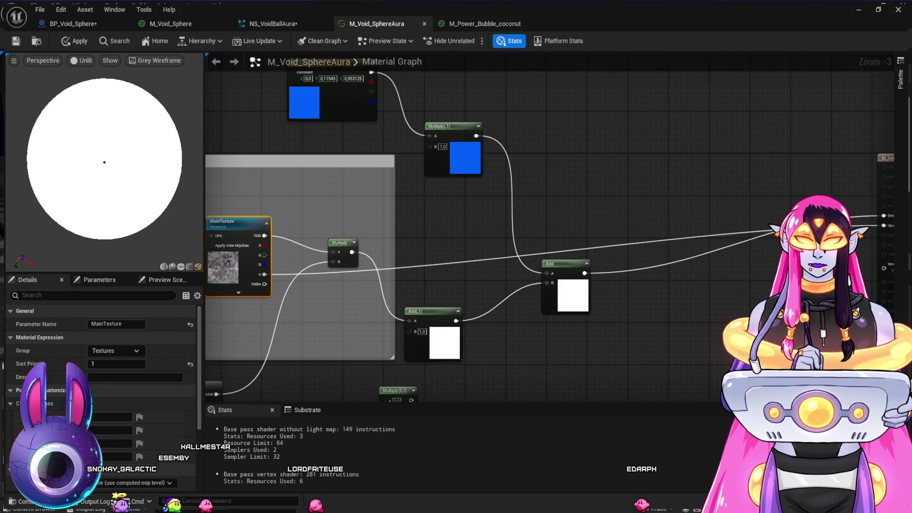
left_click(410, 309)
left_click_drag(352, 252, 547, 283)
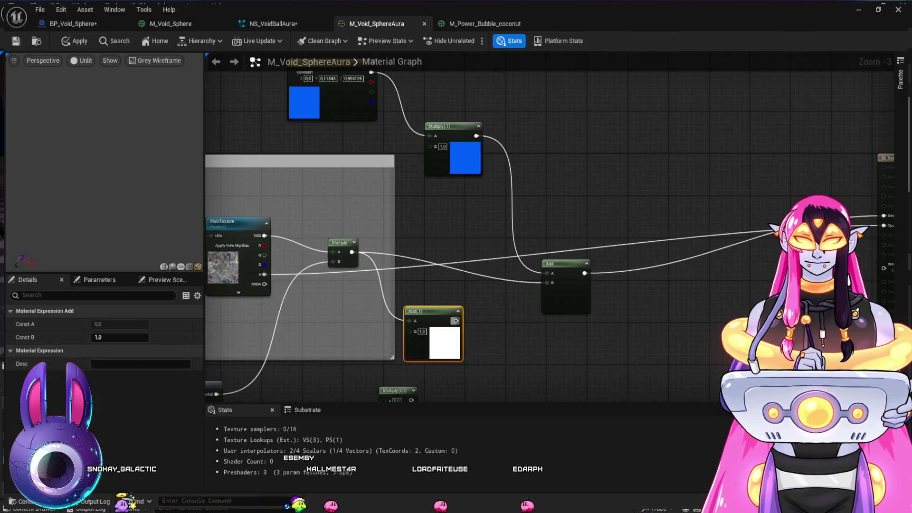
key("Delete")
Step: Reposition the Multiply node, delete the remaining Add node, and place another Multiply near the output
left_click_drag(470, 336, 513, 298)
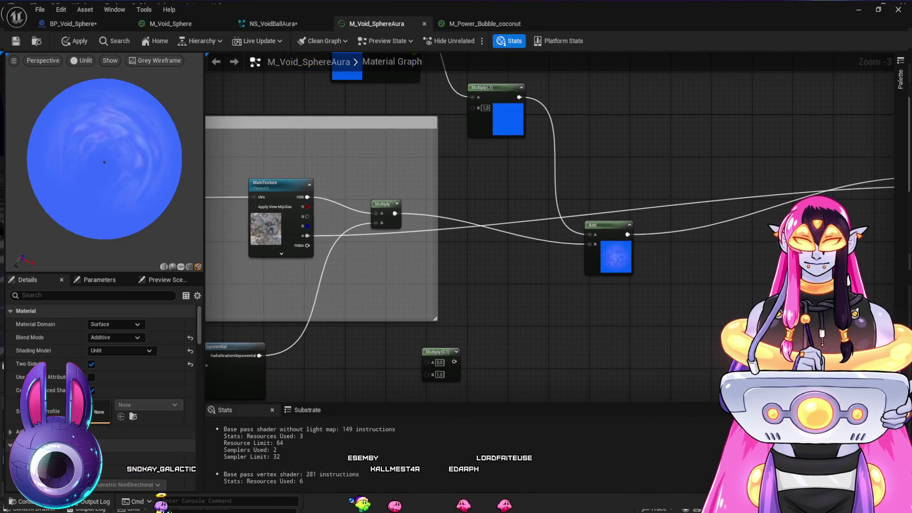
mouse_move(475, 308)
left_mouse_down()
mouse_move(547, 289)
mouse_move(586, 255)
left_mouse_up()
left_click_drag(522, 278, 472, 297)
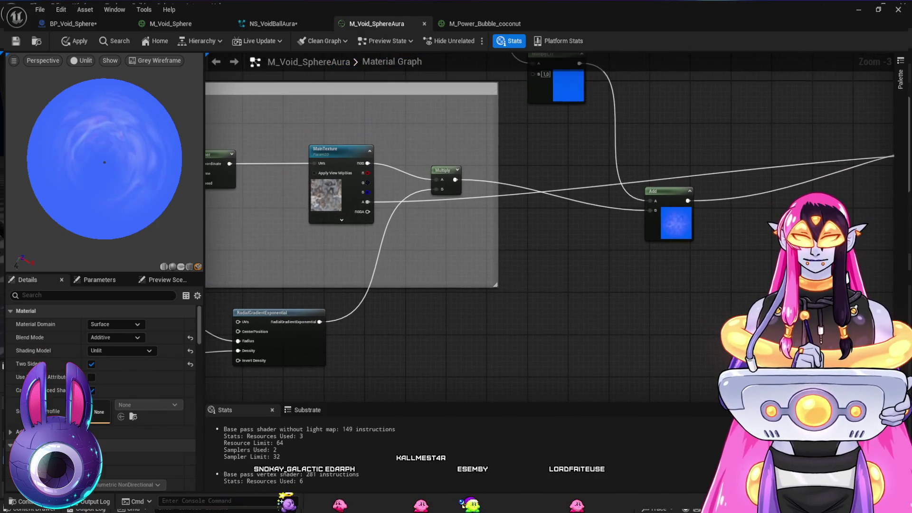
left_click_drag(437, 162, 452, 204)
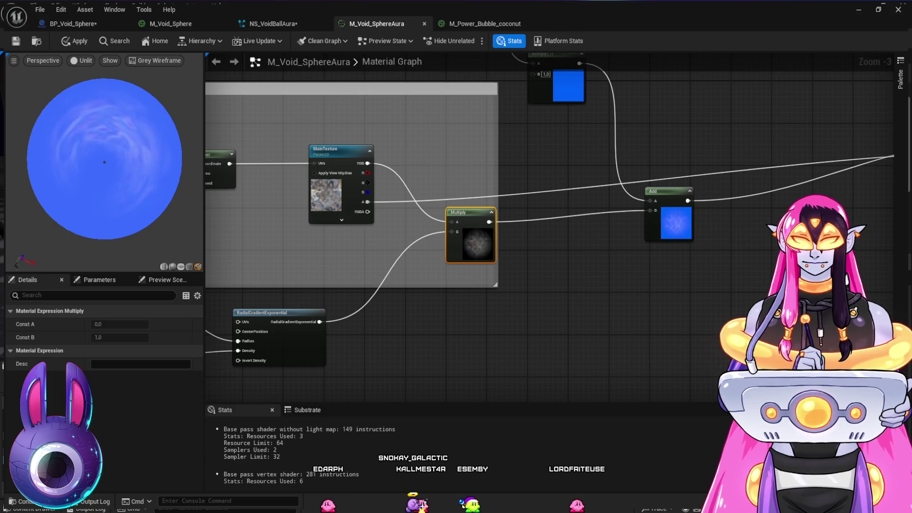
left_click_drag(522, 237, 411, 303)
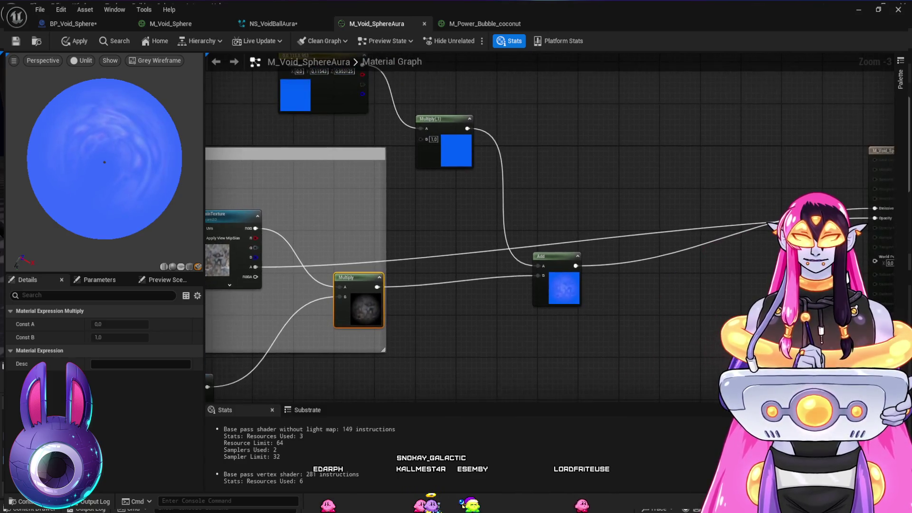
left_click(555, 257)
key("Delete")
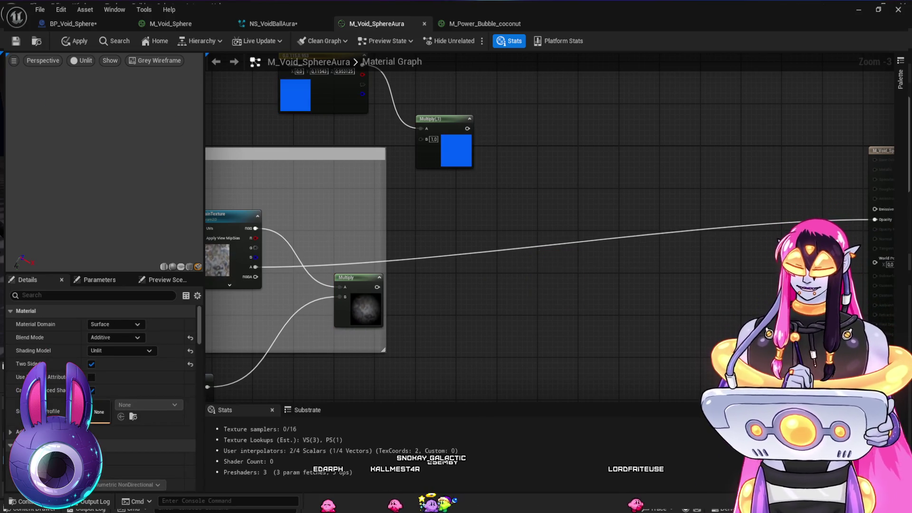
left_click(541, 291)
Step: Wire both Multiply outputs into the new Multiply, move it alongside them, and preview the material Lit
left_click_drag(377, 287, 545, 314)
mouse_move(467, 128)
left_mouse_down()
mouse_move(546, 302)
mouse_move(814, 203)
mouse_move(790, 218)
mouse_move(814, 224)
mouse_move(844, 209)
left_mouse_up()
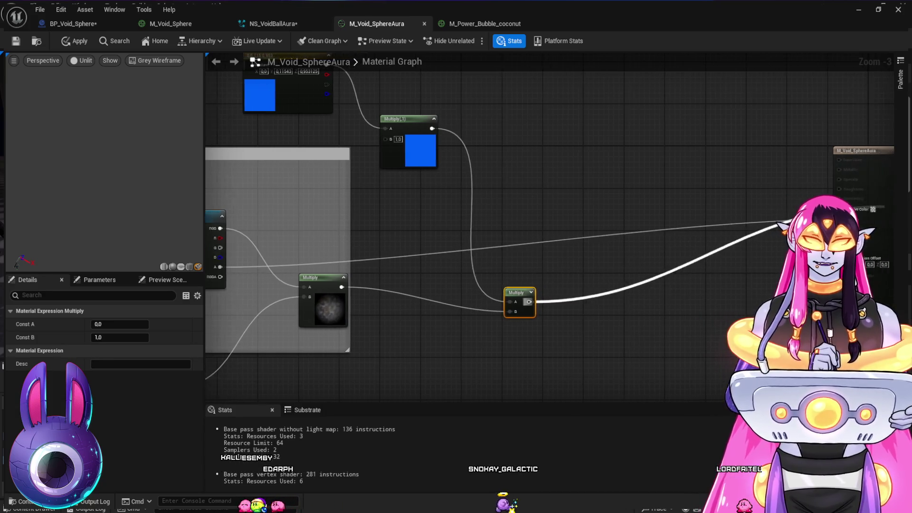
left_click_drag(515, 293, 504, 209)
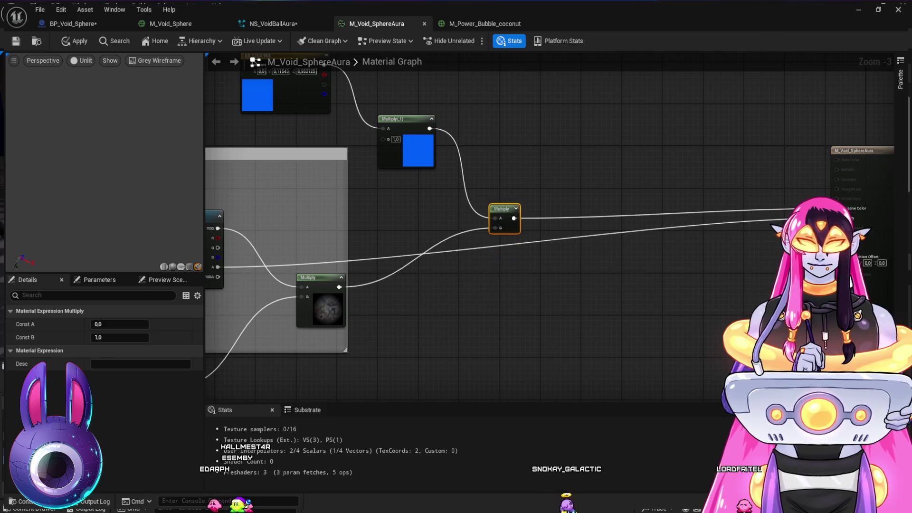
mouse_move(512, 297)
left_mouse_down()
mouse_move(568, 285)
mouse_move(579, 295)
left_mouse_up()
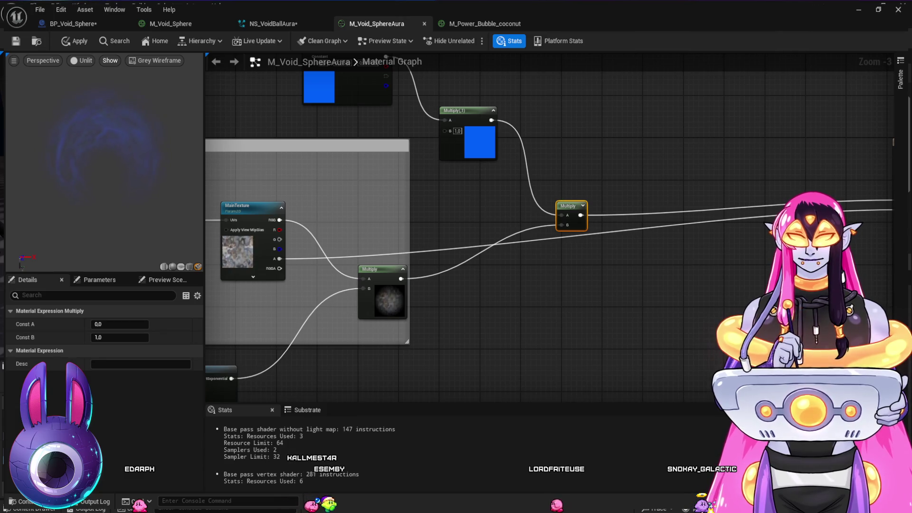
key("alt+4")
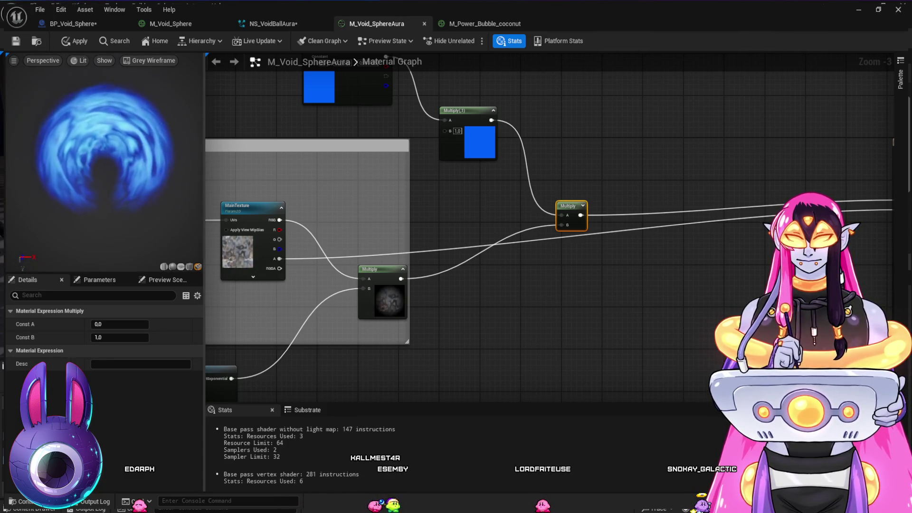
left_click_drag(511, 290, 637, 254)
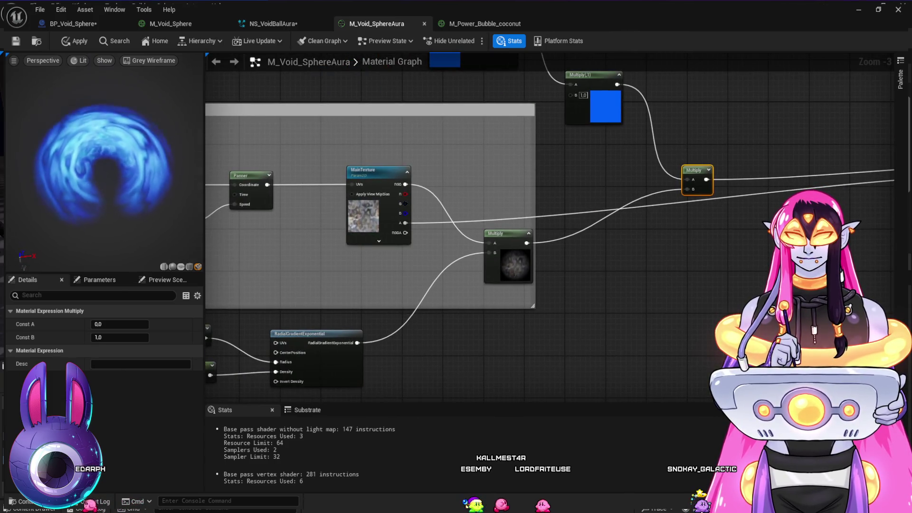
Step: Connect the masked texture Multiply's output to the M_Void_SphereAura Opacity pin
scroll(518, 328, "up", 3)
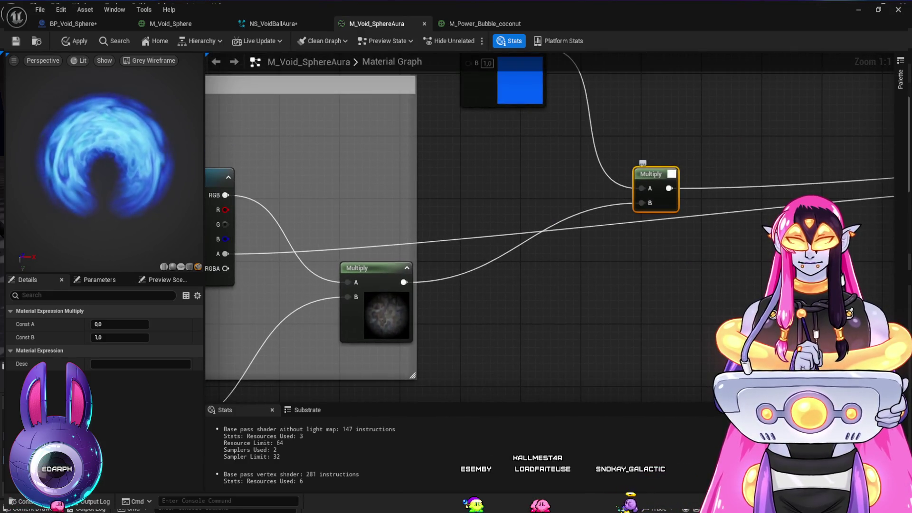
left_click_drag(518, 328, 335, 372)
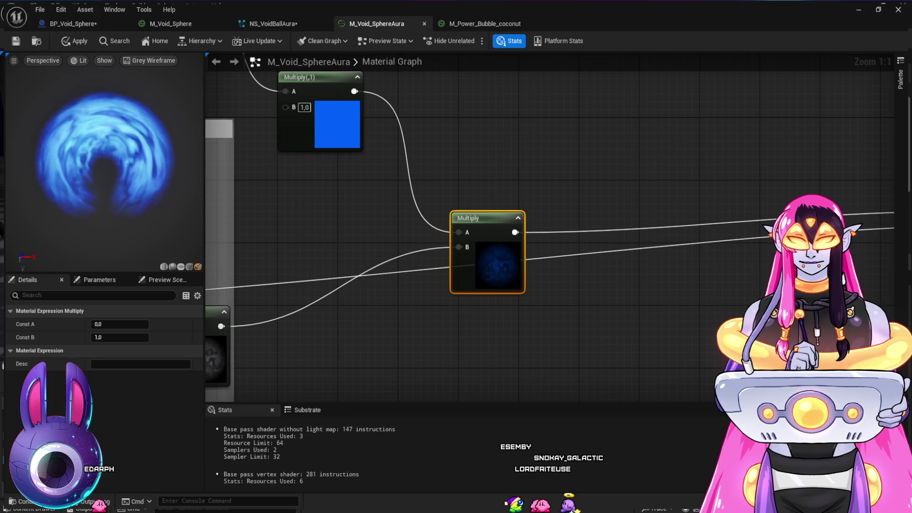
mouse_move(670, 347)
left_mouse_down()
mouse_move(534, 346)
mouse_move(410, 330)
mouse_move(482, 332)
left_mouse_up()
scroll(410, 331, "down", 1)
mouse_move(699, 271)
left_mouse_down()
mouse_move(578, 280)
mouse_move(722, 285)
mouse_move(546, 287)
left_mouse_up()
scroll(722, 285, "down", 3)
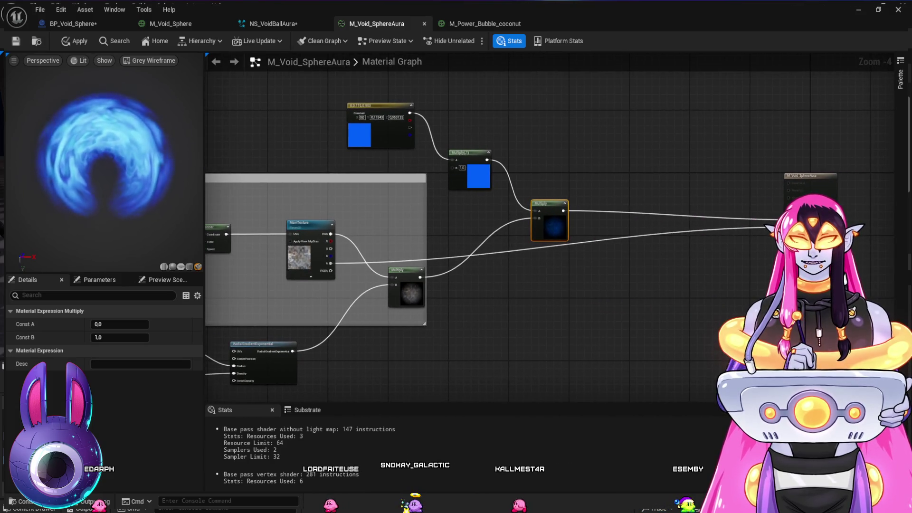
left_click_drag(420, 277, 788, 225)
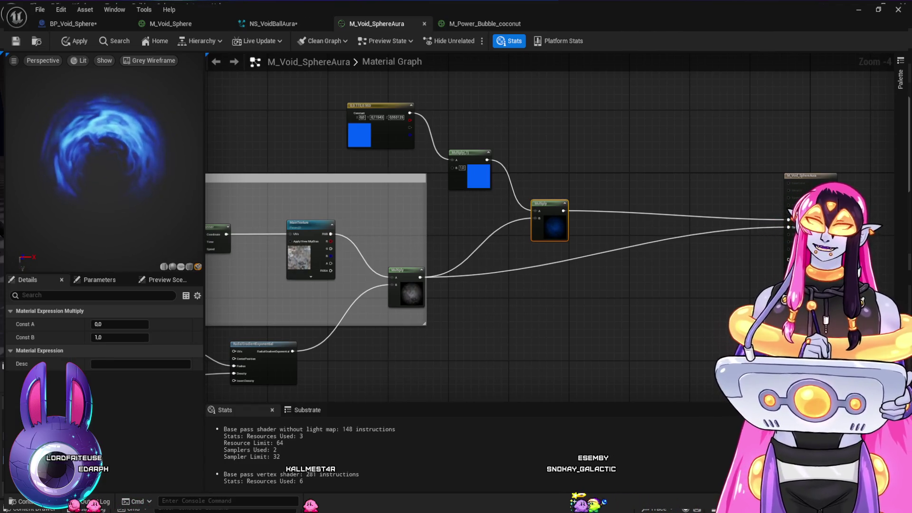
Step: Frame the Main Texture group in the graph, then switch to the NS_VoidBallAura system
mouse_move(451, 373)
left_mouse_down()
mouse_move(576, 315)
mouse_move(641, 303)
mouse_move(603, 352)
left_mouse_up()
scroll(503, 303, "up", 1)
scroll(603, 352, "down", 1)
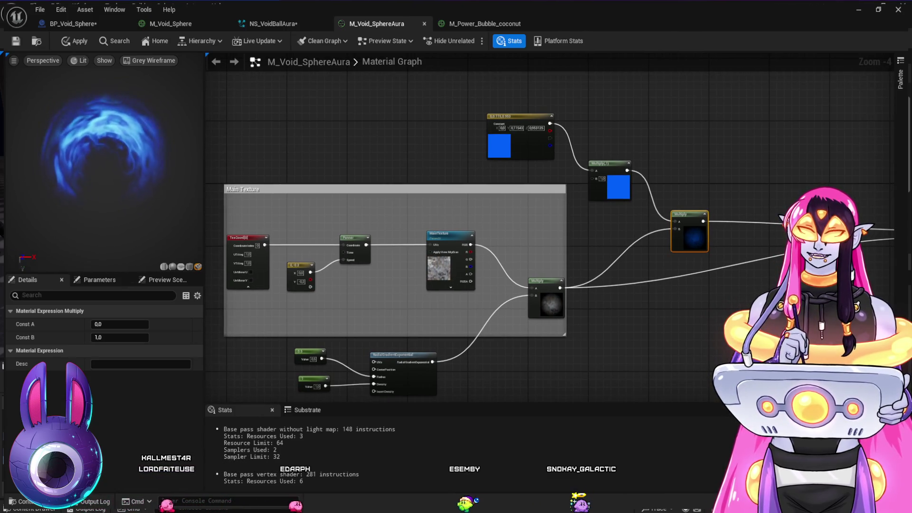
scroll(603, 295, "up", 4)
left_click_drag(602, 295, 613, 296)
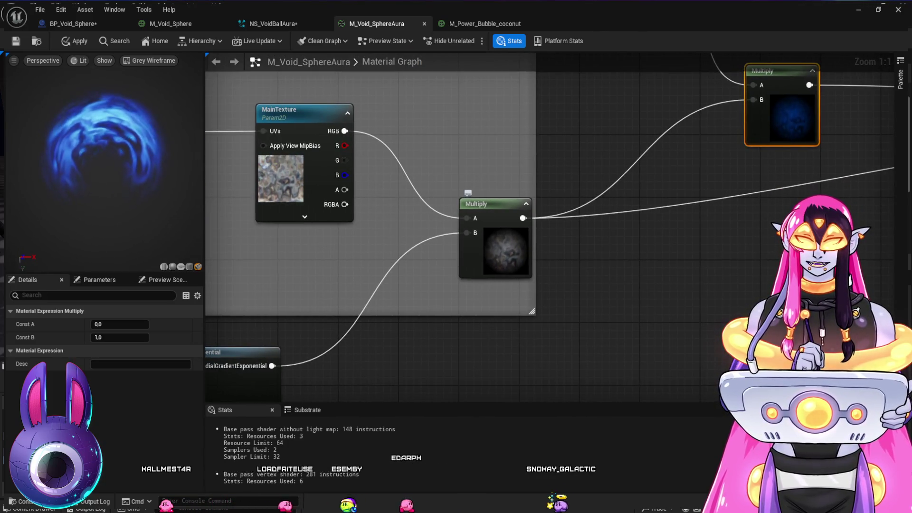
key("Home")
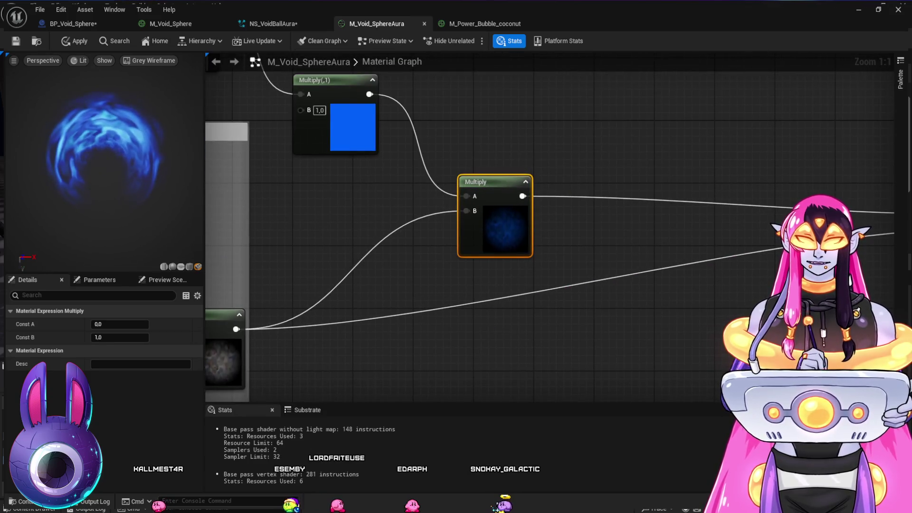
scroll(534, 147, "down", 2)
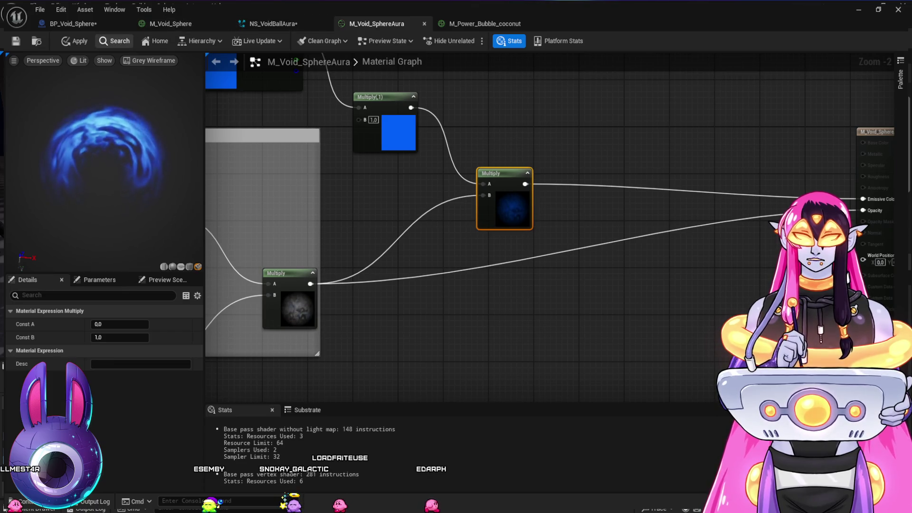
left_click(273, 23)
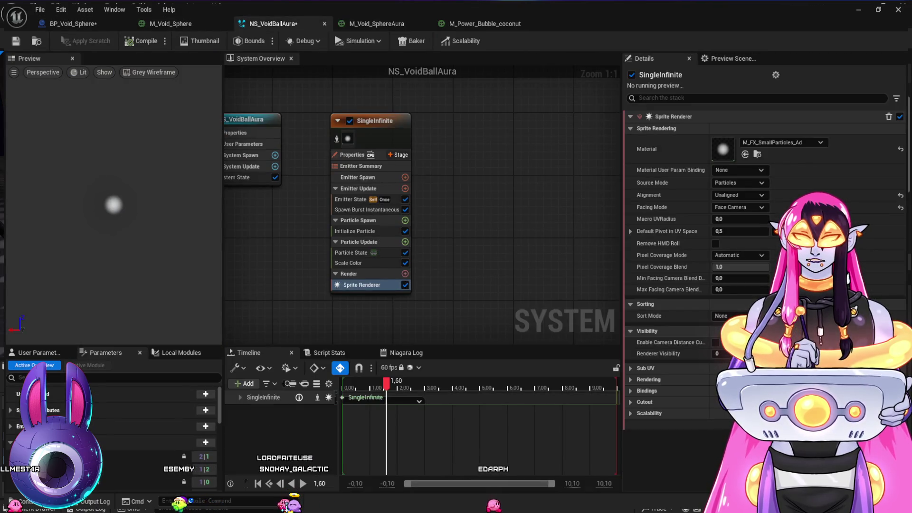
Step: Disable the Sprite Renderer and add a Mesh Renderer drawing SW_Plane at Meshes Index[0]
left_click(665, 149)
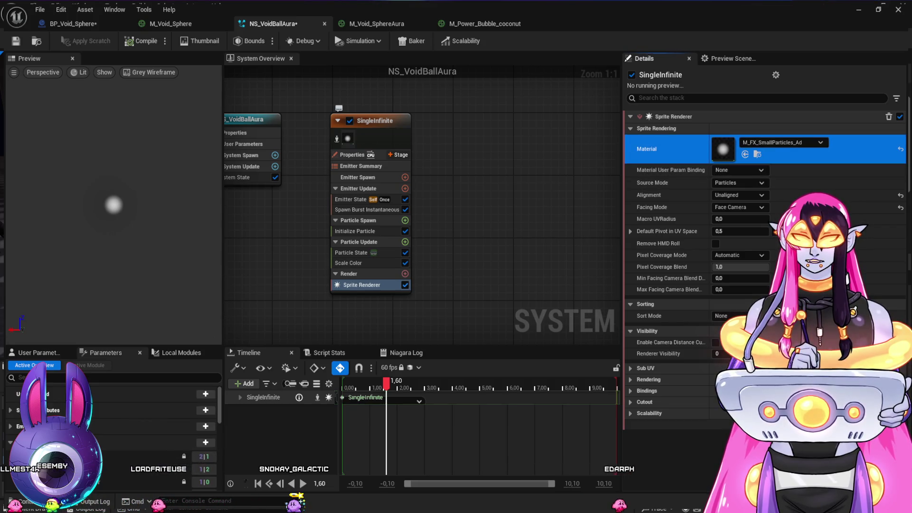
left_click(406, 284)
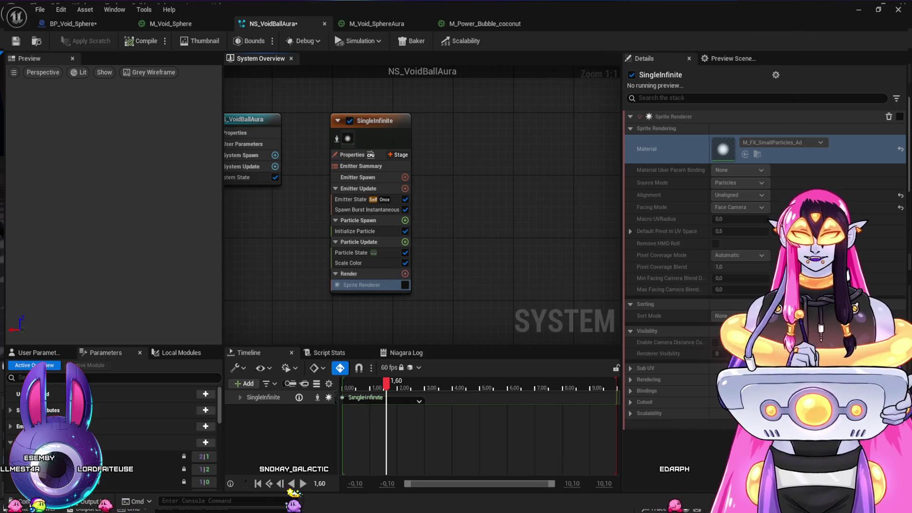
key("ctrl+v")
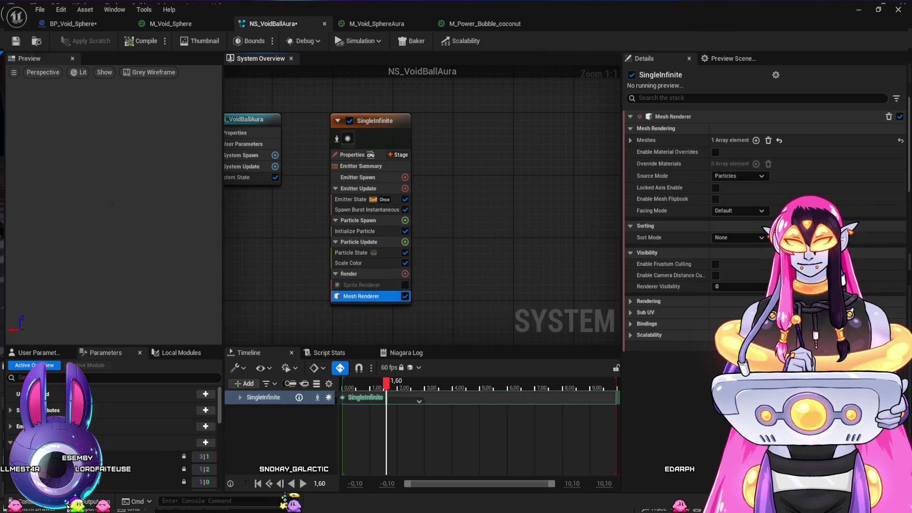
left_click(631, 140)
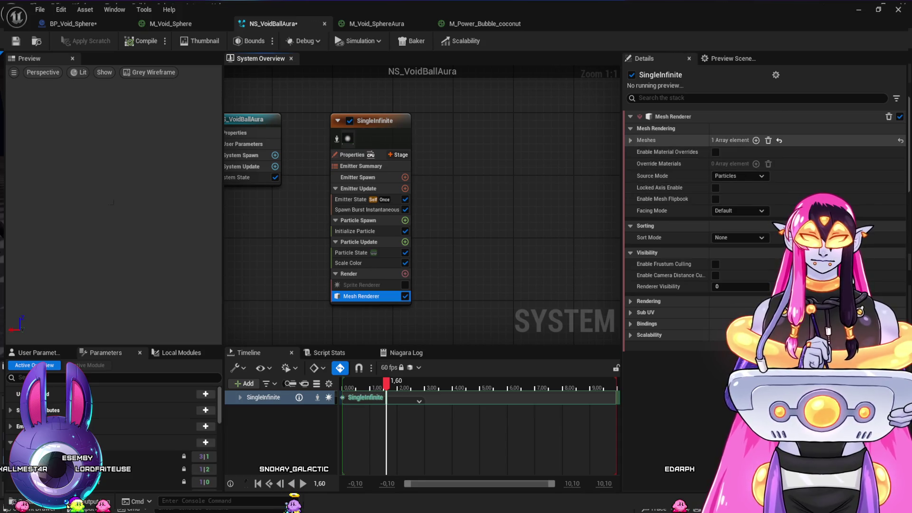
left_click(758, 167)
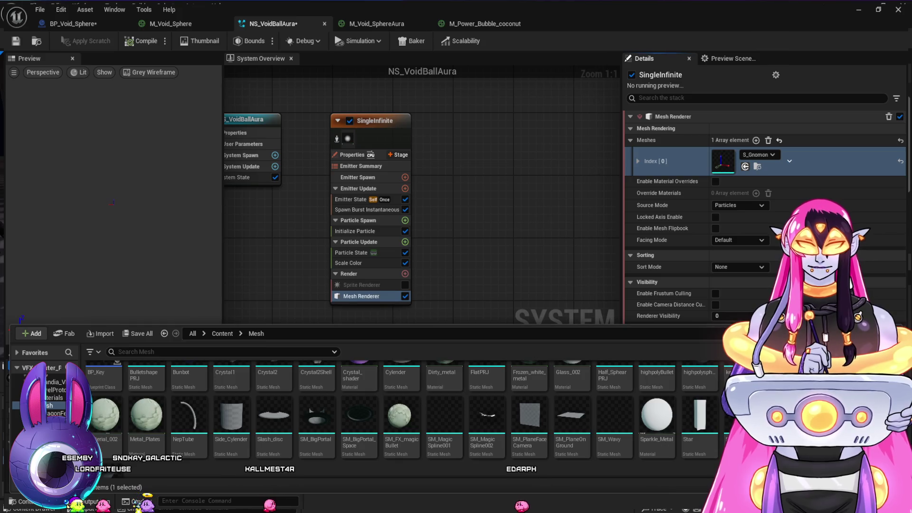
left_click(745, 166)
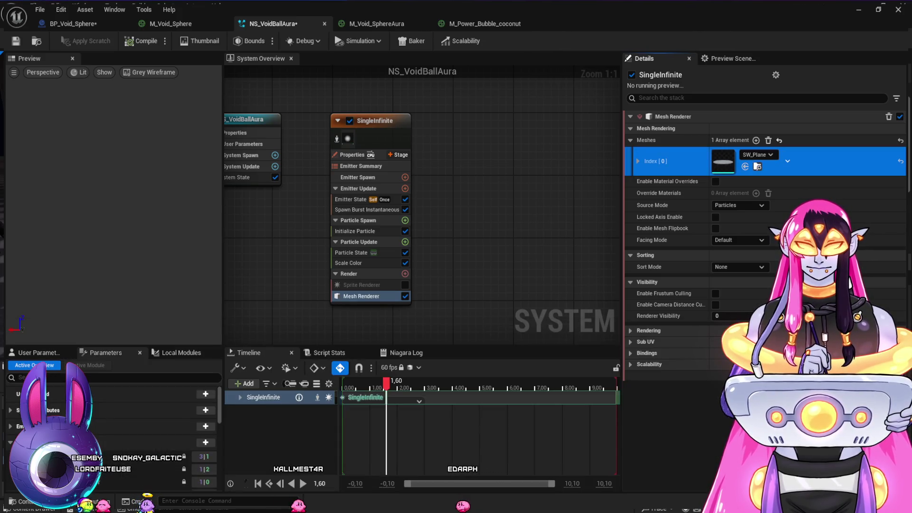
Step: Enable Material Overrides and set the override entry's Explicit Mat to M_Void_SphereAura
left_click(715, 181)
left_click(756, 193)
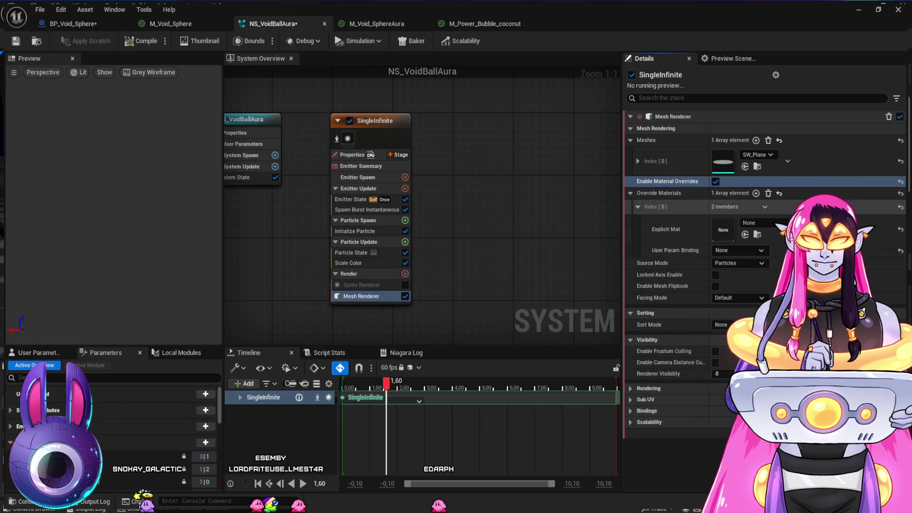
left_click(637, 206)
key("ctrl+space")
key("ctrl+space")
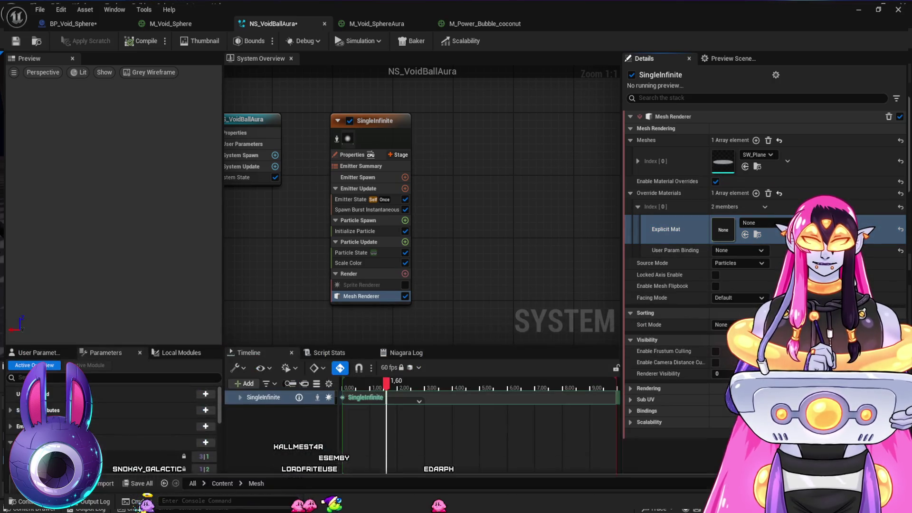
key("ctrl+space")
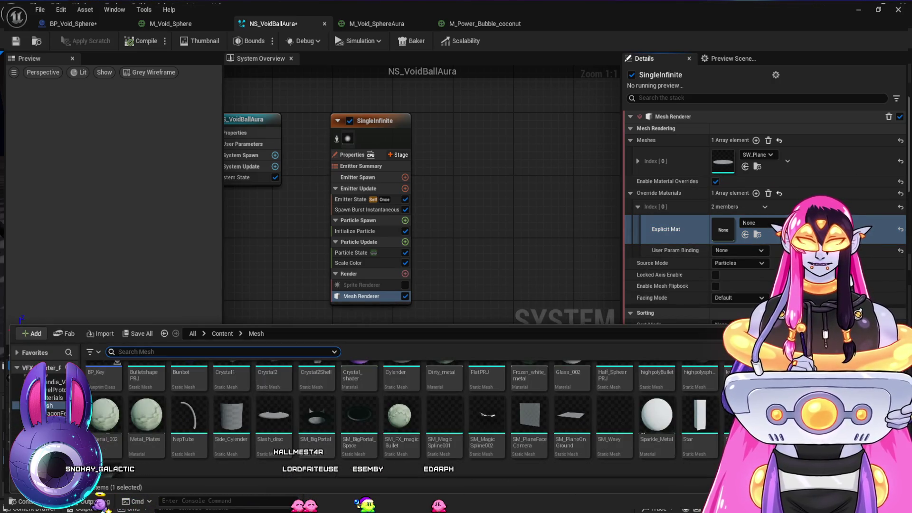
left_click(38, 436)
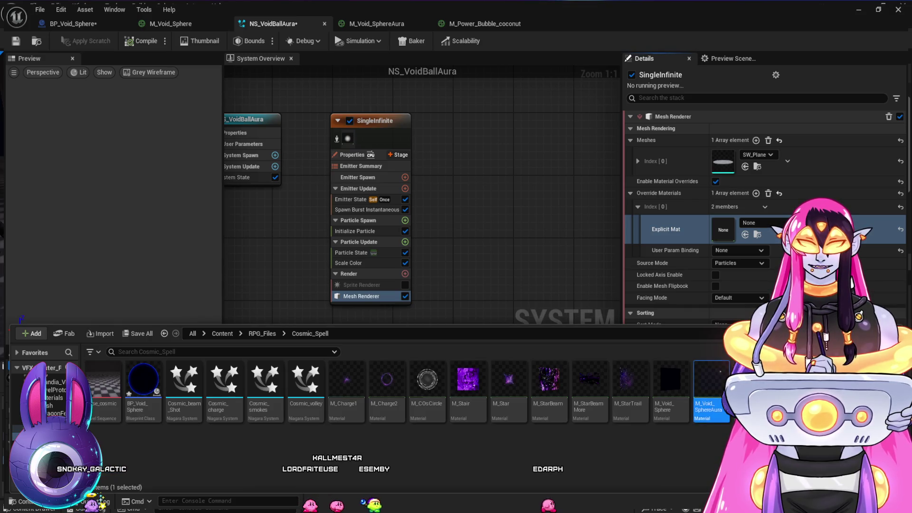
left_click(745, 235)
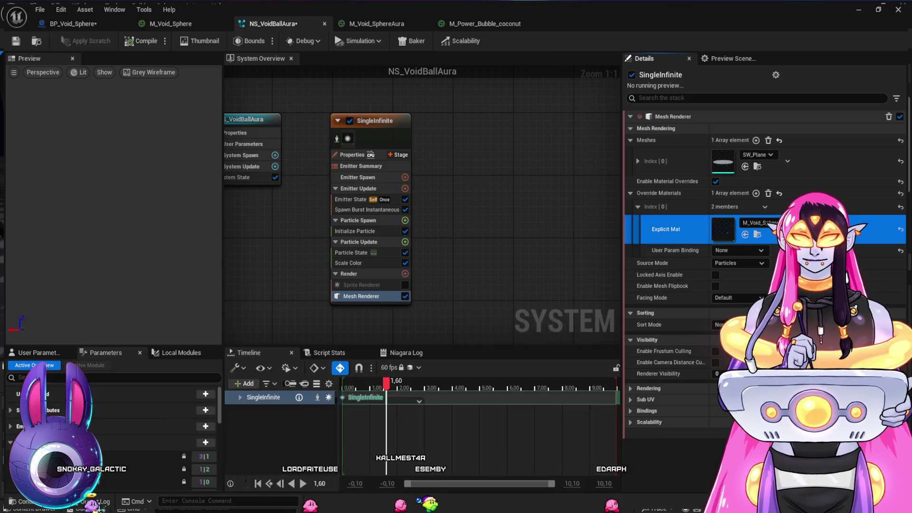
left_click(376, 24)
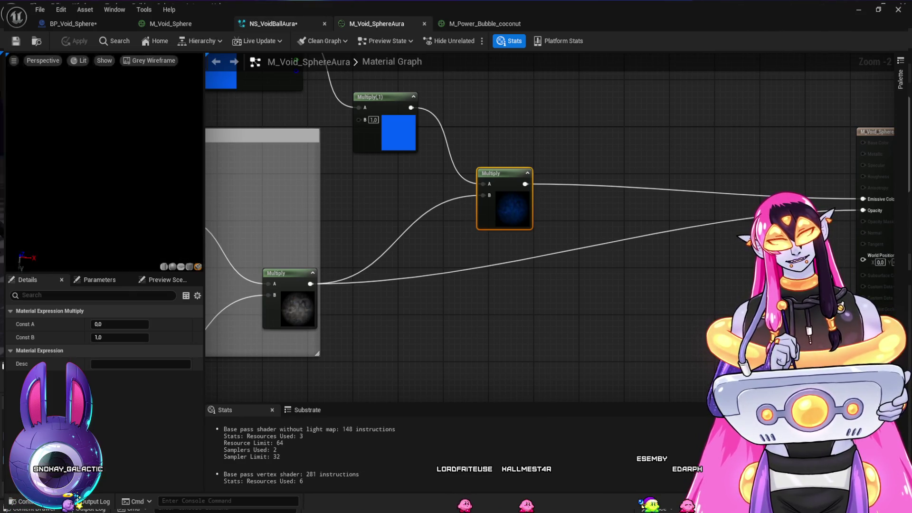
Step: Set the Mesh Renderer's Facing Mode to Camera Plane and restart the preview playback
left_click(273, 24)
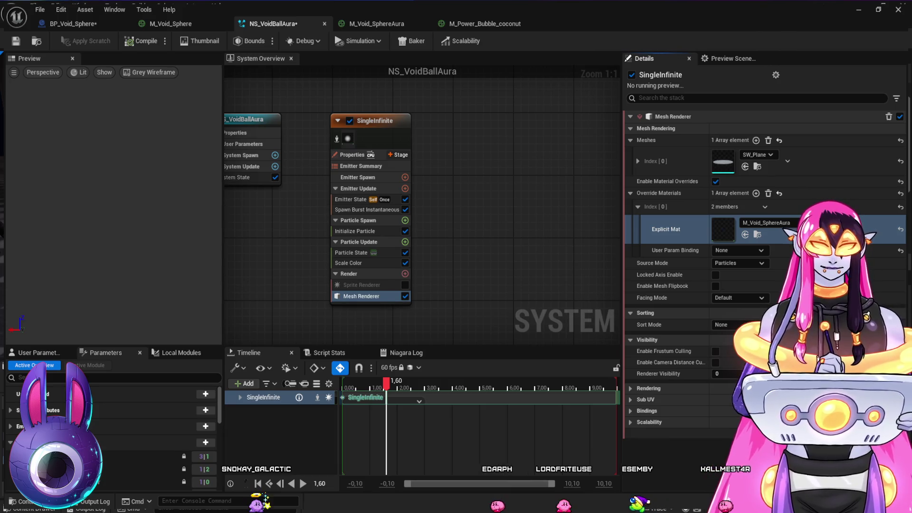
left_click(739, 298)
left_click(736, 337)
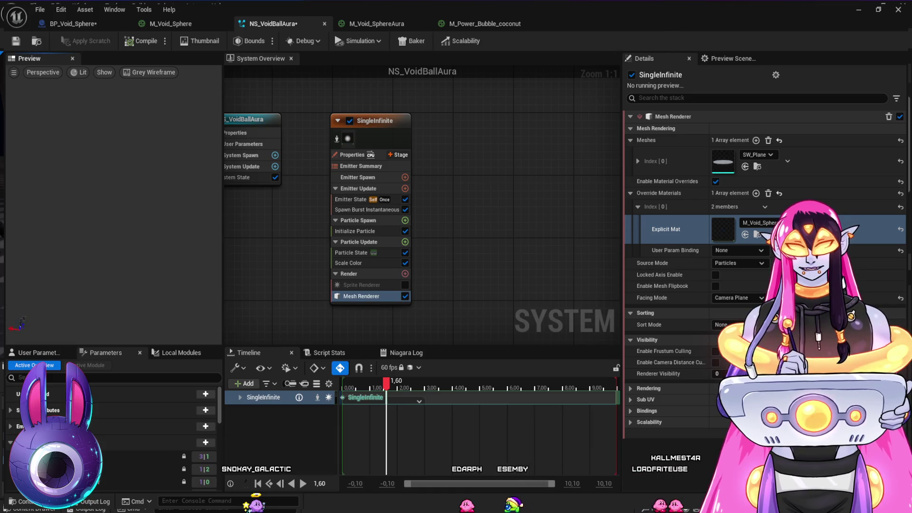
left_click(365, 398)
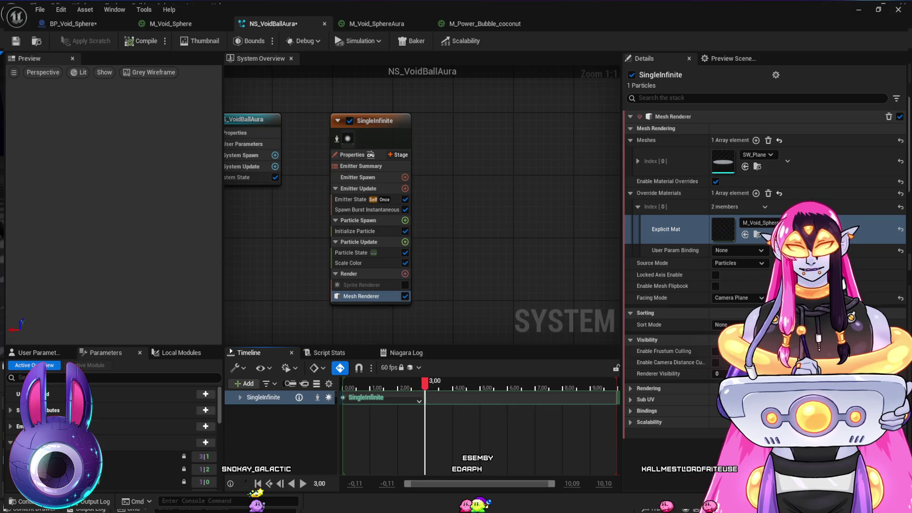
left_click(361, 231)
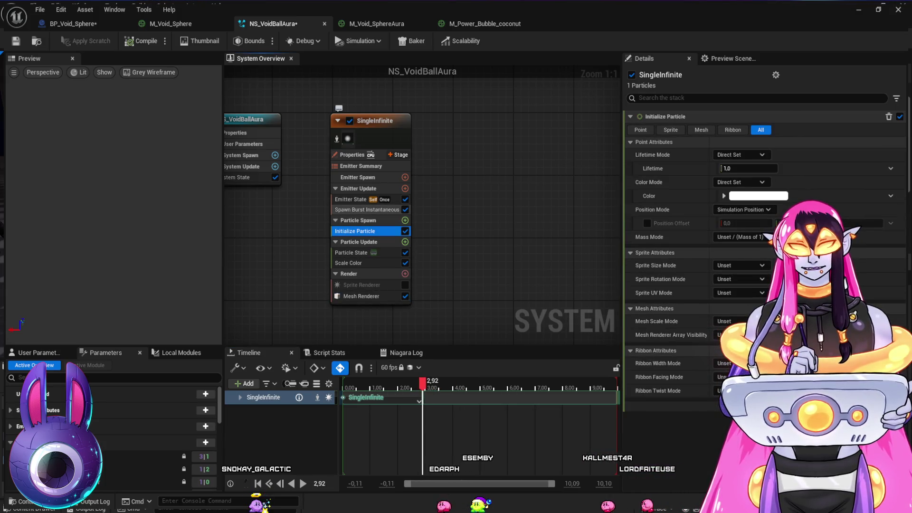
Step: Review the Particle State, Emitter State, Spawn Burst, Initialize Particle and Scale Color modules
left_click(352, 252)
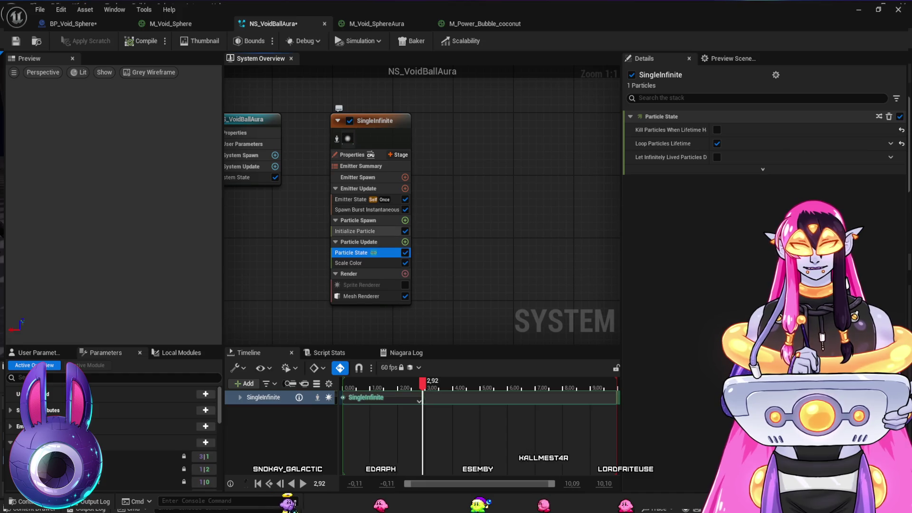
left_click(352, 199)
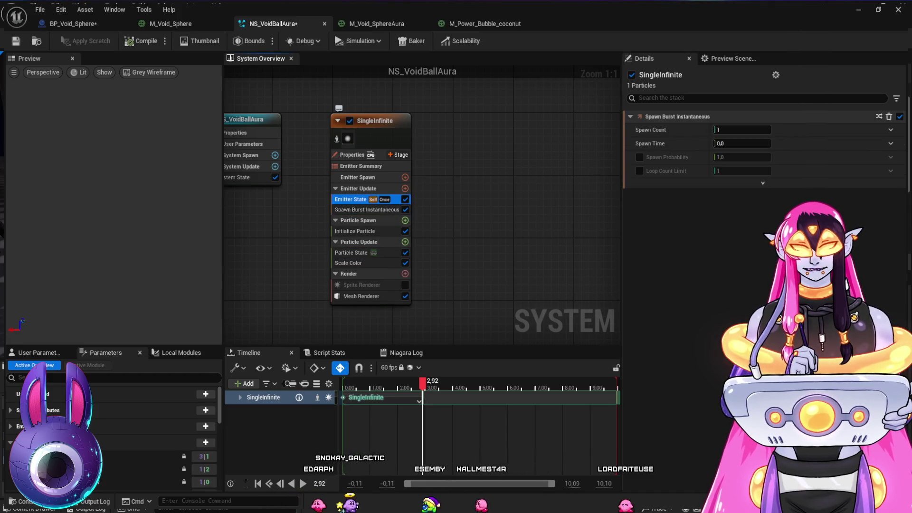
left_click(351, 210)
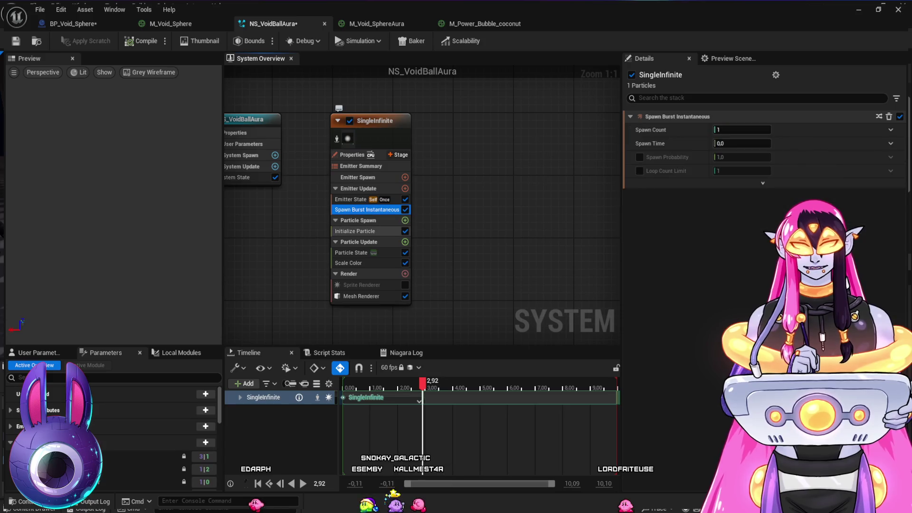
left_click(352, 231)
left_click(351, 252)
left_click(351, 263)
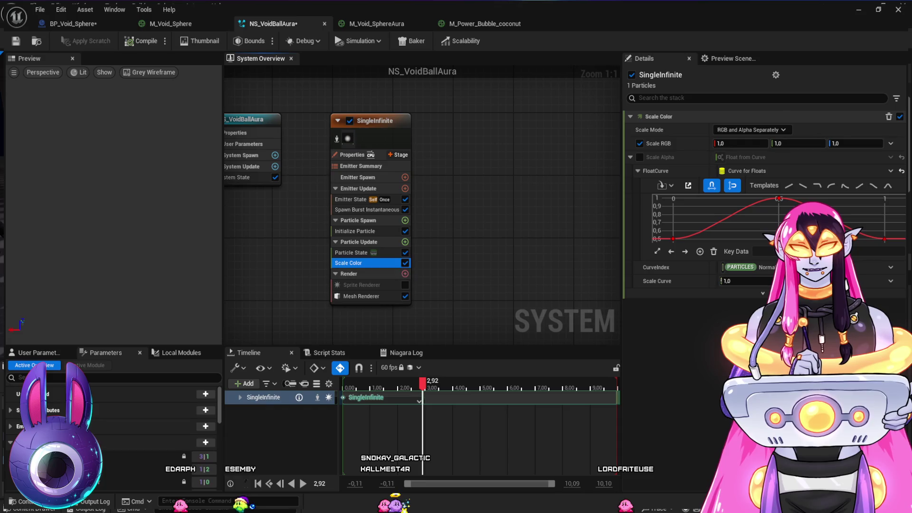
left_click(351, 252)
left_click(351, 231)
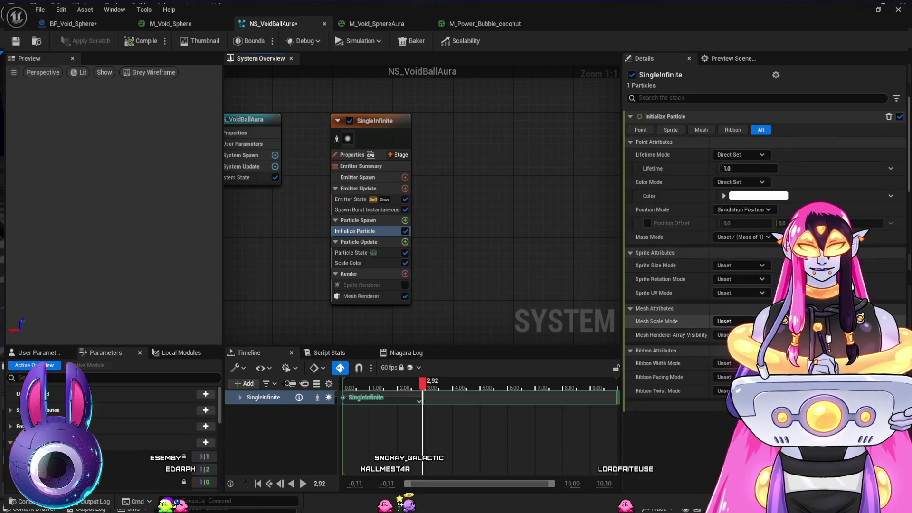
Step: Set Initialize Particle's Mesh Scale Mode to Uniform and edit Mesh Uniform Scale
left_click(734, 321)
left_click(734, 335)
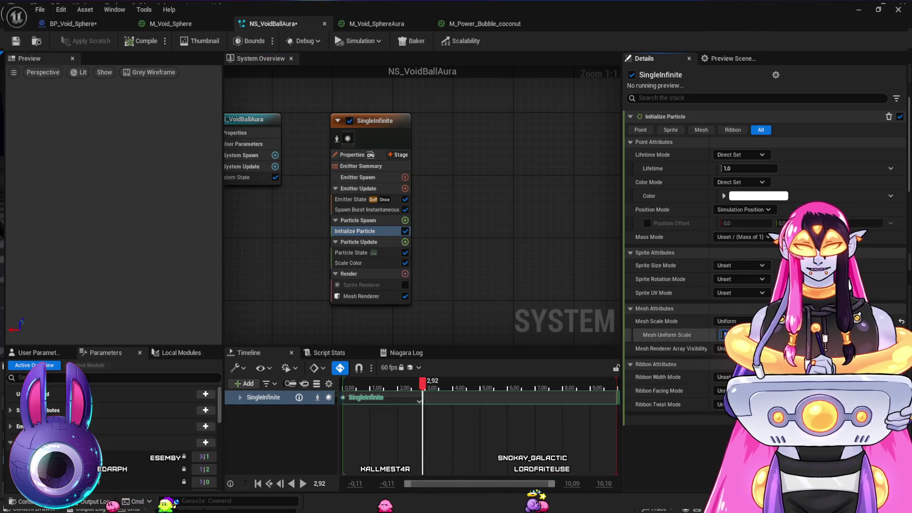
left_click(723, 335)
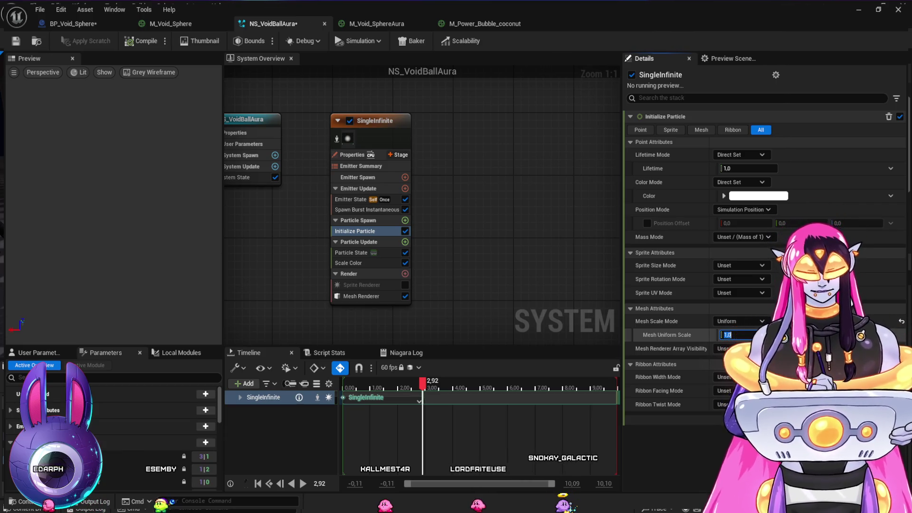
left_click(114, 209)
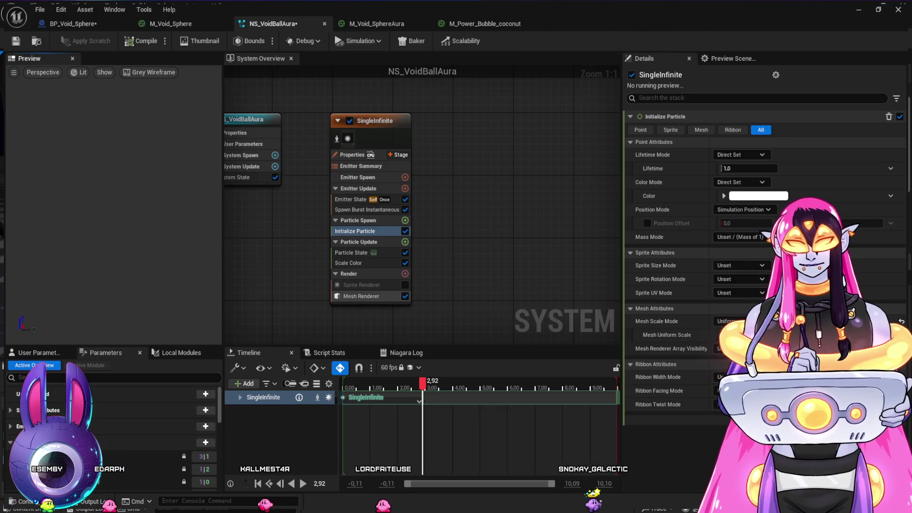
left_click(361, 296)
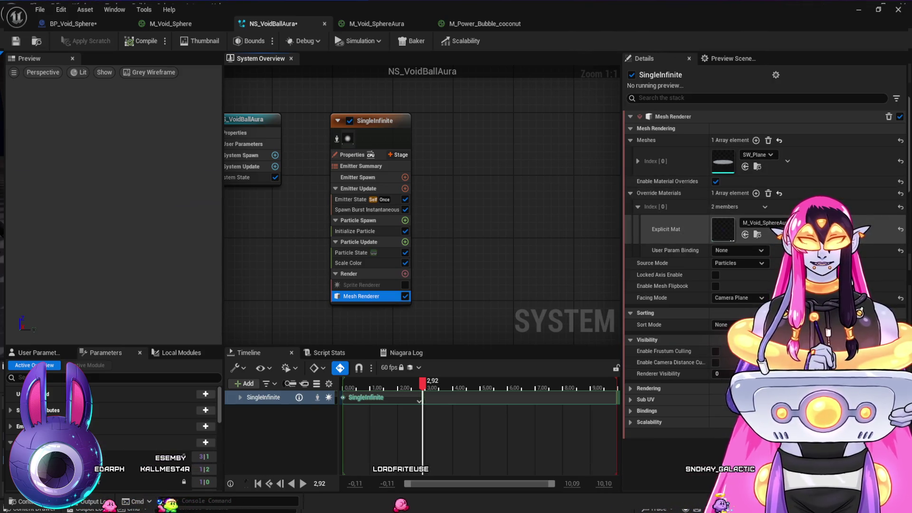
left_click(171, 23)
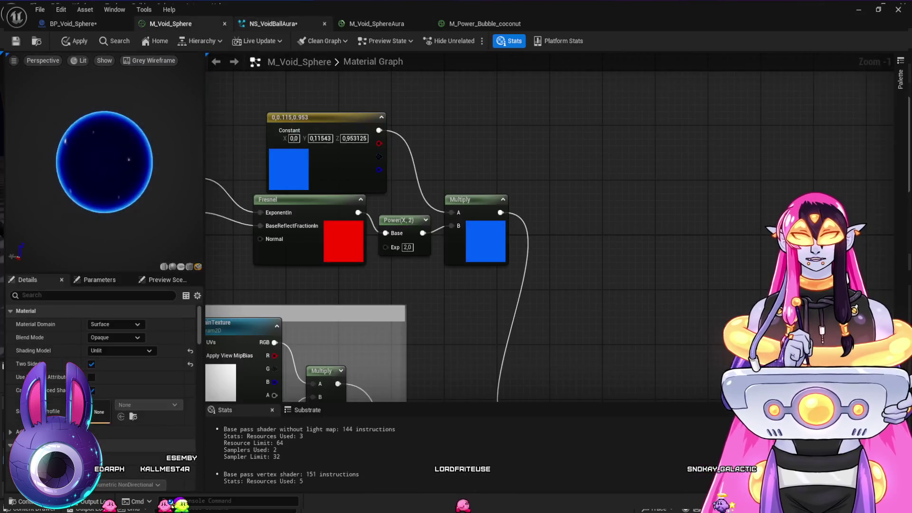
Step: Review the M_Void_SphereAura texture, Multiply and blue constant nodes, then return to NS_VoidBallAura
left_click(377, 23)
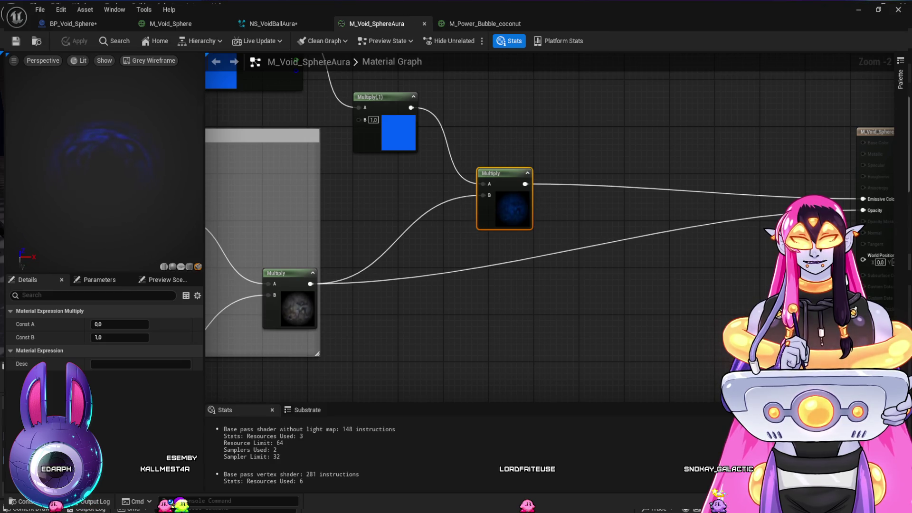
left_click_drag(375, 309, 446, 305)
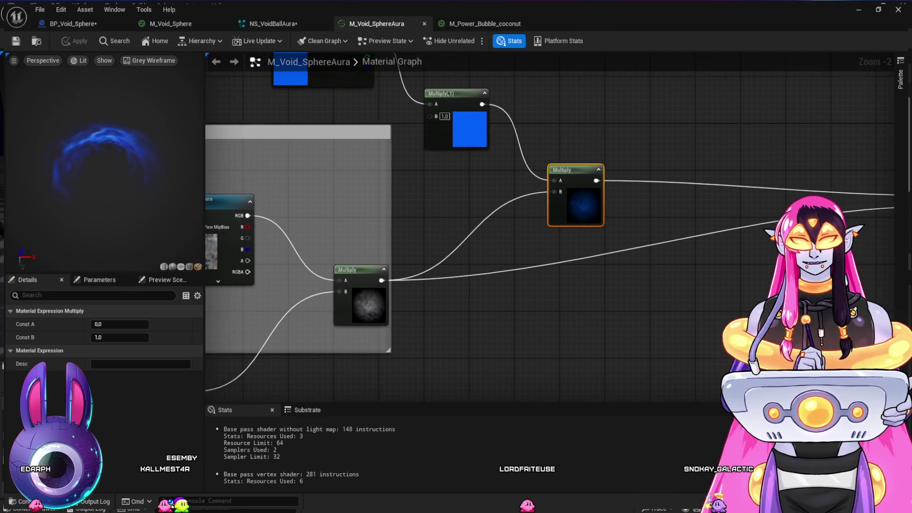
mouse_move(437, 199)
left_mouse_down()
mouse_move(566, 188)
mouse_move(578, 334)
left_mouse_up()
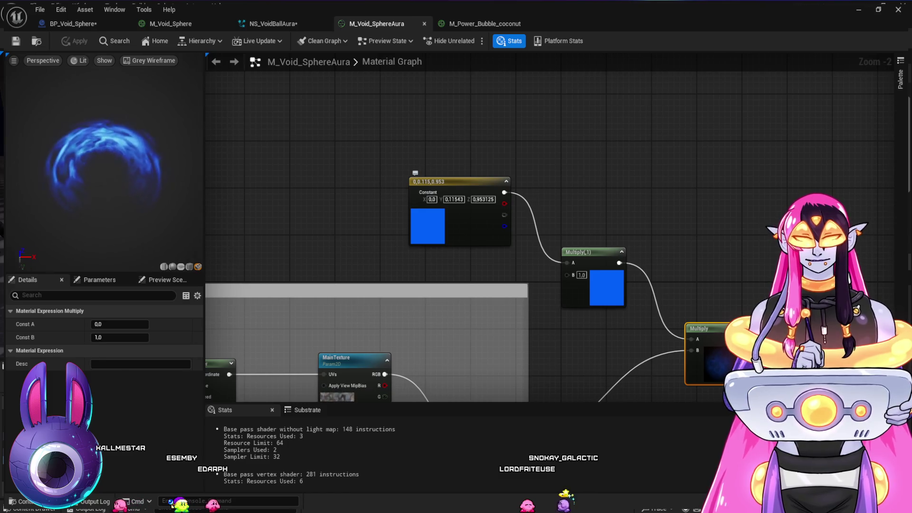
mouse_move(651, 340)
left_mouse_down()
mouse_move(549, 292)
mouse_move(402, 143)
left_mouse_up()
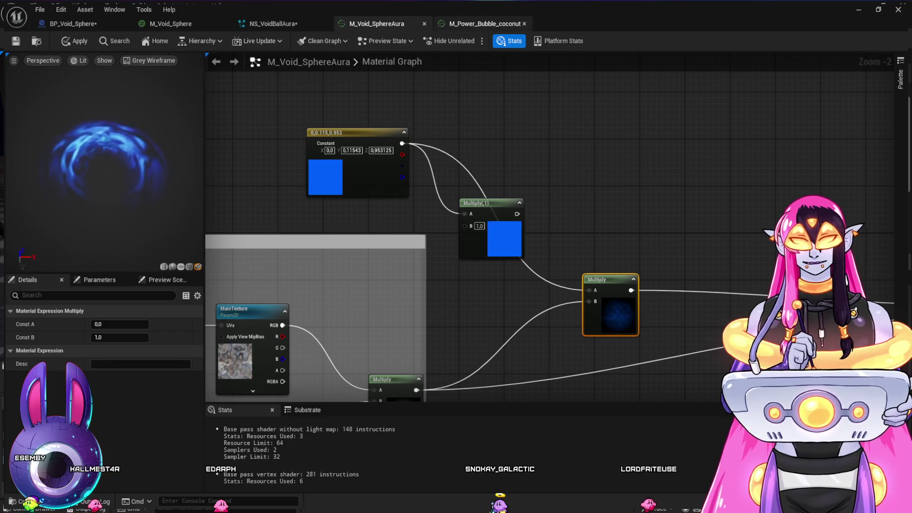
left_click(484, 24)
left_click(273, 23)
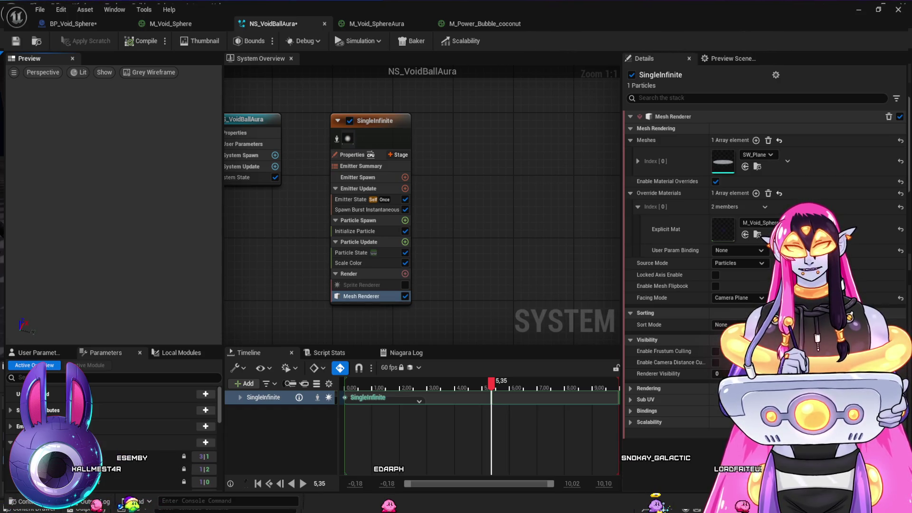
Step: Enable the Sprite Renderer, set the Mesh Renderer facing mode to Default, and replay the preview
left_click(404, 285)
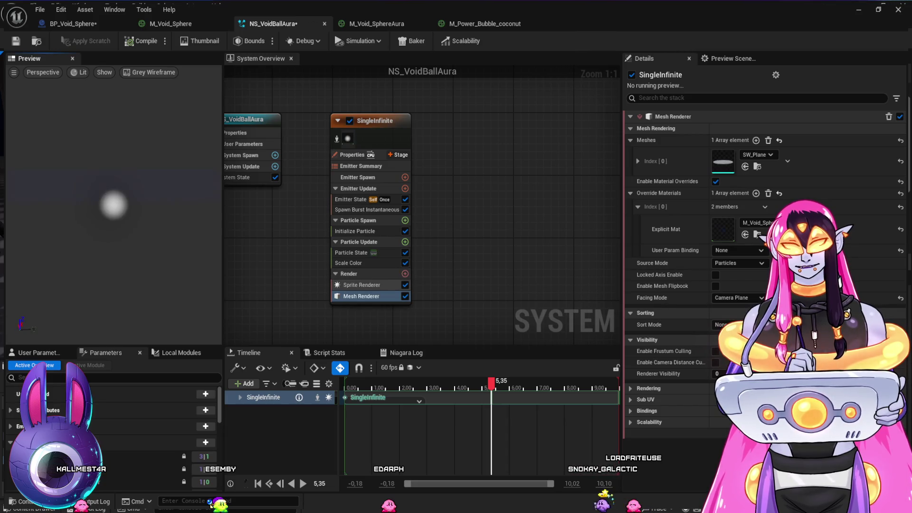
left_click(361, 296)
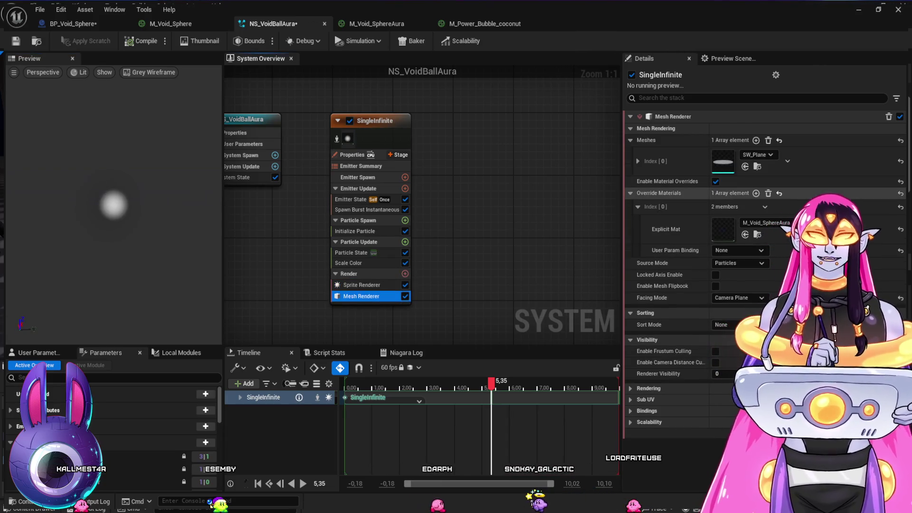
left_click(666, 229)
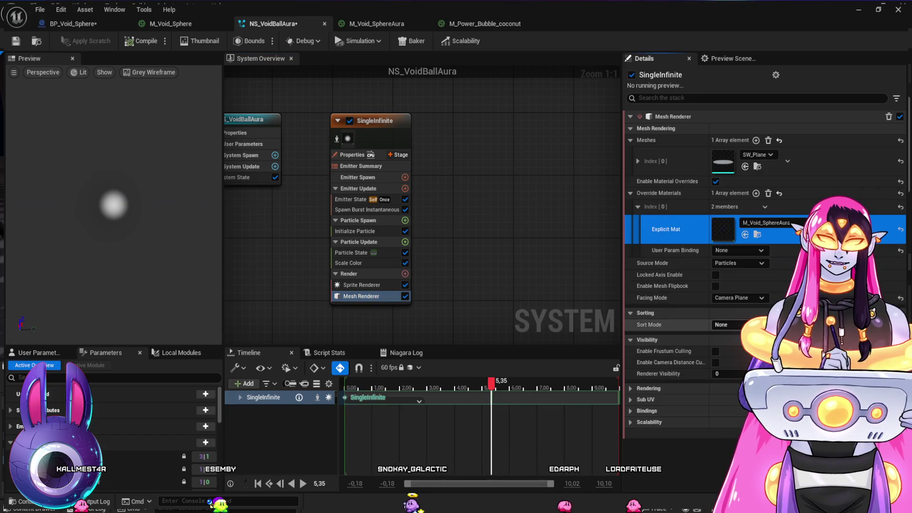
left_click(739, 298)
left_click(727, 309)
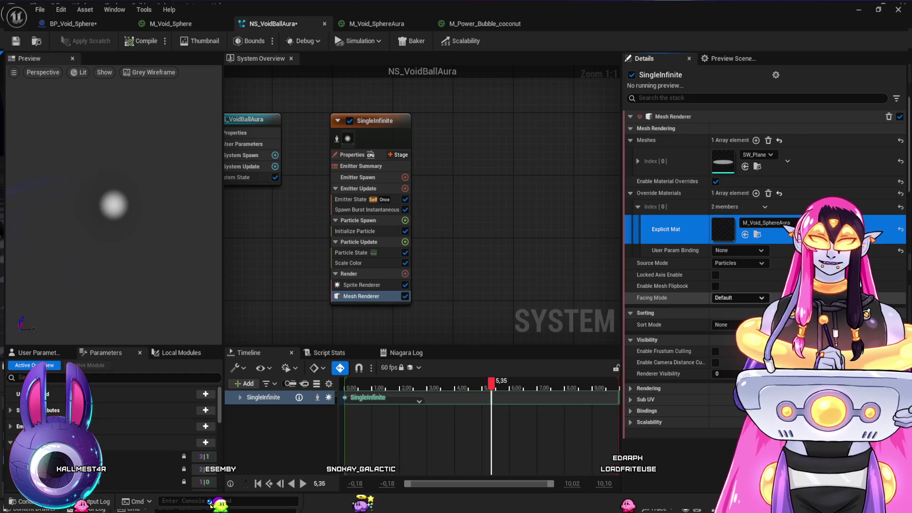
left_click(439, 401)
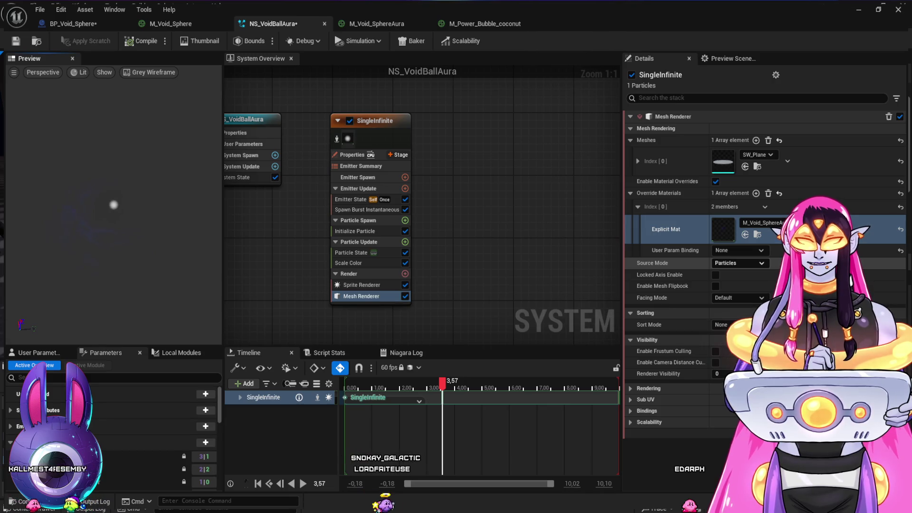
Step: Check the Scale Color module's Scale RGB values, then go to M_Void_SphereAura
left_click(354, 263)
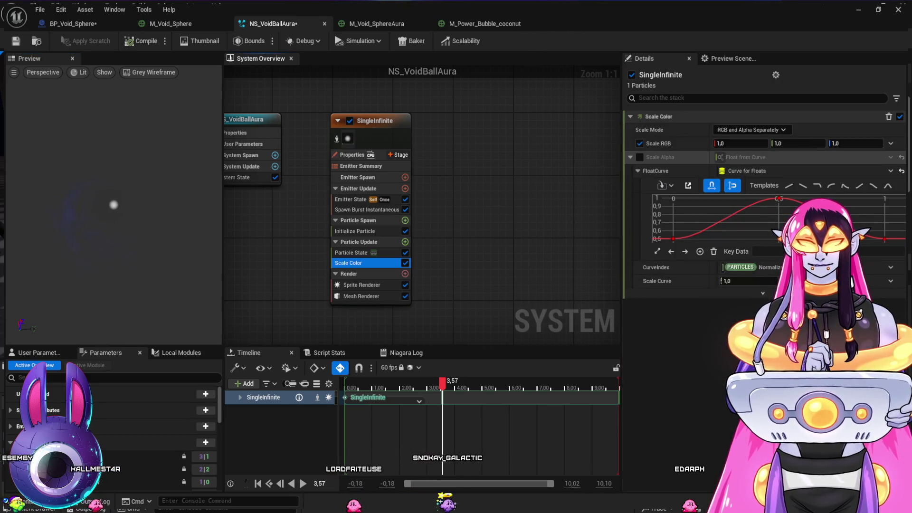
left_click(675, 143)
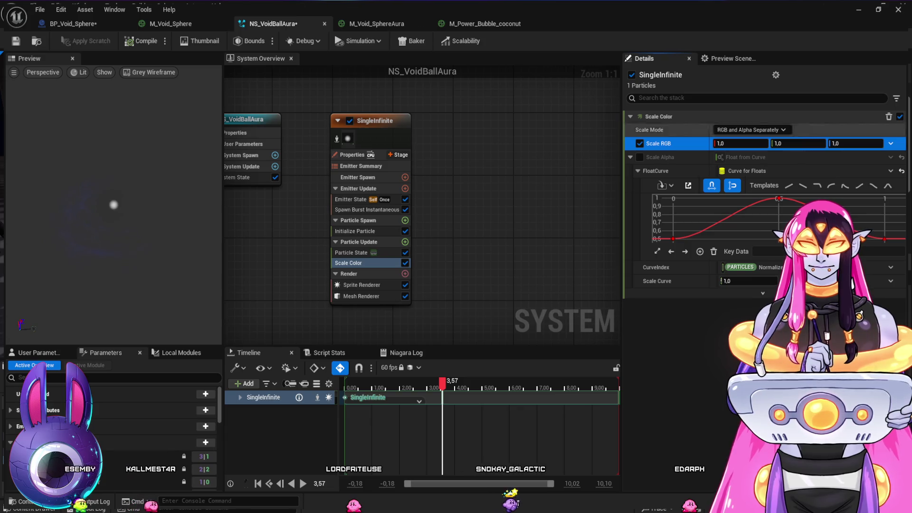
left_click(484, 23)
left_click(377, 23)
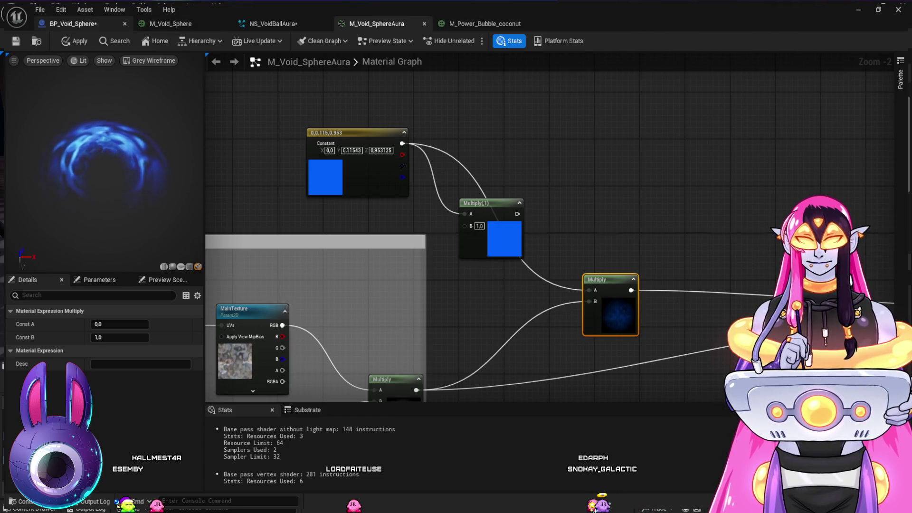
Step: Frame the void sphere and its Niagara component in BP_Void_Sphere's viewport, then return to NS_VoidBallAura
left_click(73, 23)
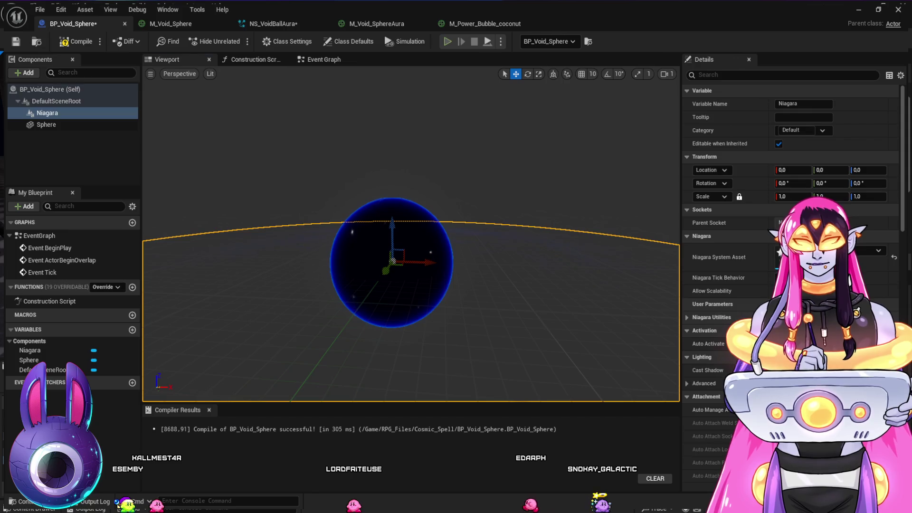
left_click_drag(411, 238, 411, 186)
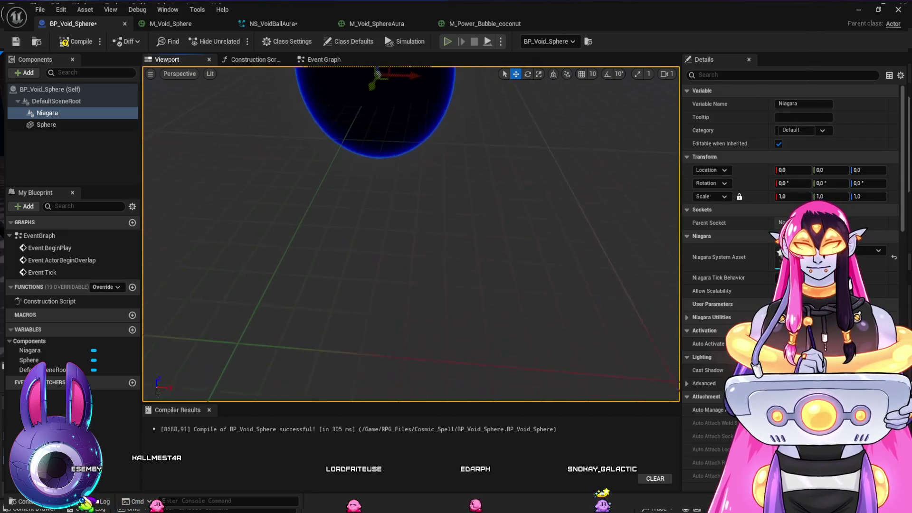
key("f")
mouse_move(411, 232)
left_mouse_down()
mouse_move(420, 242)
mouse_move(410, 240)
mouse_move(413, 285)
left_mouse_up()
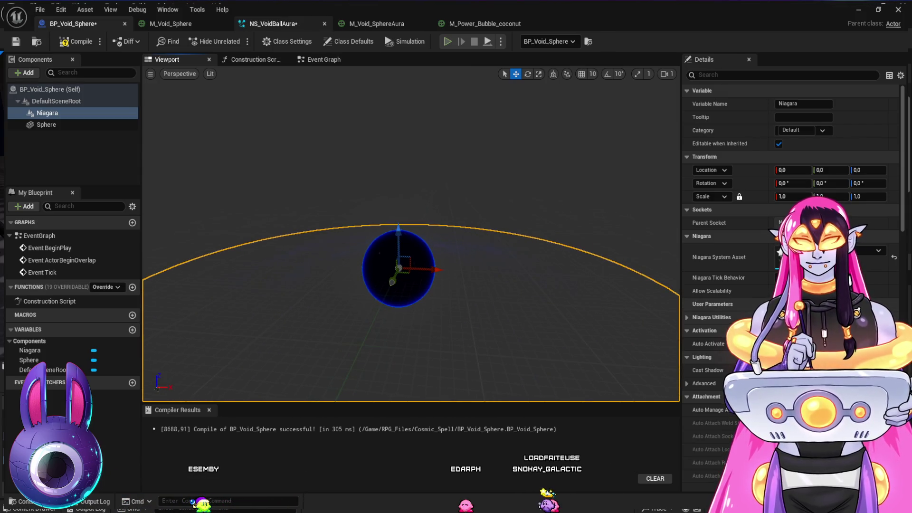
left_click(273, 23)
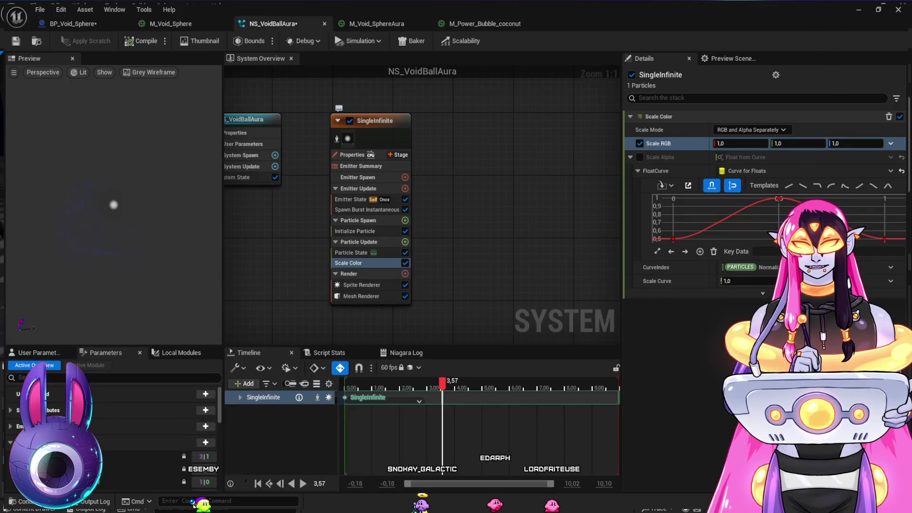
Step: Inspect the Particle State and Initialize Particle settings, including Mesh Uniform Scale
left_click(351, 252)
left_click(355, 231)
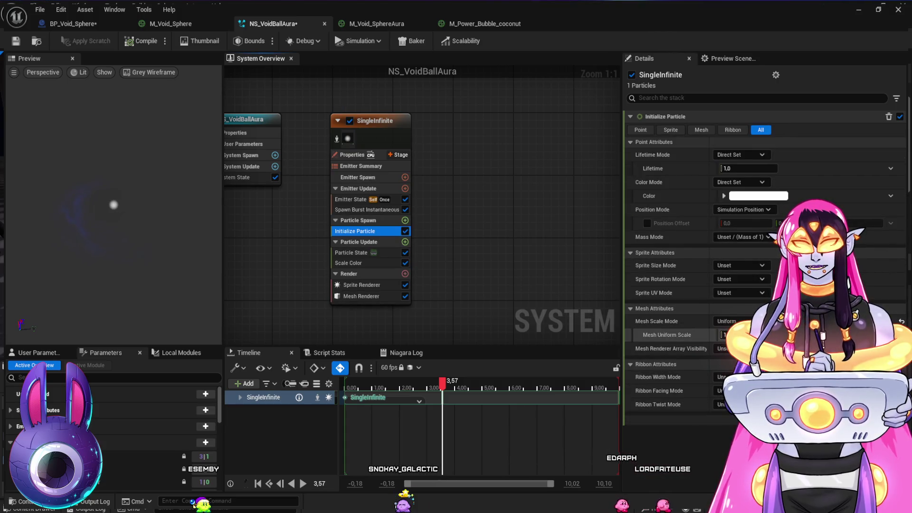
left_click(724, 335)
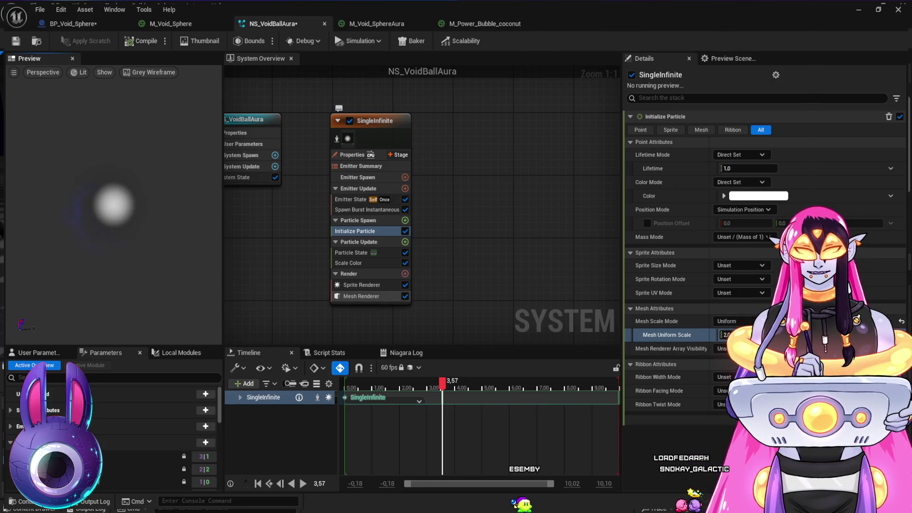
Step: Set the Mesh Renderer facing mode to Camera Position, then open M_Void_SphereAura
left_click(361, 296)
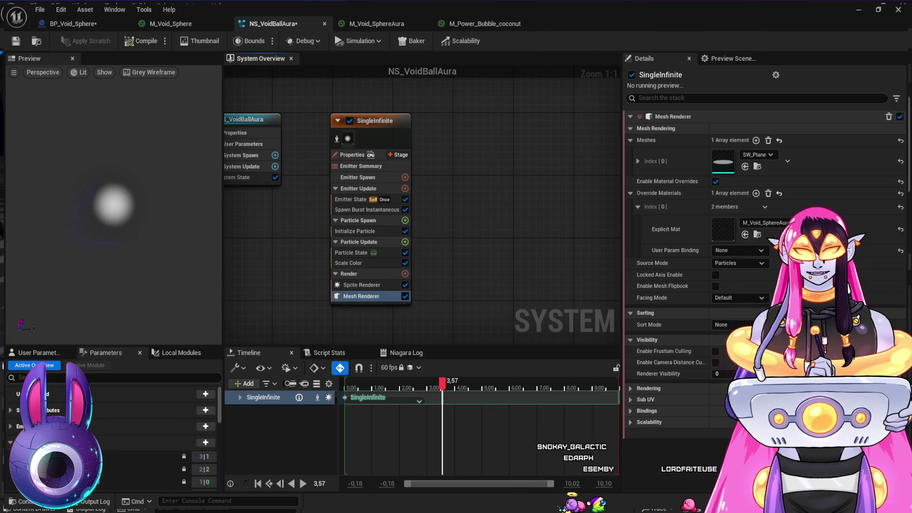
left_click(739, 297)
left_click(733, 324)
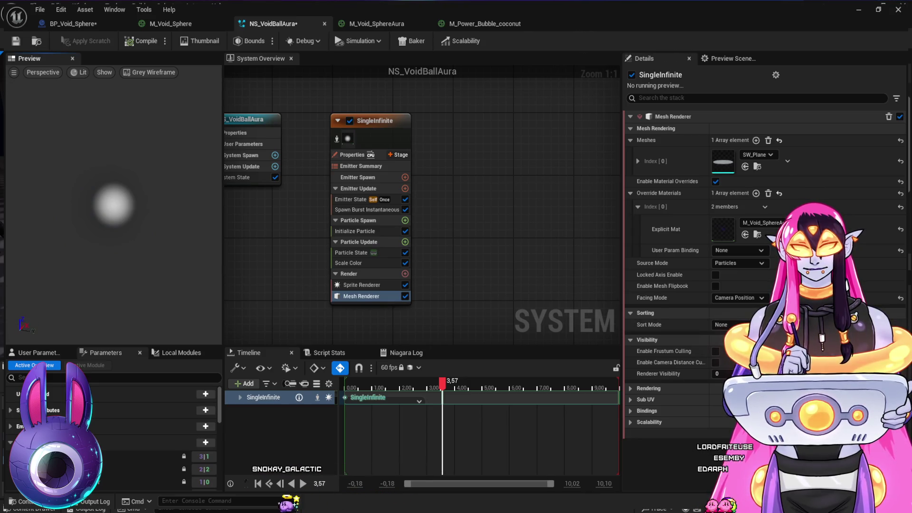
left_click(377, 24)
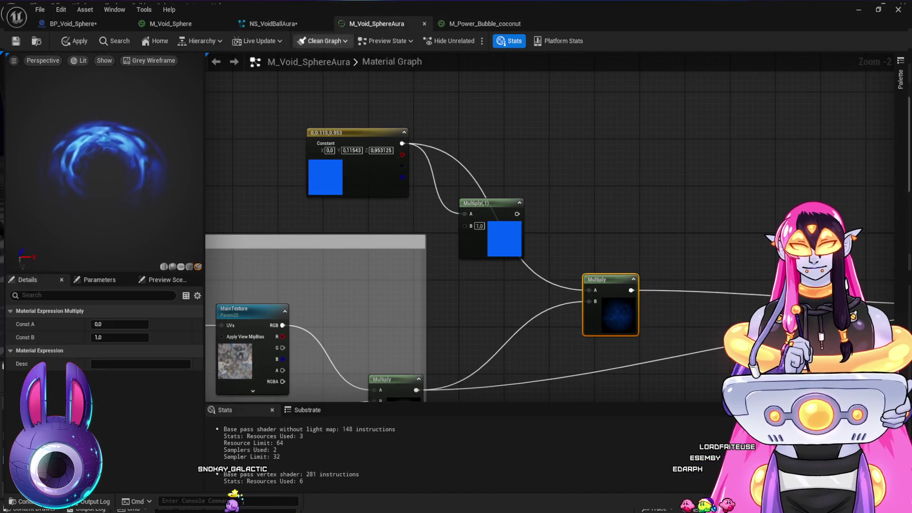
Step: Wire TexCoord into the RadialGradientExponential UVs input
key("Escape")
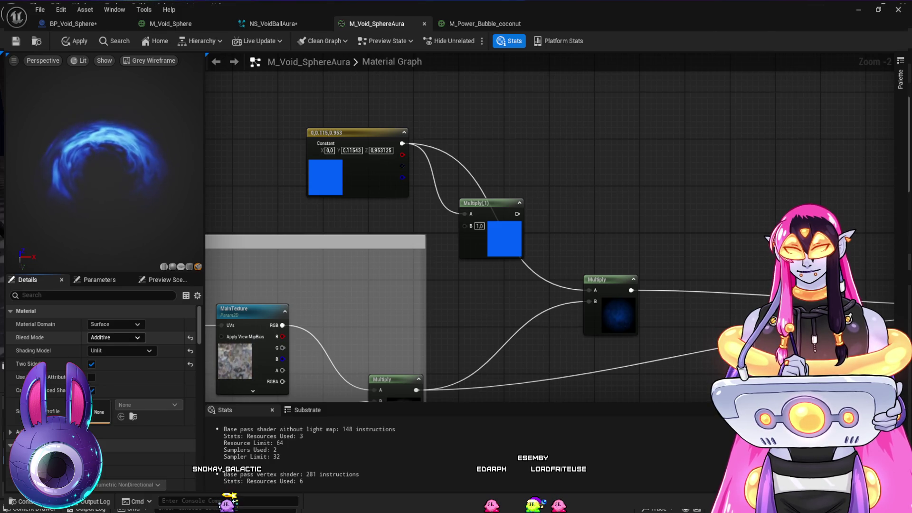
left_click_drag(484, 307, 565, 231)
mouse_move(484, 309)
left_mouse_down()
mouse_move(553, 119)
mouse_move(716, 147)
left_mouse_up()
mouse_move(292, 89)
left_mouse_down()
mouse_move(489, 251)
mouse_move(444, 255)
mouse_move(454, 264)
left_mouse_up()
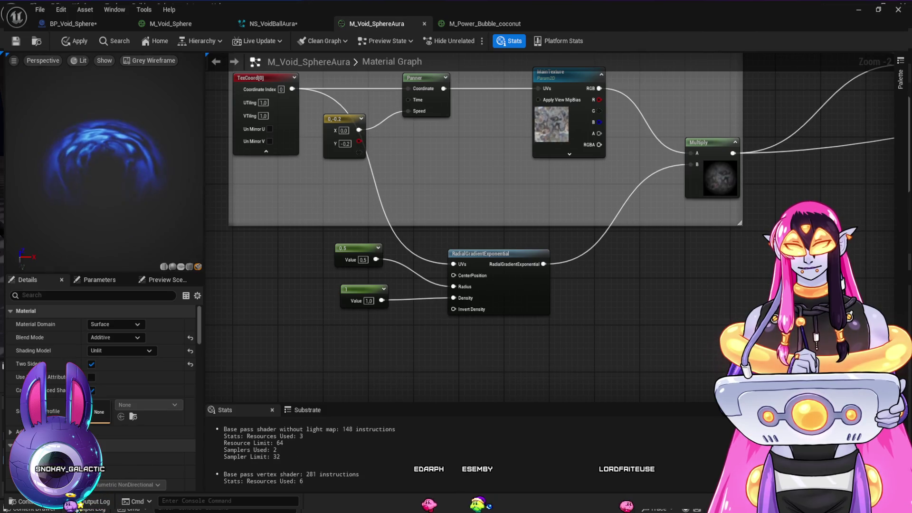
Step: Break the RadialGradientExponential link into the texture Multiply's B input
left_click_drag(637, 304, 611, 316)
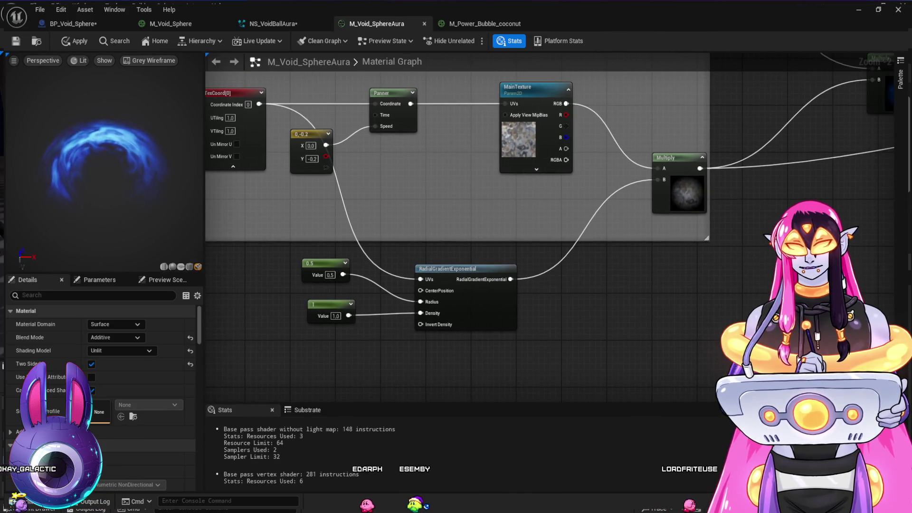
mouse_move(739, 276)
left_mouse_down()
mouse_move(619, 307)
mouse_move(436, 328)
mouse_move(96, 432)
left_mouse_up()
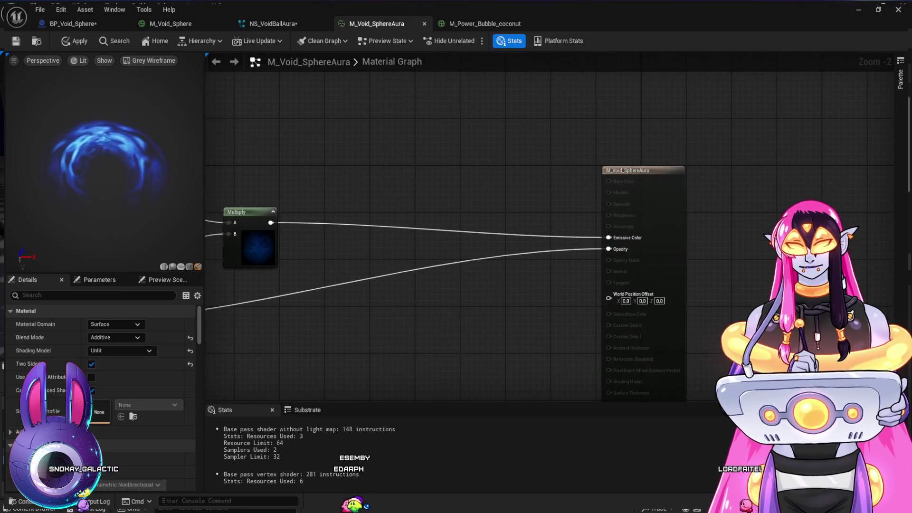
left_click_drag(380, 285, 629, 294)
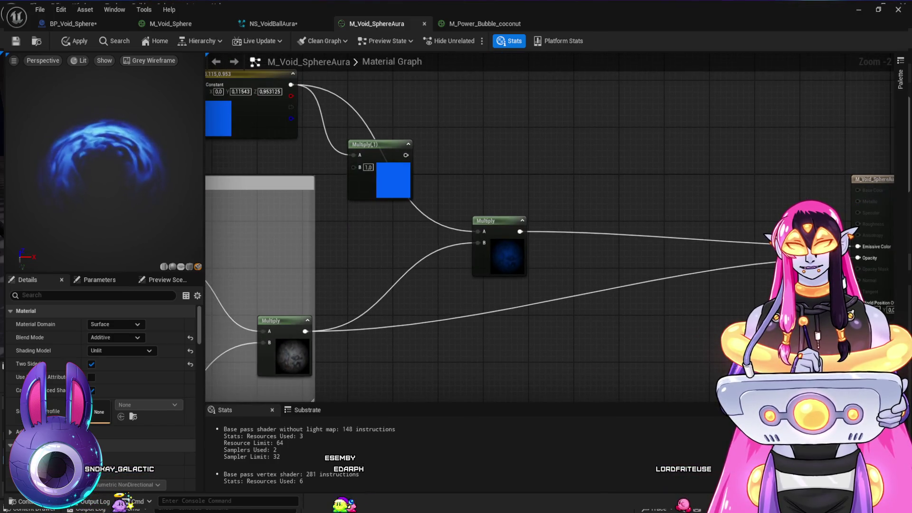
left_click_drag(455, 361, 545, 354)
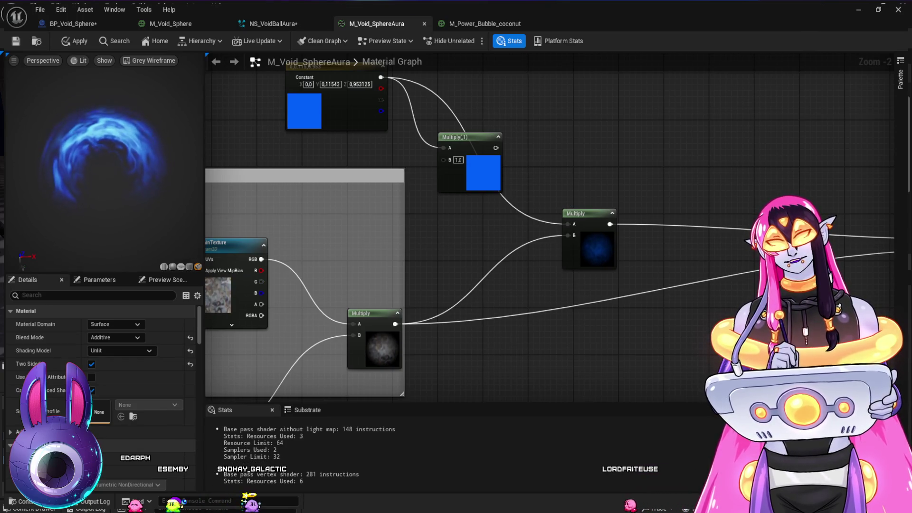
left_click_drag(428, 237, 565, 183)
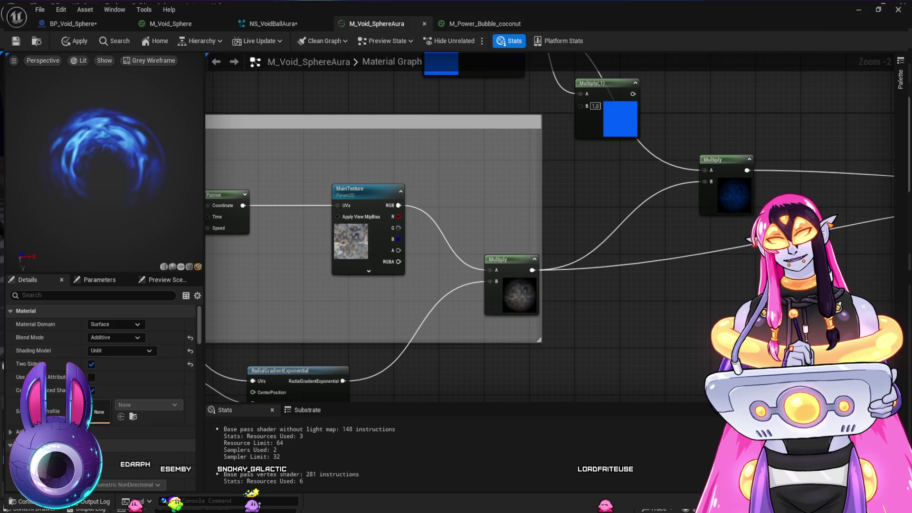
left_click_drag(603, 319, 611, 281)
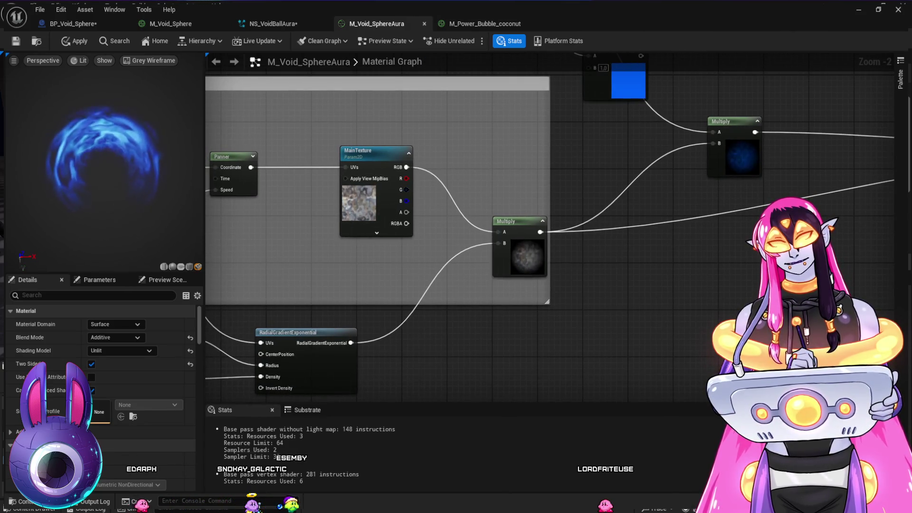
mouse_move(652, 258)
left_mouse_down()
mouse_move(474, 363)
mouse_move(437, 332)
mouse_move(495, 321)
left_mouse_up()
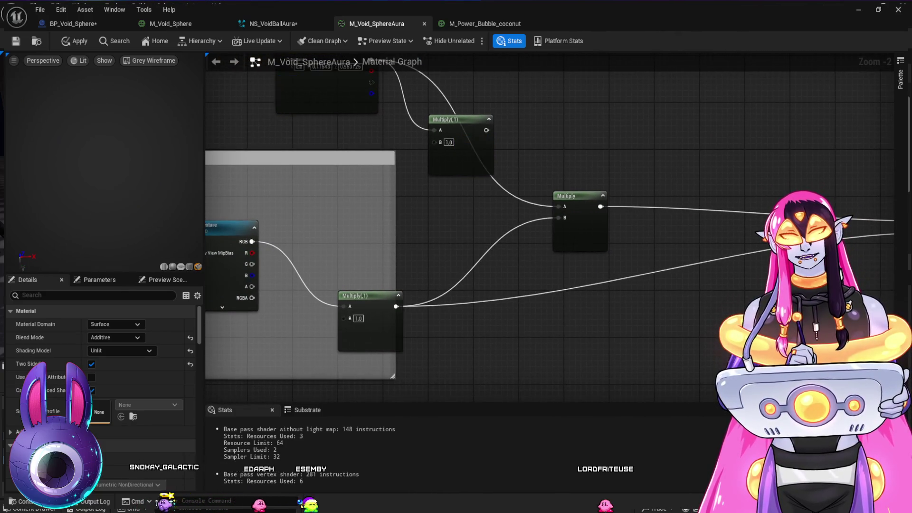
mouse_move(567, 344)
left_mouse_down()
mouse_move(464, 325)
mouse_move(559, 313)
left_mouse_up()
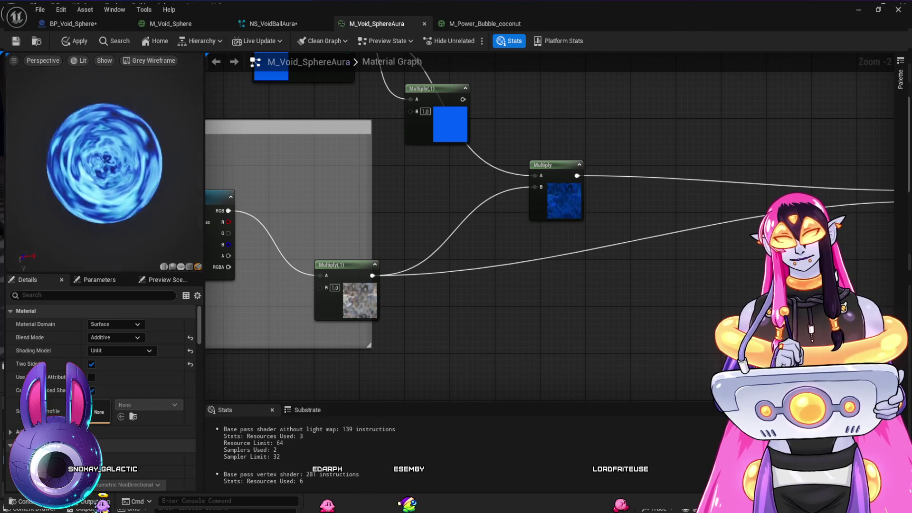
Step: Move the radial gradient and its two constants up beside the texture nodes
mouse_move(572, 309)
left_mouse_down()
mouse_move(622, 253)
mouse_move(707, 260)
left_mouse_up()
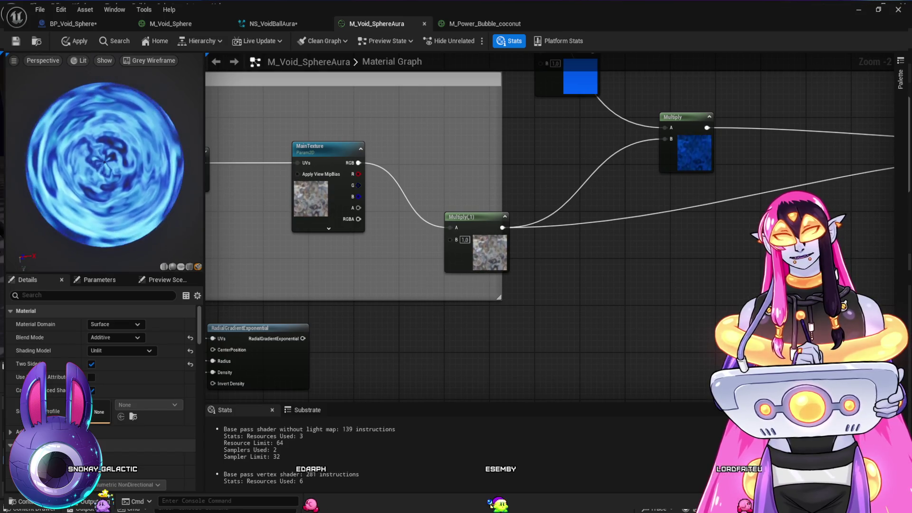
mouse_move(410, 343)
left_mouse_down()
mouse_move(527, 252)
mouse_move(670, 245)
mouse_move(578, 293)
left_mouse_up()
left_click_drag(244, 257, 478, 346)
left_click_drag(425, 277, 305, 222)
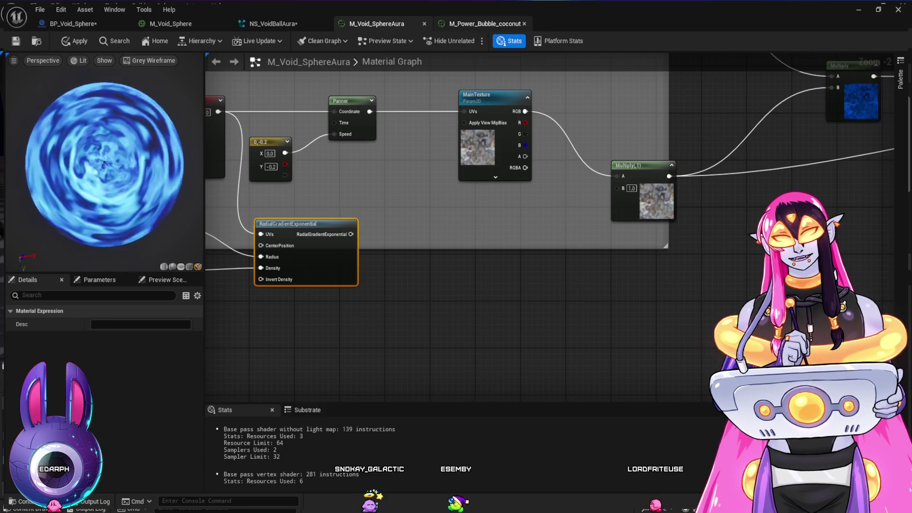
key("ctrl+Tab")
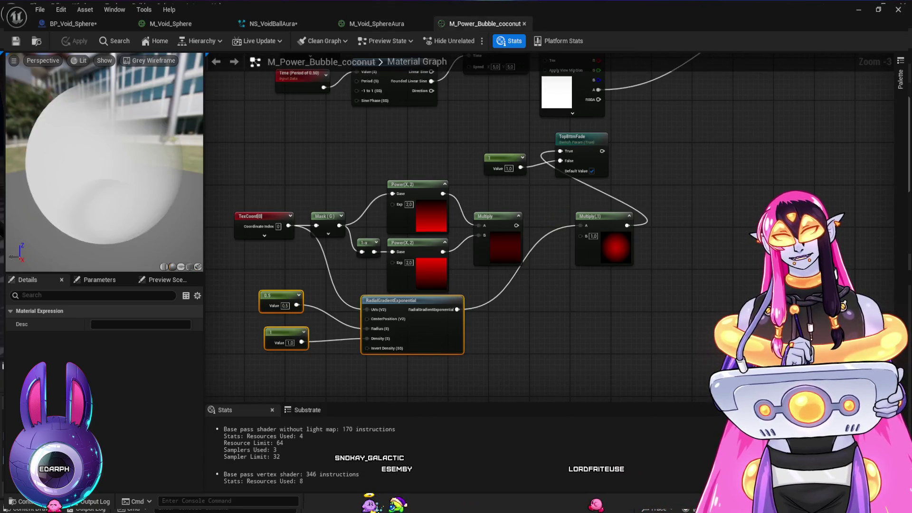
Step: Copy the TexCoord/Mask/Power/Multiply chain from M_Power_Bubble_coconut and wire it into the texture Multiply's B
left_click_drag(332, 142, 373, 144)
mouse_move(291, 177)
left_mouse_down()
mouse_move(313, 200)
mouse_move(544, 283)
left_mouse_up()
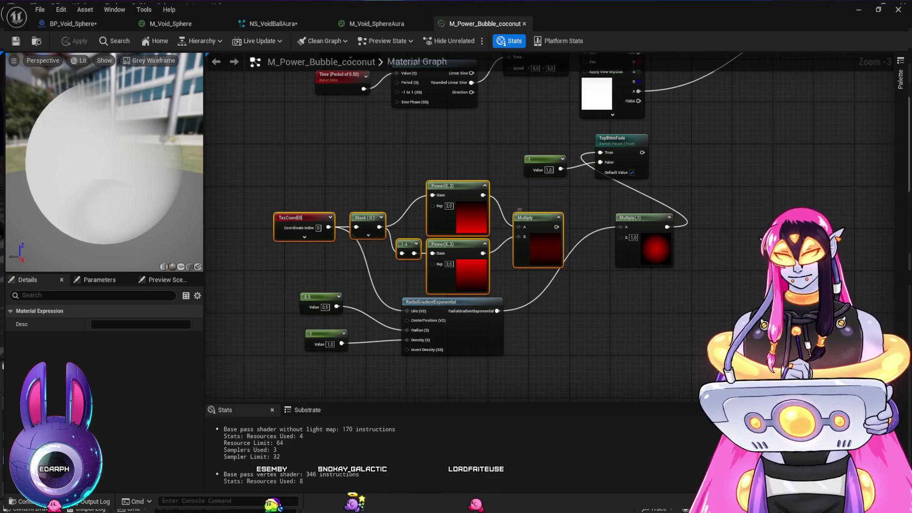
key("ctrl+Tab")
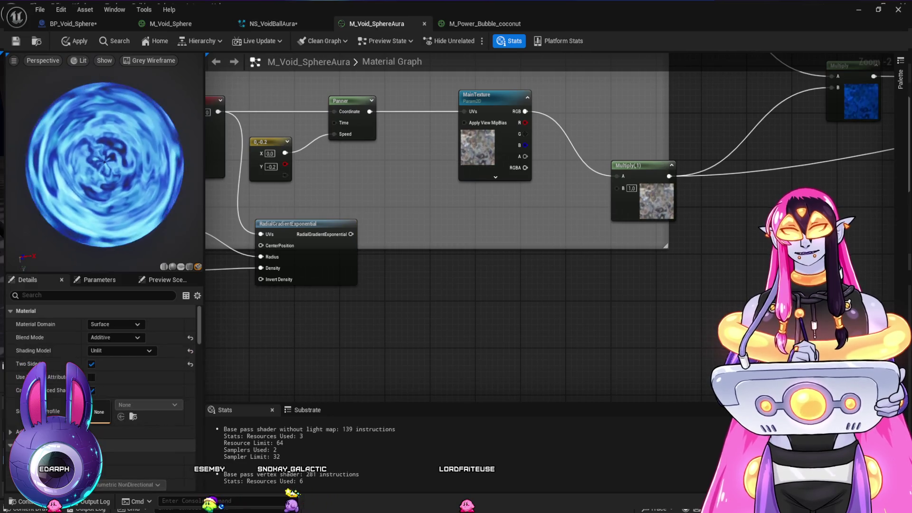
key("ctrl+v")
left_click_drag(497, 328, 597, 180)
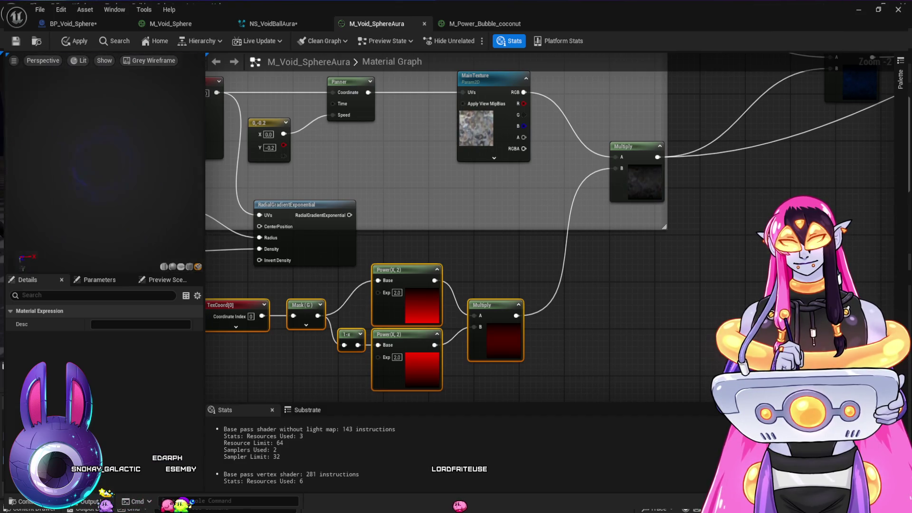
Step: Boost the mask result with a new Multiply node whose B is 10
left_click_drag(582, 292, 563, 286)
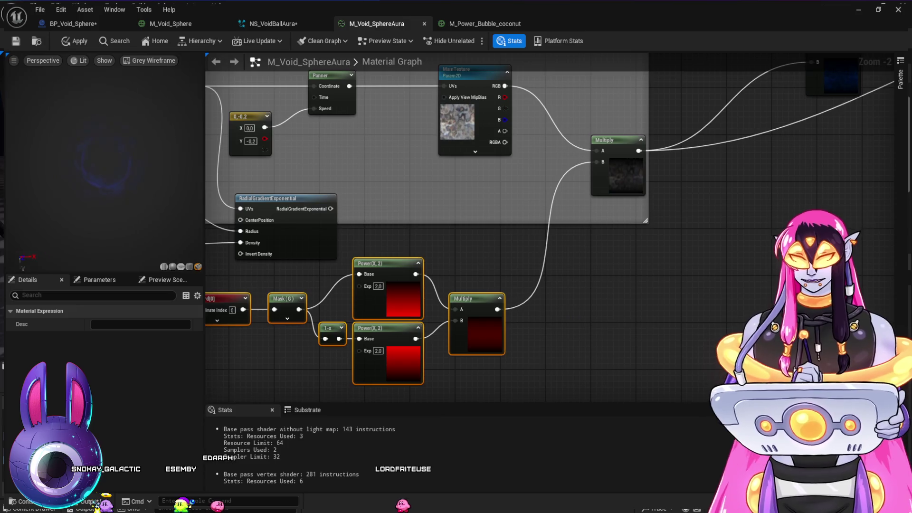
mouse_move(497, 309)
left_mouse_down()
mouse_move(548, 319)
mouse_move(596, 162)
left_mouse_up()
type("0")
key("Return")
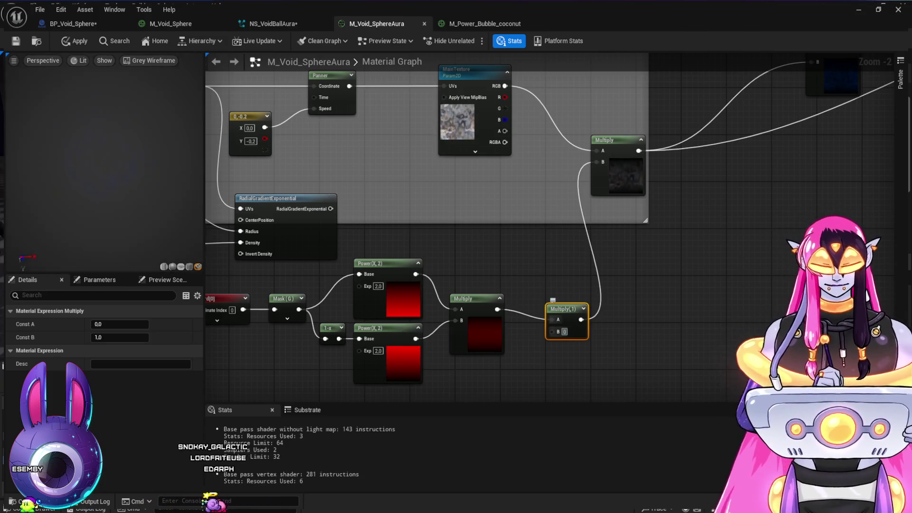
type("10")
key("Return")
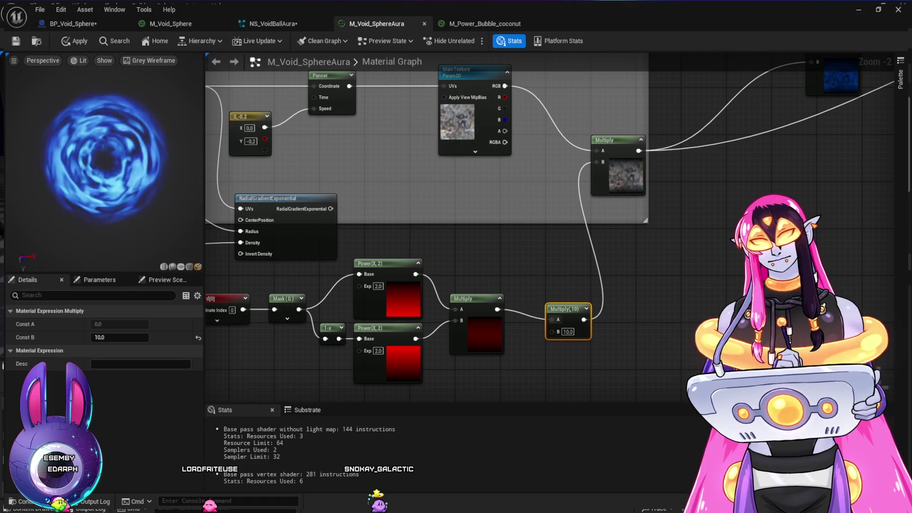
Step: Check the swirl in the preview, save the material, and return to NS_VoidBallAura
scroll(642, 291, "down", 1)
left_click_drag(105, 142, 104, 190)
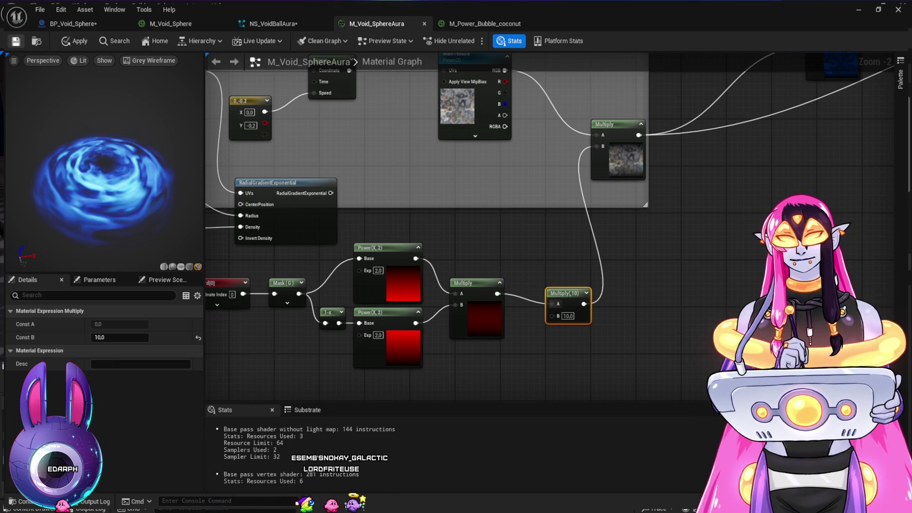
key("ctrl+s")
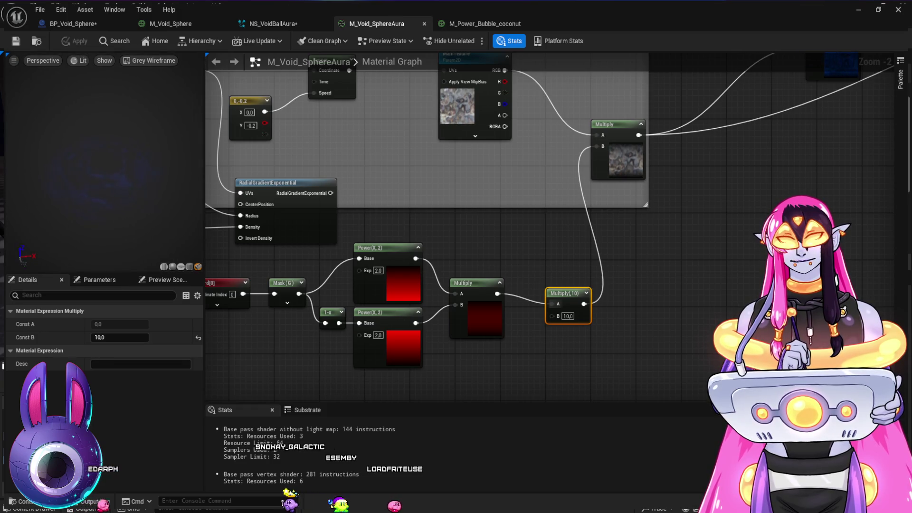
left_click(273, 23)
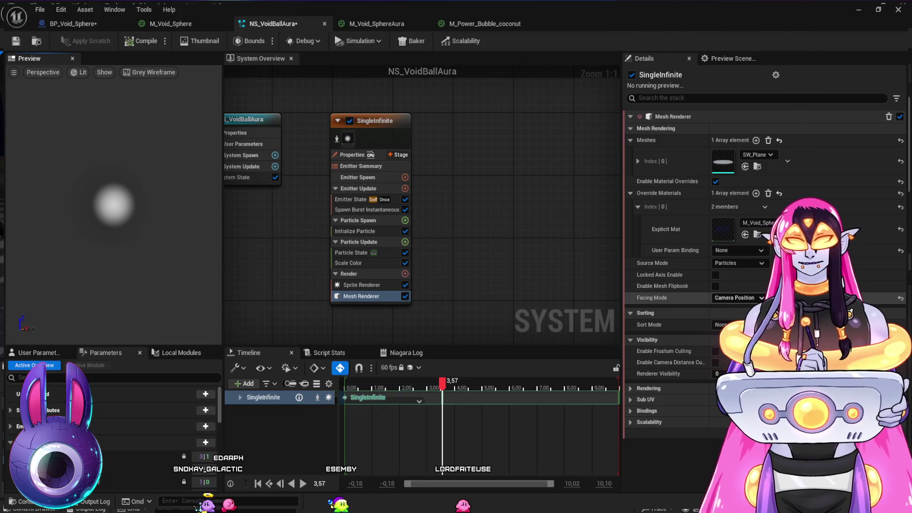
Step: Reset the mesh renderer facing mode to Default and scrub the simulation preview
left_click(900, 298)
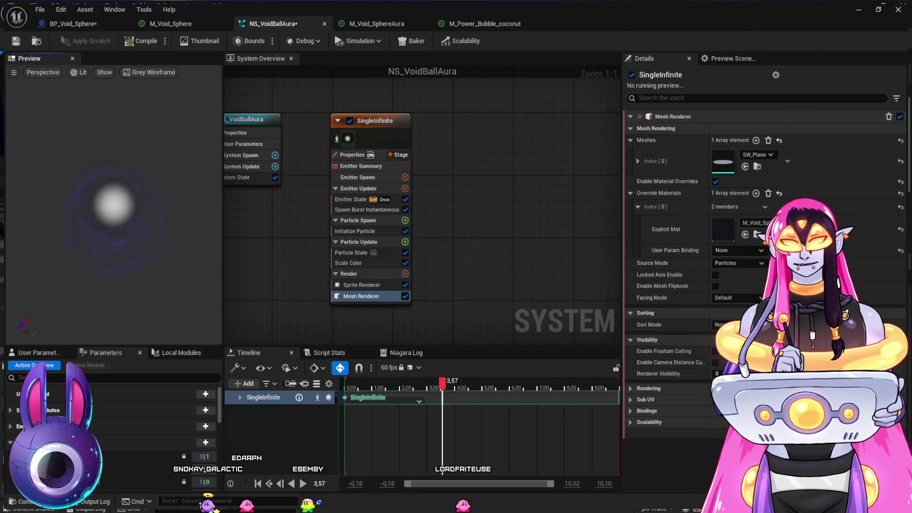
mouse_move(442, 385)
left_mouse_down()
mouse_move(351, 387)
mouse_move(446, 402)
left_mouse_up()
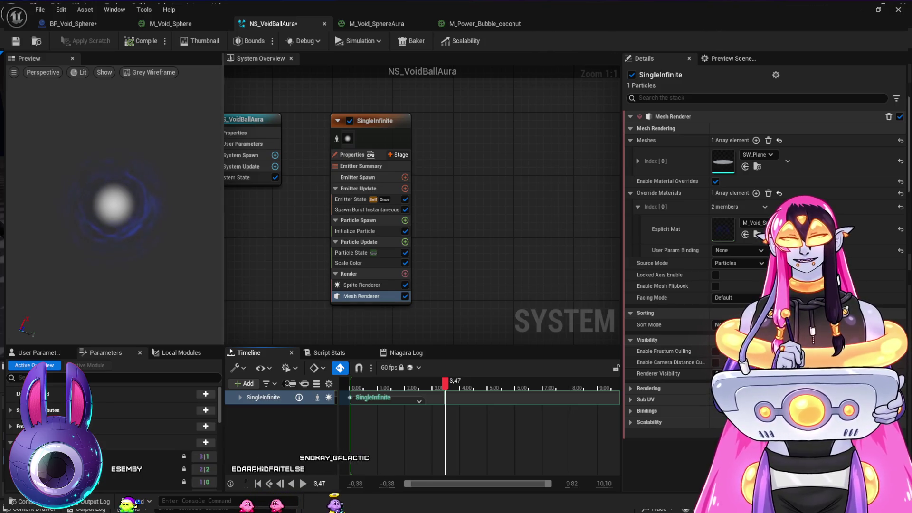
left_click(480, 24)
left_click(377, 23)
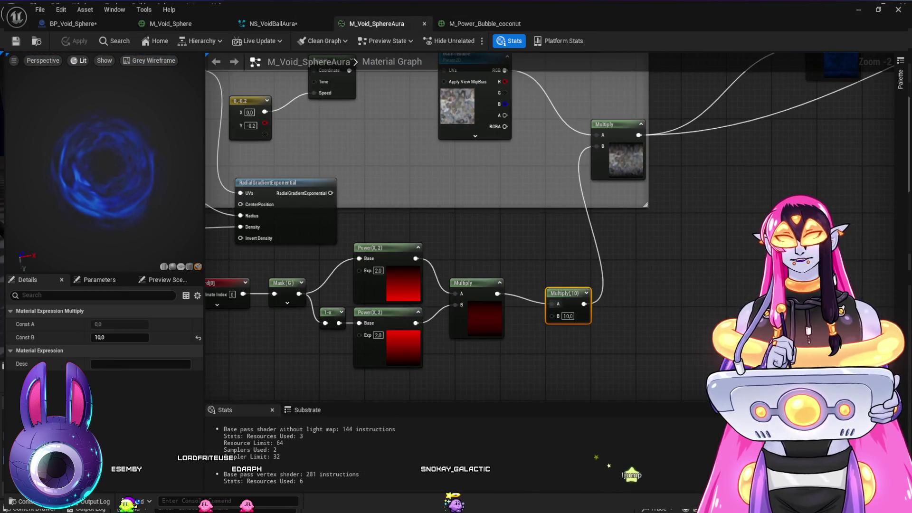
Step: Set the aura's blue tint constant to 0, 0.242213, 2.0 using the unlit preview
key("alt+3")
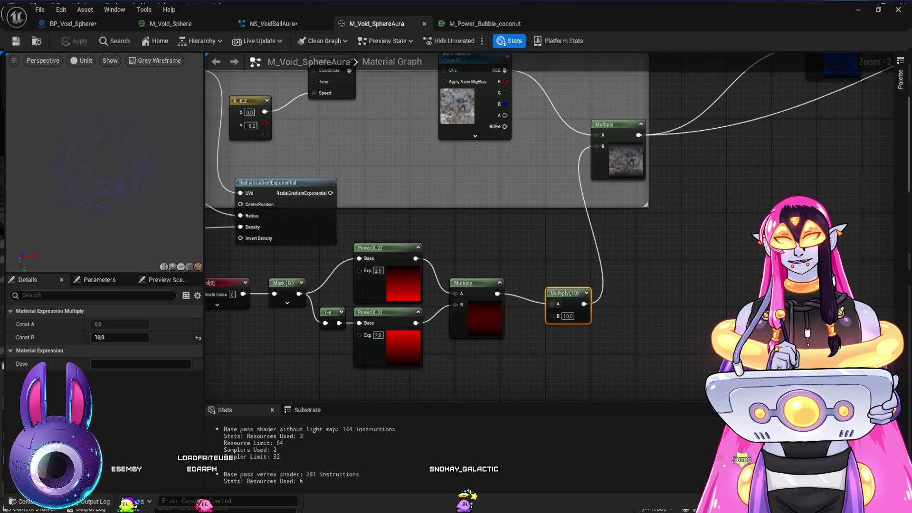
mouse_move(475, 143)
left_mouse_down()
mouse_move(447, 210)
mouse_move(333, 356)
left_mouse_up()
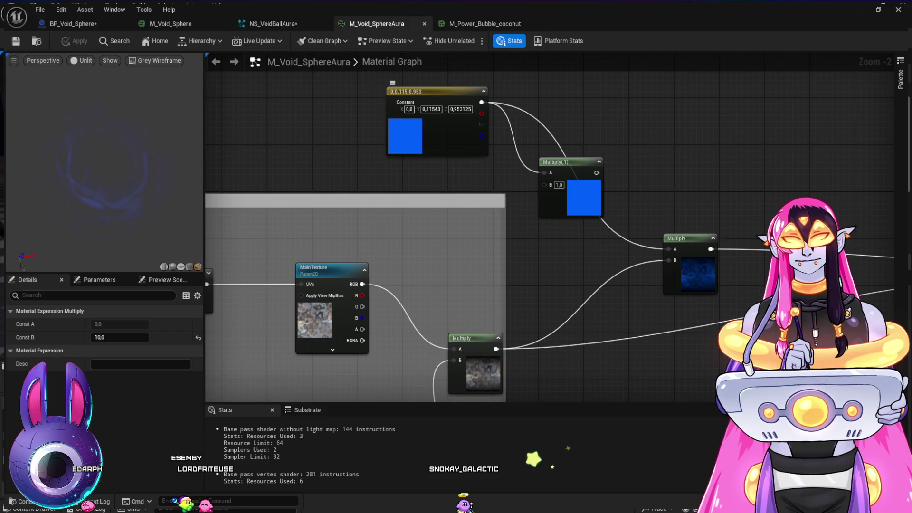
left_click(428, 91)
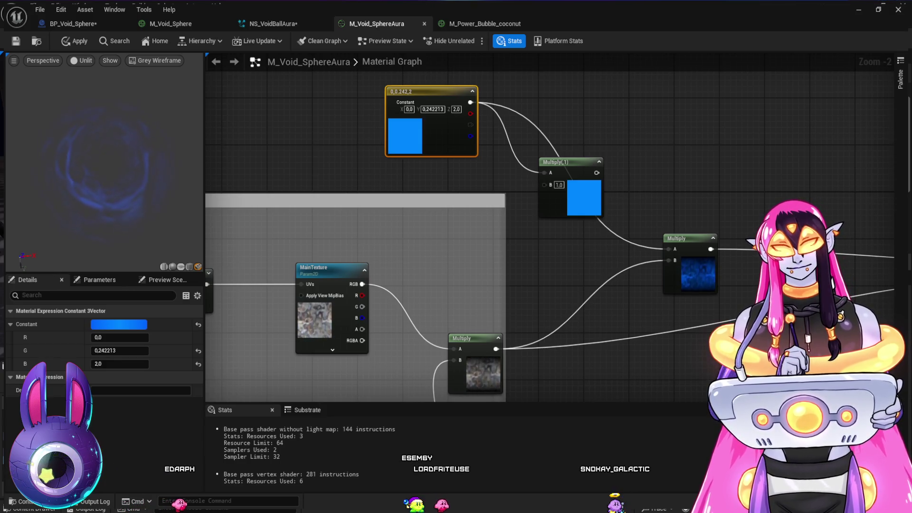
left_click(485, 23)
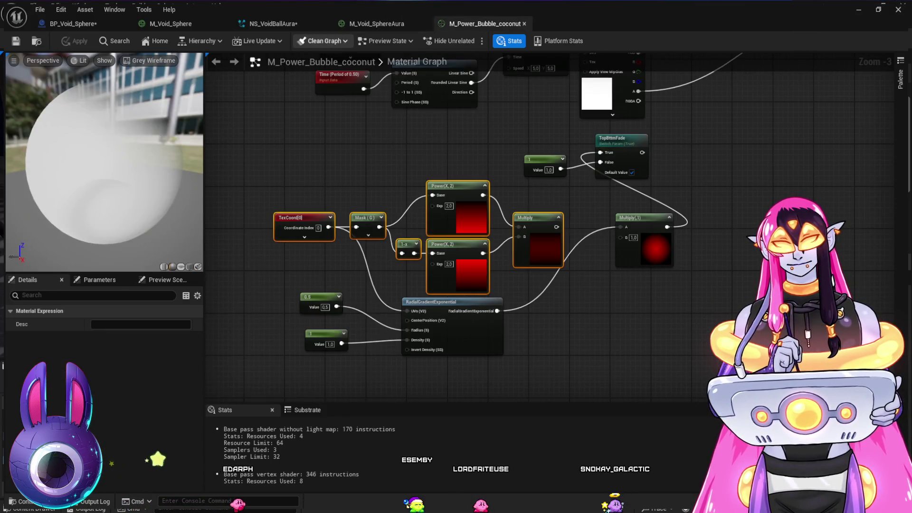
left_click(273, 23)
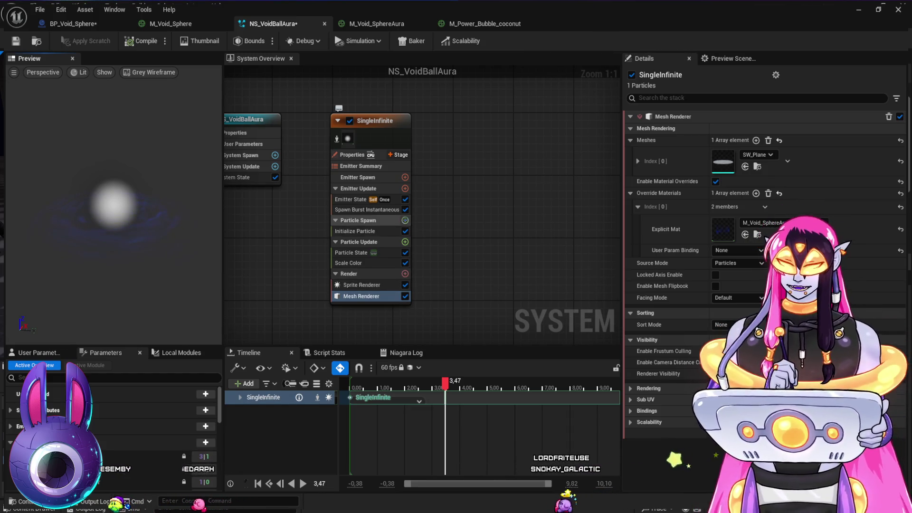
Step: Try an Initial Mesh Orientation module with System, Orient to Matrix, Random and None modes, then delete it
key("ctrl+v")
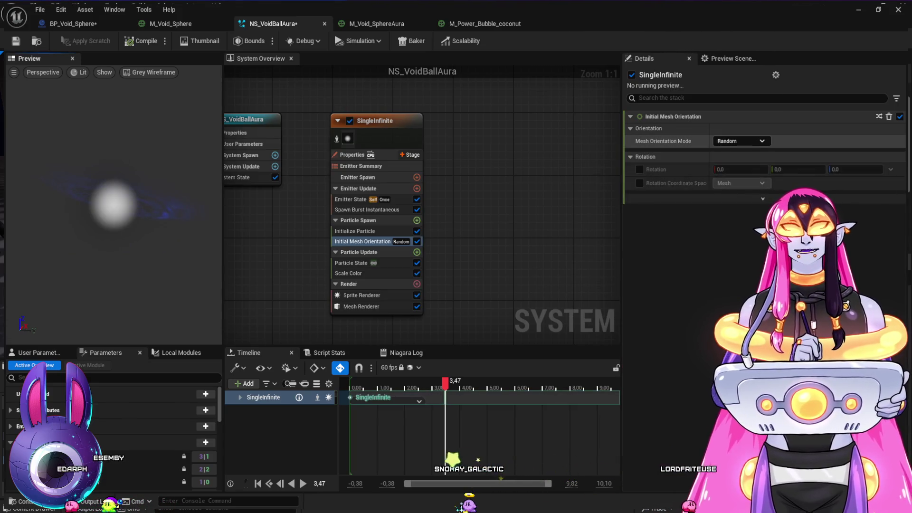
left_click(741, 141)
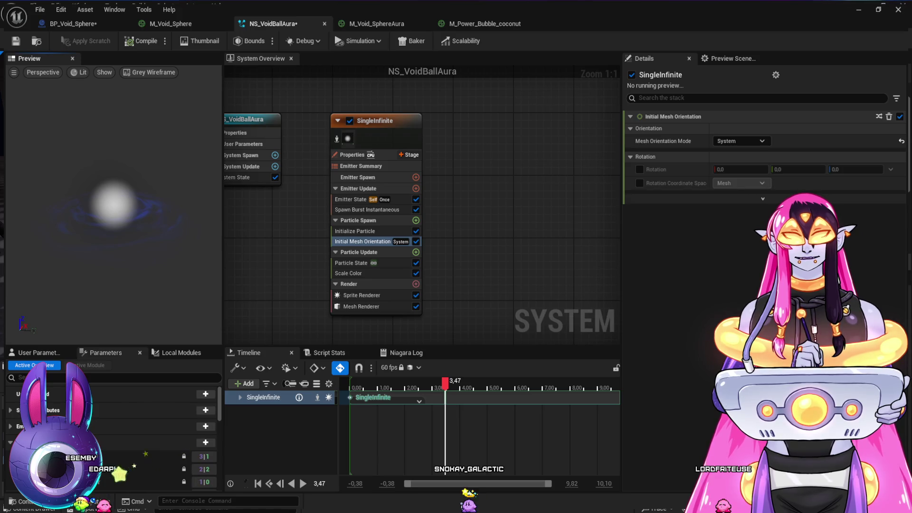
left_click(741, 141)
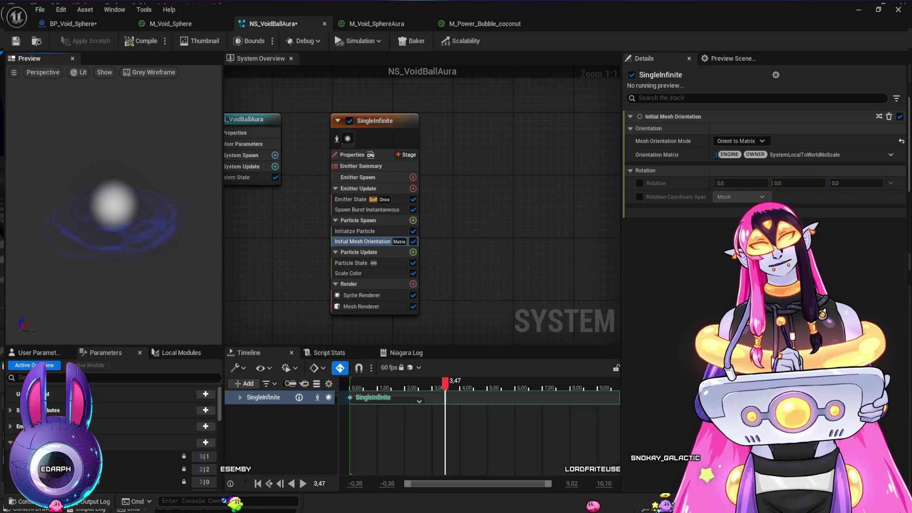
left_click(741, 142)
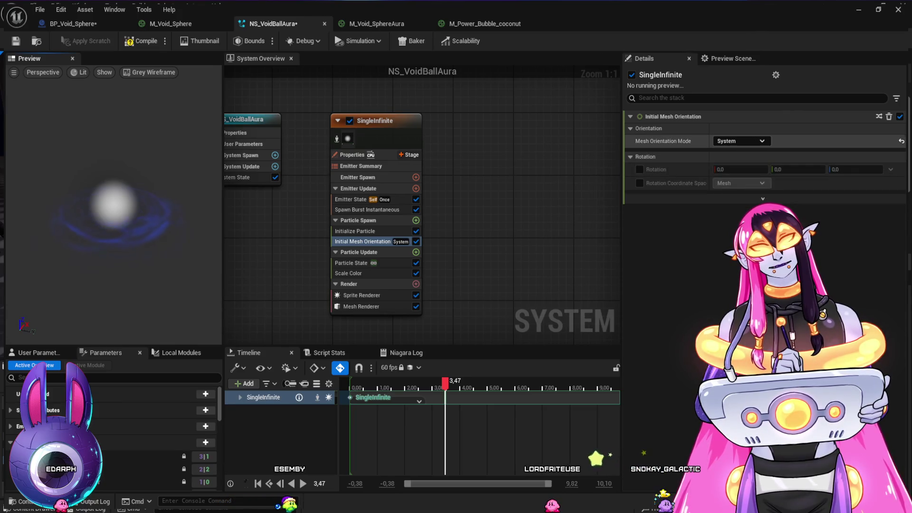
left_click(741, 141)
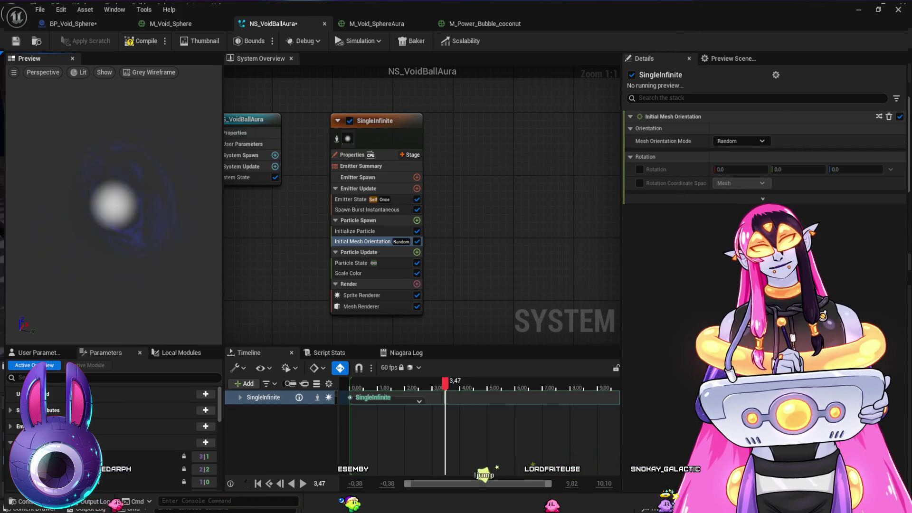
left_click(727, 170)
left_click(741, 141)
left_click(727, 152)
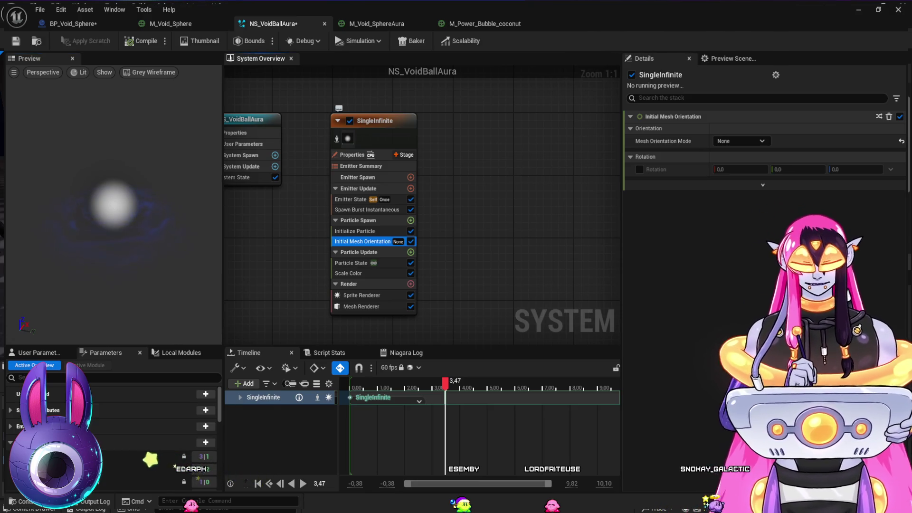
key("Delete")
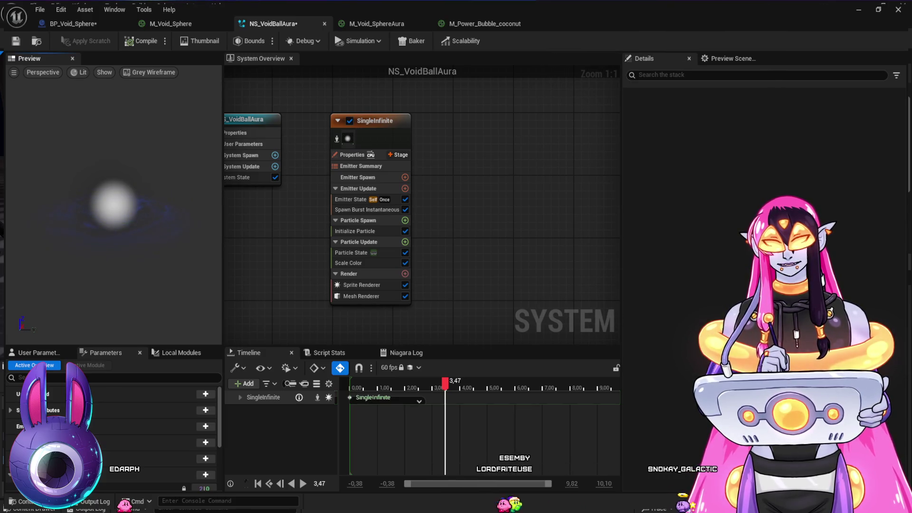
left_click(377, 23)
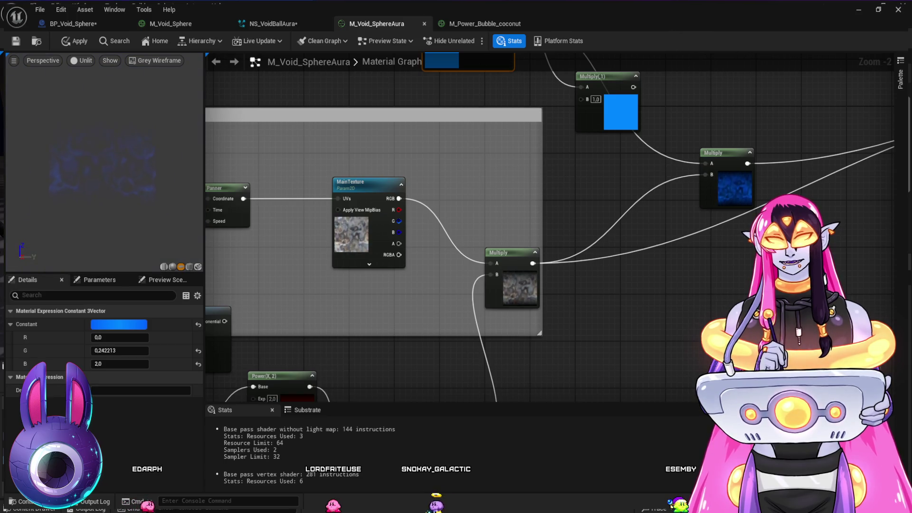
Step: Wire RadialGradientExponential's output into MainTexture UVs for a ring pattern, then disconnect it
left_click_drag(617, 333, 675, 251)
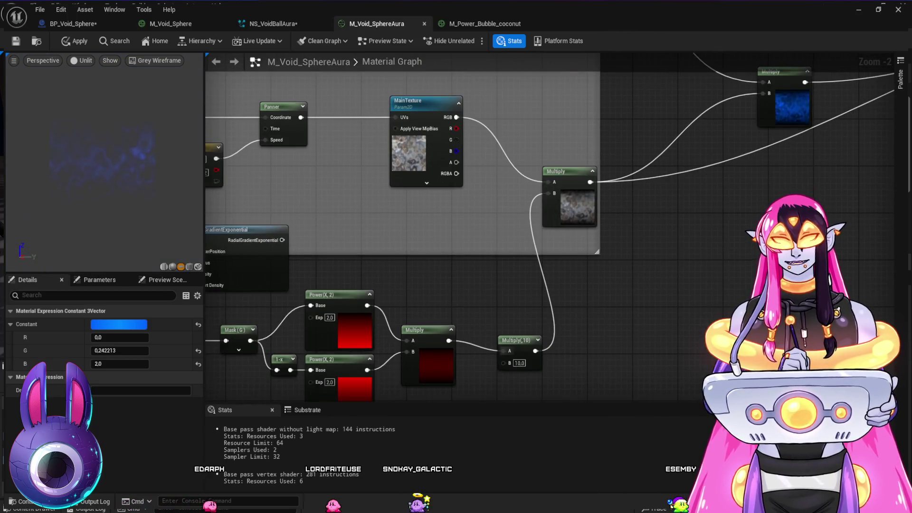
left_click(665, 285)
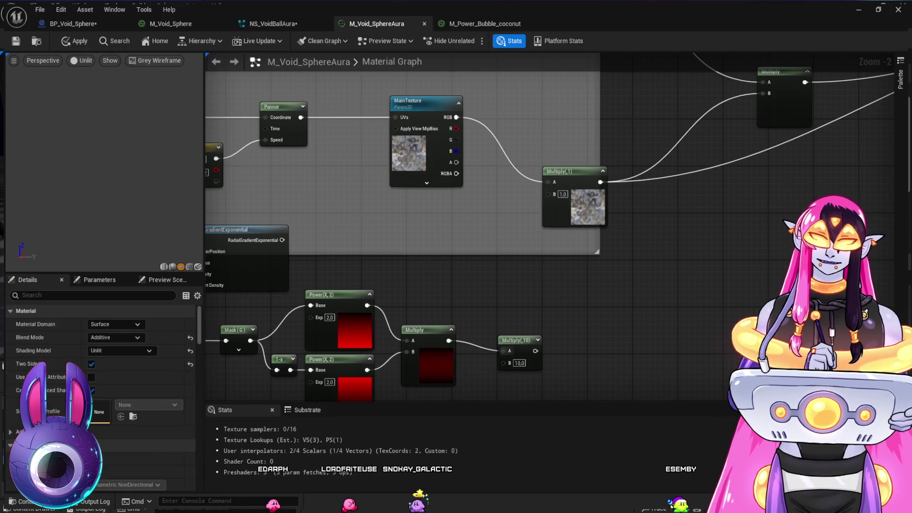
left_click_drag(618, 285, 722, 319)
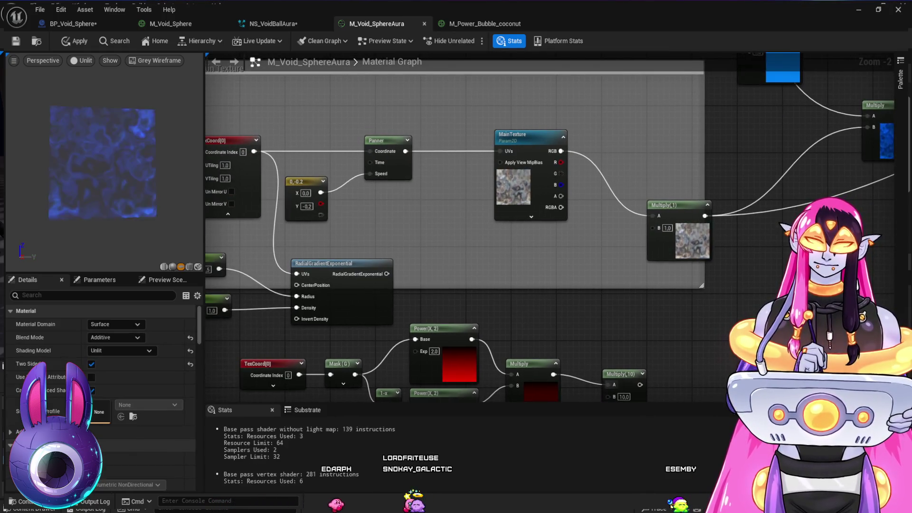
left_click_drag(397, 225, 473, 244)
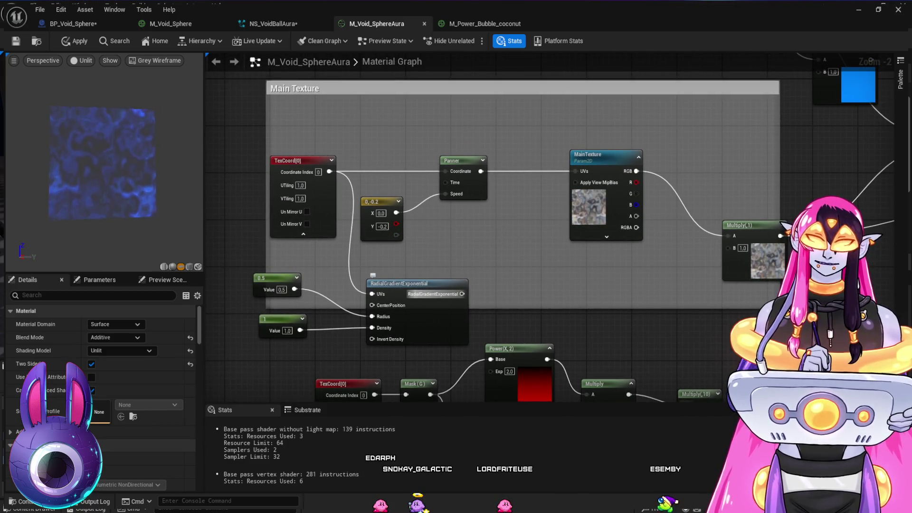
mouse_move(461, 160)
left_mouse_down()
mouse_move(511, 160)
mouse_move(477, 160)
left_mouse_up()
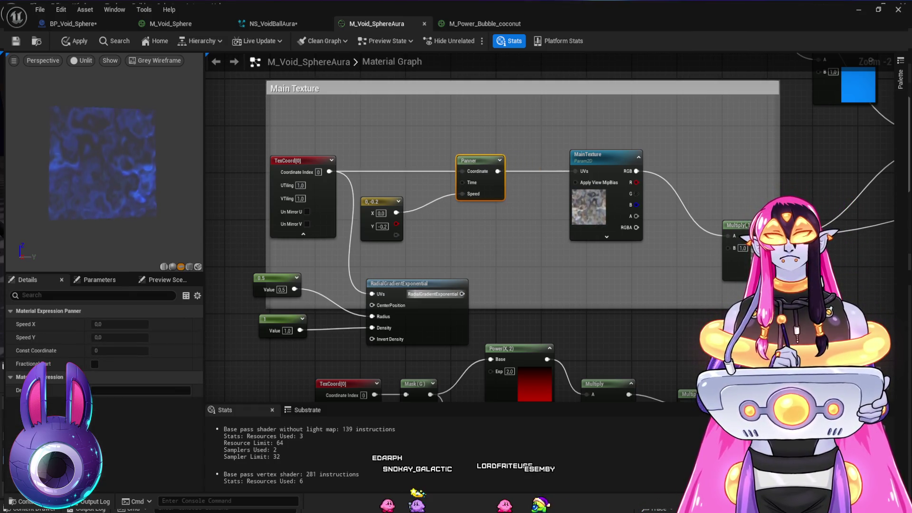
left_click_drag(462, 294, 576, 171)
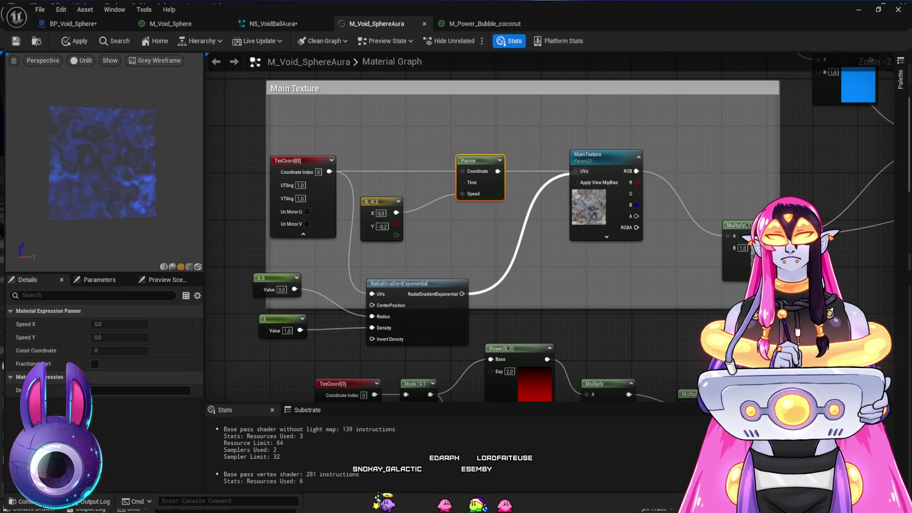
left_click_drag(475, 238, 407, 240)
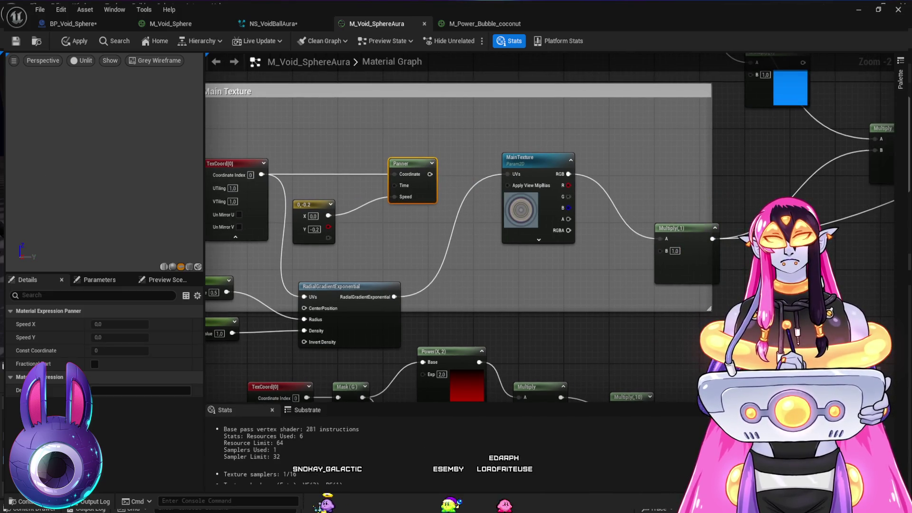
left_click_drag(475, 237, 551, 244)
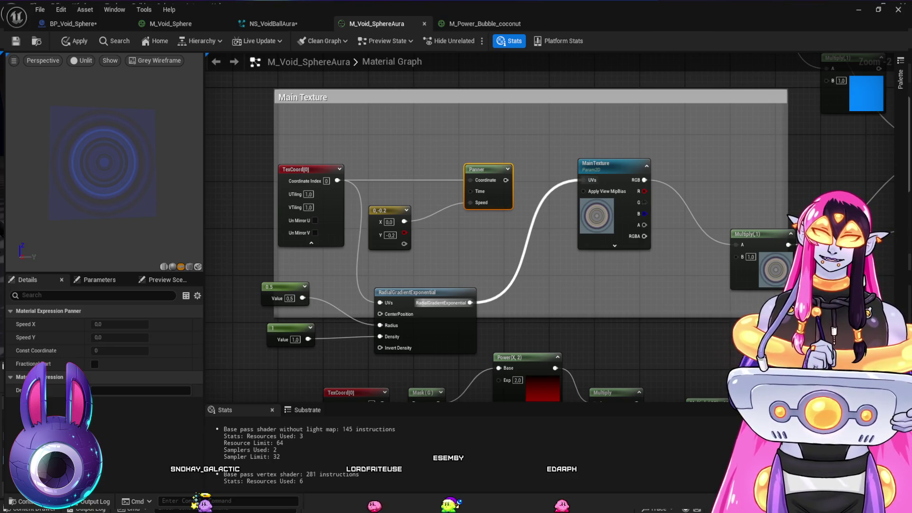
left_click(469, 303, "alt")
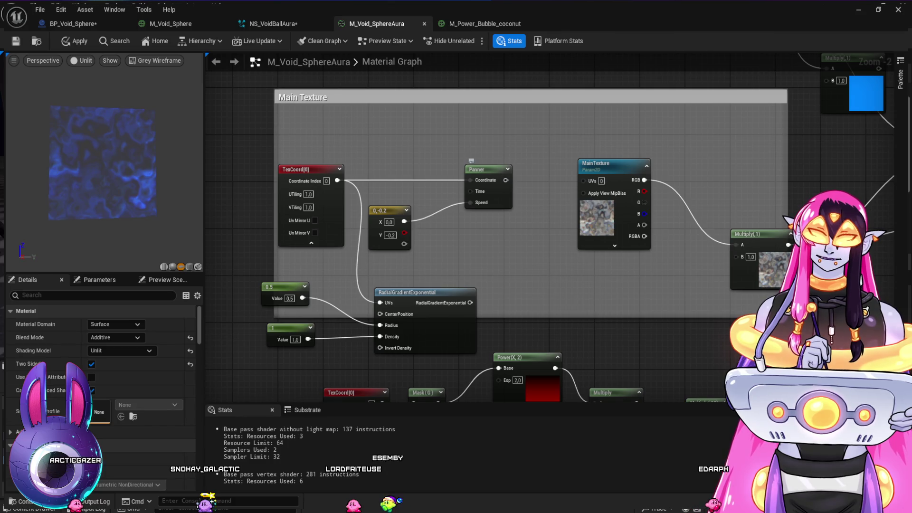
Step: Route the Panner through RadialGradientExponential into MainTexture UVs, then undo both links
left_click_drag(480, 169, 457, 169)
left_click_drag(407, 292, 491, 257)
mouse_move(483, 180)
left_mouse_down()
mouse_move(451, 252)
mouse_move(465, 268)
left_mouse_up()
mouse_move(555, 268)
left_mouse_down()
mouse_move(571, 181)
mouse_move(584, 180)
left_mouse_up()
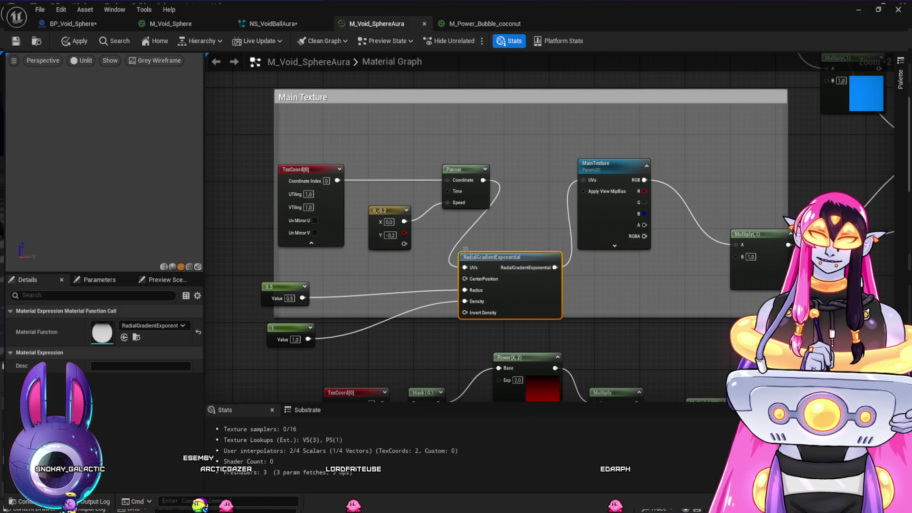
left_click_drag(494, 257, 500, 240)
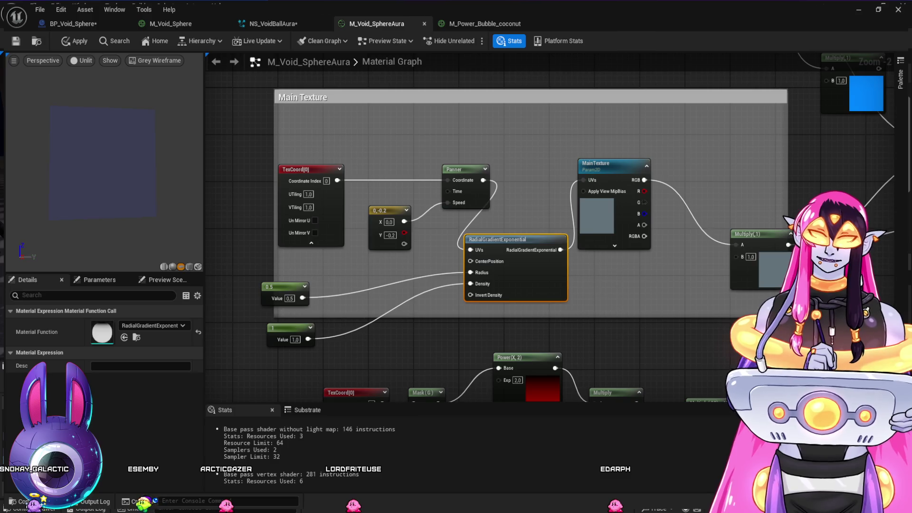
key("ctrl+z")
key("ctrl+z")
mouse_move(494, 251)
left_mouse_down()
mouse_move(516, 280)
mouse_move(528, 280)
left_mouse_up()
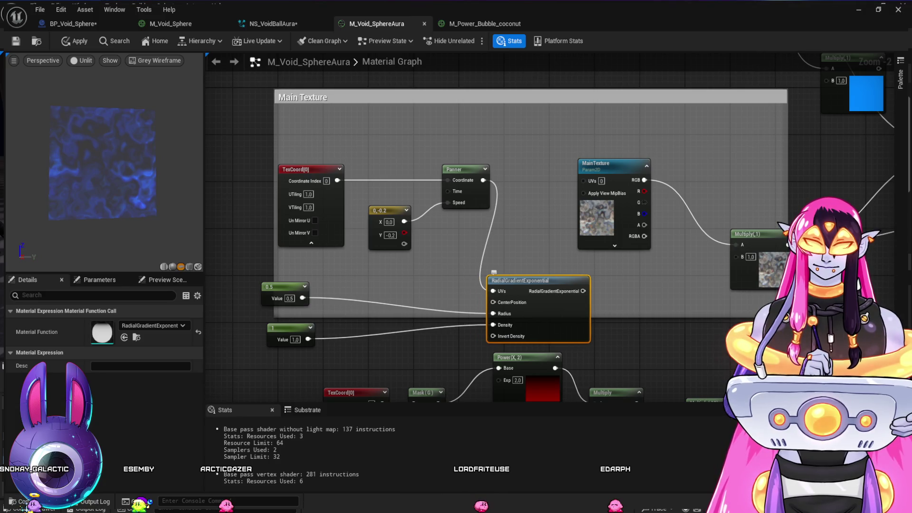
key("ctrl+z")
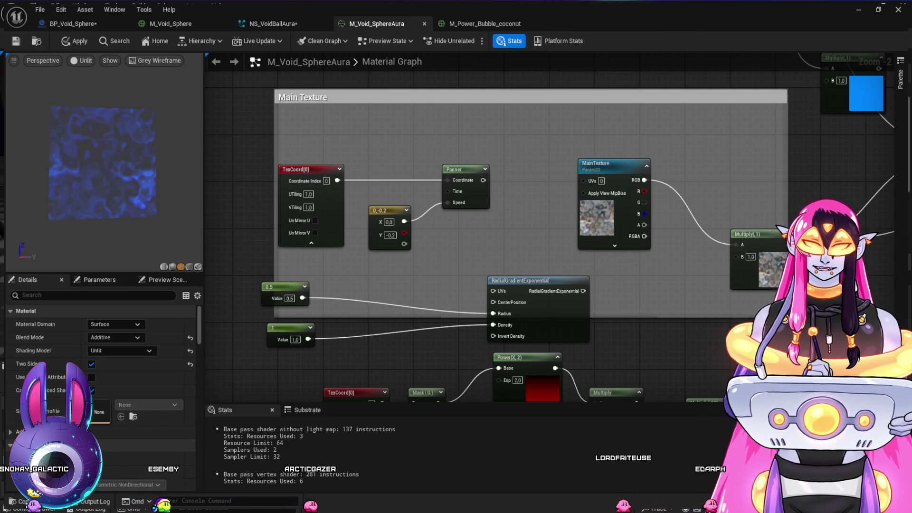
Step: Try a SphereMask fed by 0.5 and 1 constants on MainTexture UVs, then delete it
key("ctrl+v")
mouse_move(489, 253)
left_mouse_down()
mouse_move(489, 204)
mouse_move(584, 180)
left_mouse_up()
mouse_move(498, 204)
left_mouse_down()
mouse_move(510, 210)
mouse_move(500, 202)
left_mouse_up()
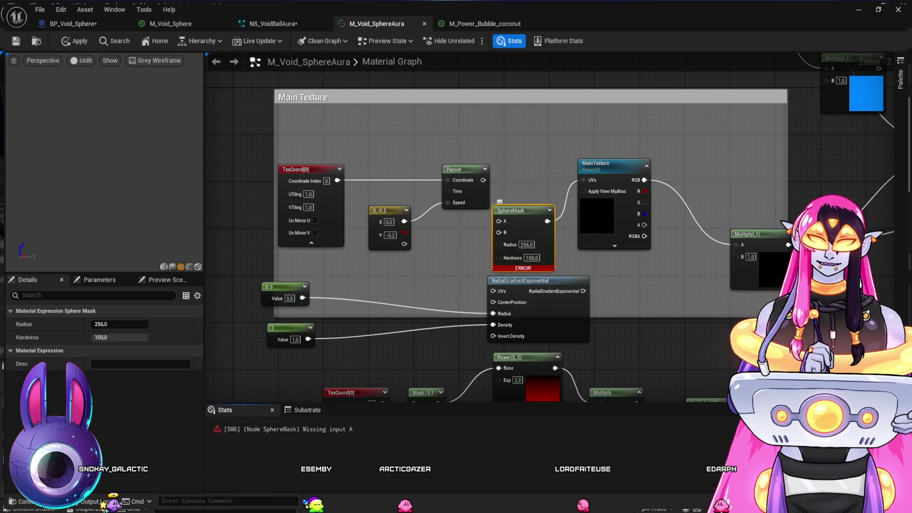
mouse_move(430, 298)
left_mouse_down()
mouse_move(444, 228)
mouse_move(407, 241)
mouse_move(459, 117)
mouse_move(439, 184)
mouse_move(437, 250)
left_mouse_up()
left_click_drag(310, 250, 506, 173)
mouse_move(315, 292)
left_mouse_down()
mouse_move(408, 224)
mouse_move(506, 185)
left_mouse_up()
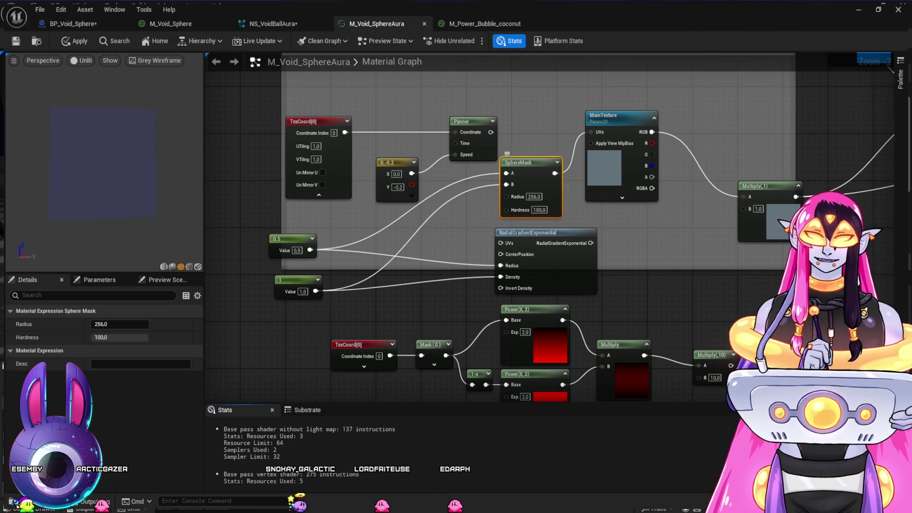
key("Delete")
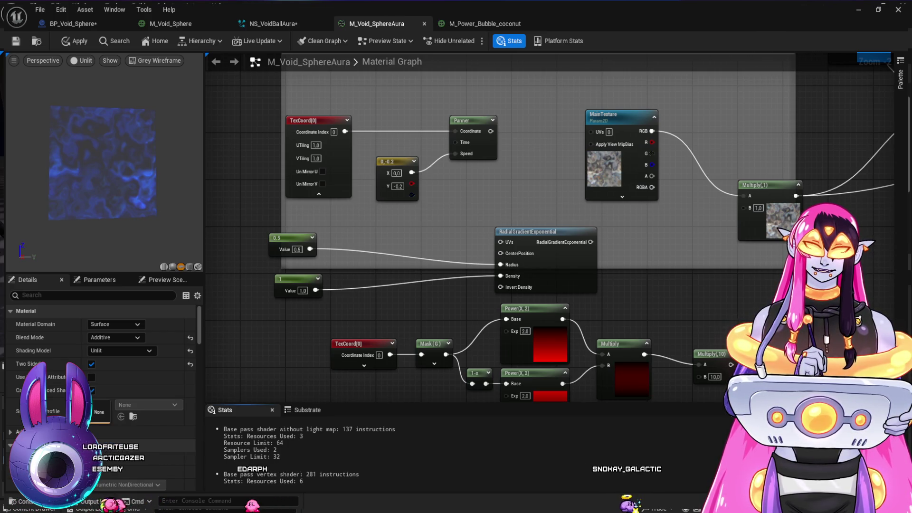
Step: Paste a Rotator node below the Panner, start wiring it toward MainTexture UVs, and nudge it right
key("ctrl+v")
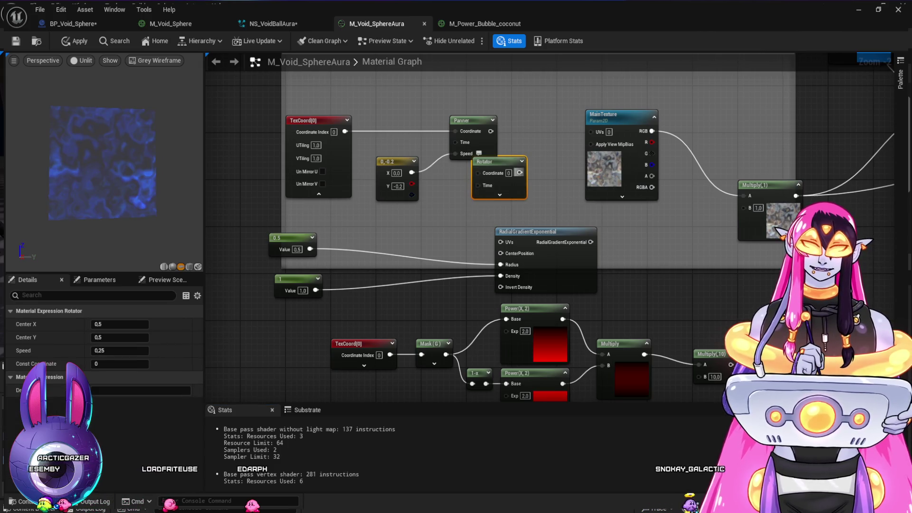
left_click_drag(520, 172, 591, 131)
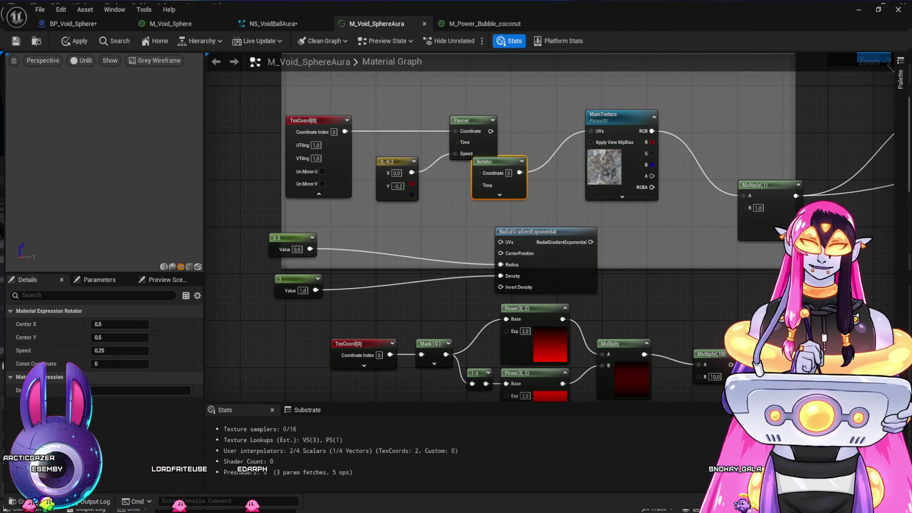
left_click_drag(494, 162, 511, 167)
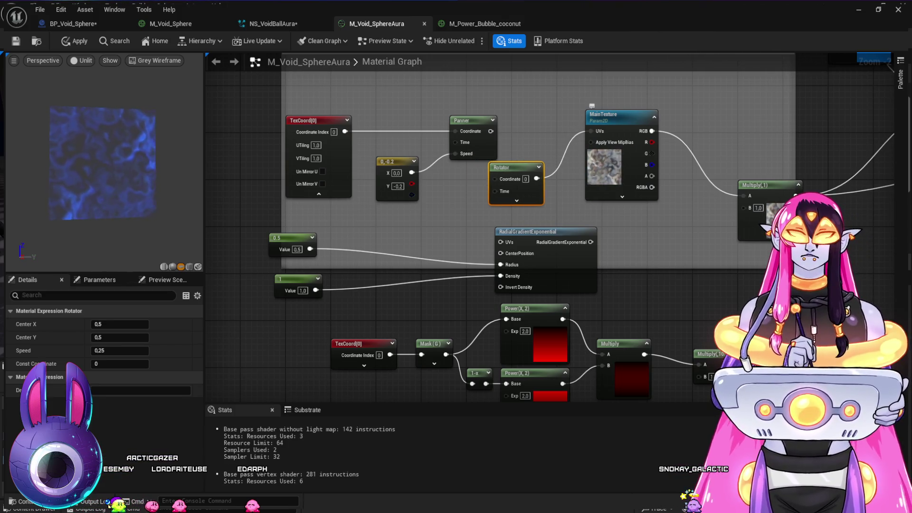
mouse_move(746, 316)
left_mouse_down()
mouse_move(671, 233)
mouse_move(617, 271)
mouse_move(689, 330)
left_mouse_up()
Step: Raise the lower scalar constant feeding the radial gradient to 2, then to 5
left_click_drag(535, 254, 687, 220)
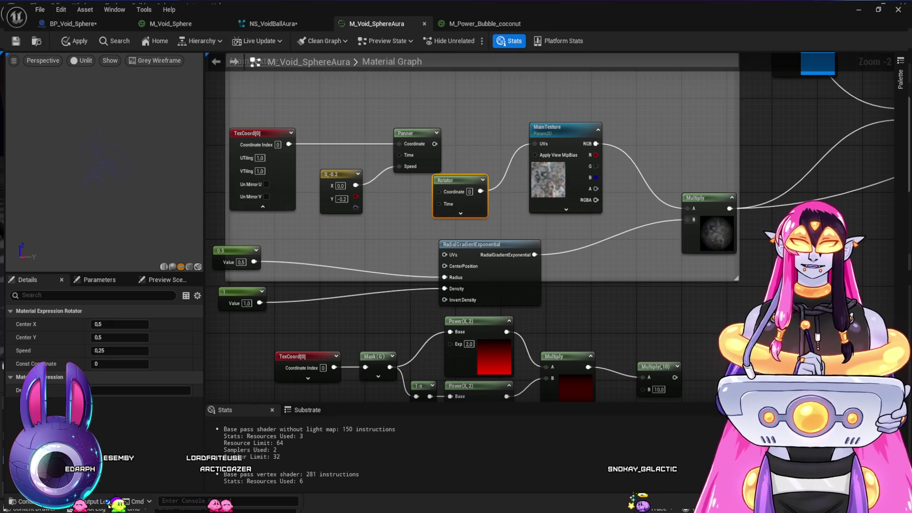
scroll(834, 124, "down", 1)
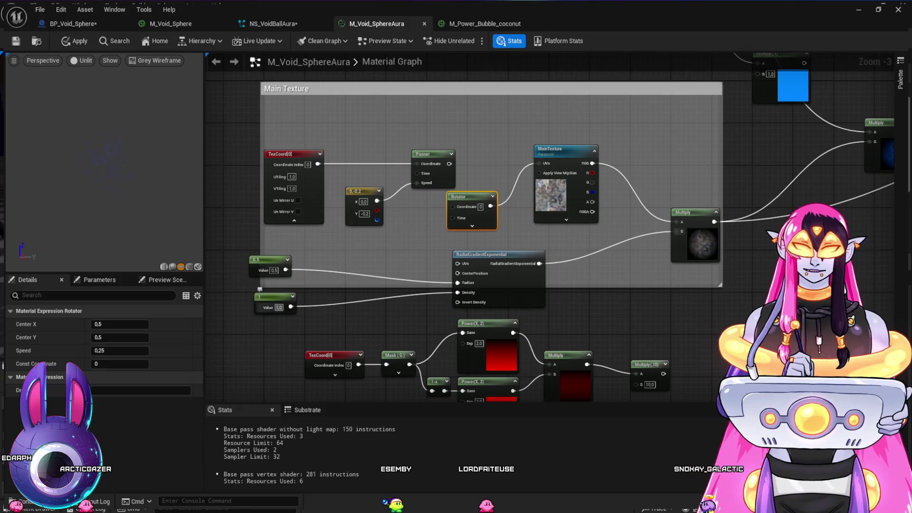
key("Return")
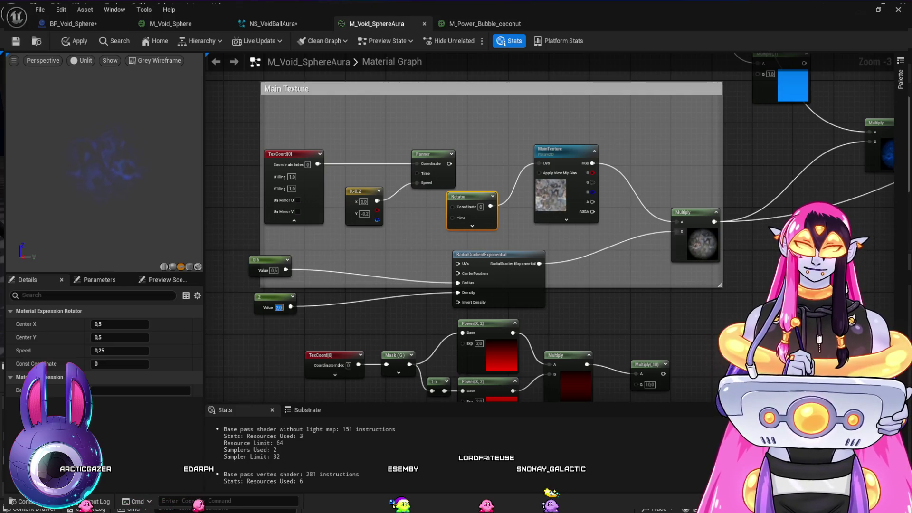
type("5")
key("Return")
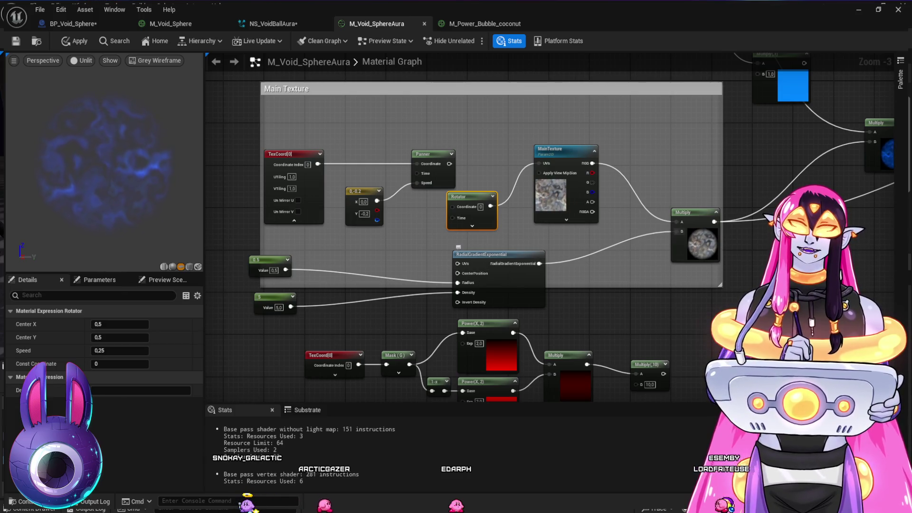
scroll(637, 304, "down", 1)
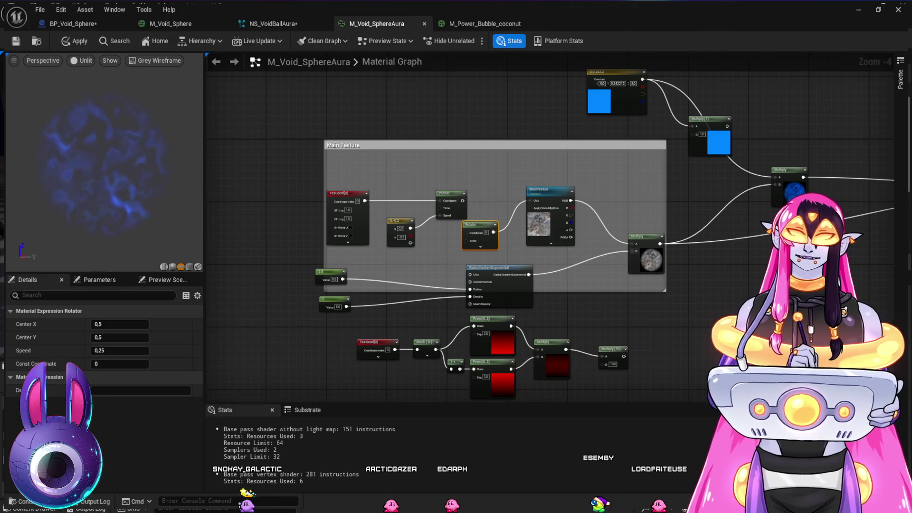
left_click_drag(522, 214, 494, 225)
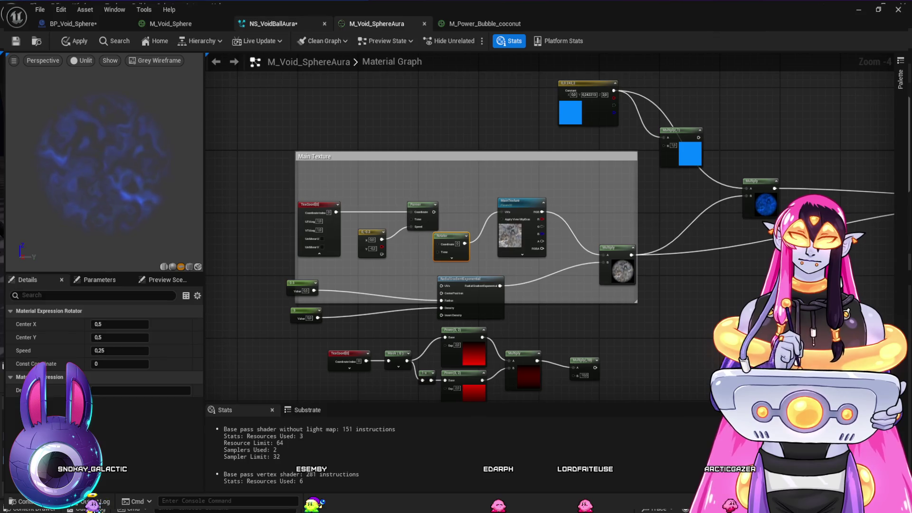
Step: Delete the Mesh Renderer from the NS_VoidBallAura SingleInfinite emitter
left_click(271, 23)
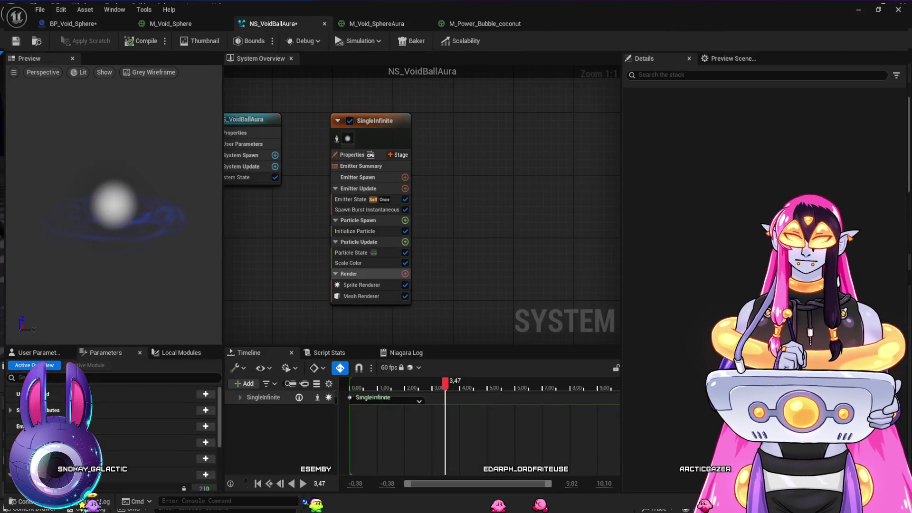
left_click(361, 295)
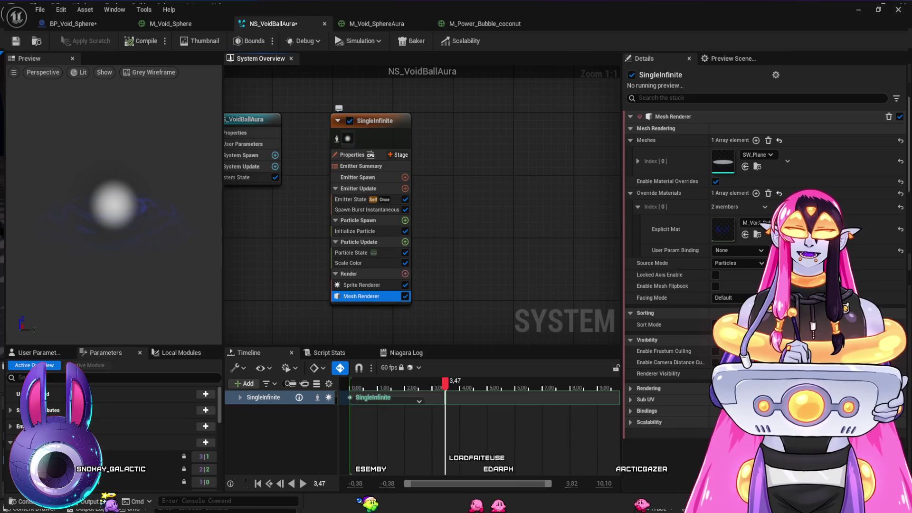
key("Delete")
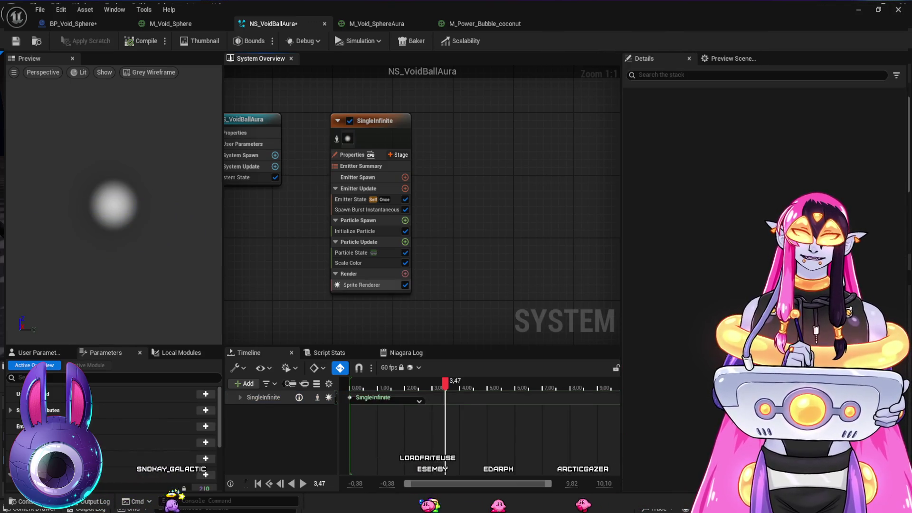
Step: Assign M_Void_SphereAura as the Sprite Renderer material
left_click(361, 285)
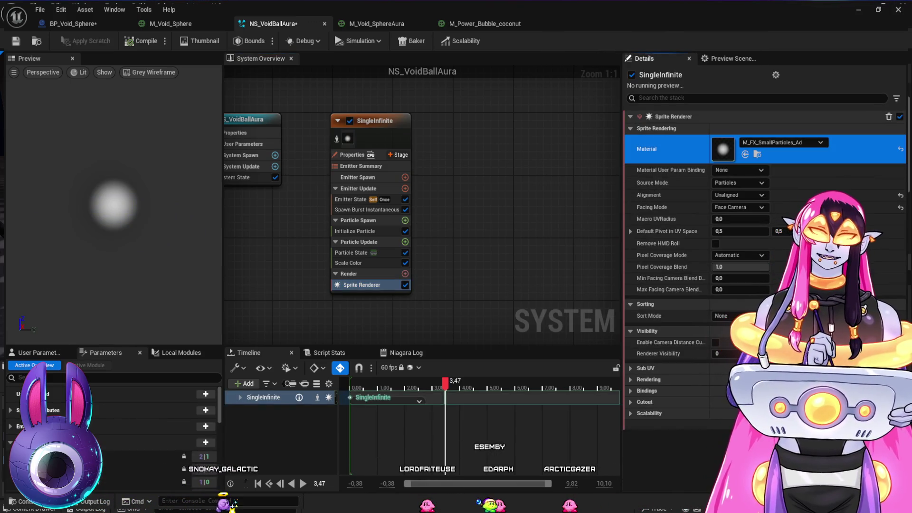
key("ctrl+space")
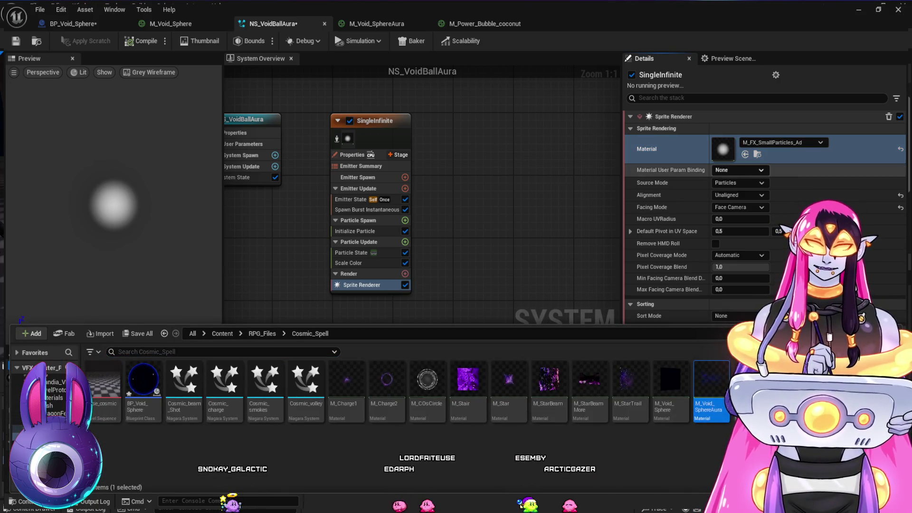
left_click(746, 154)
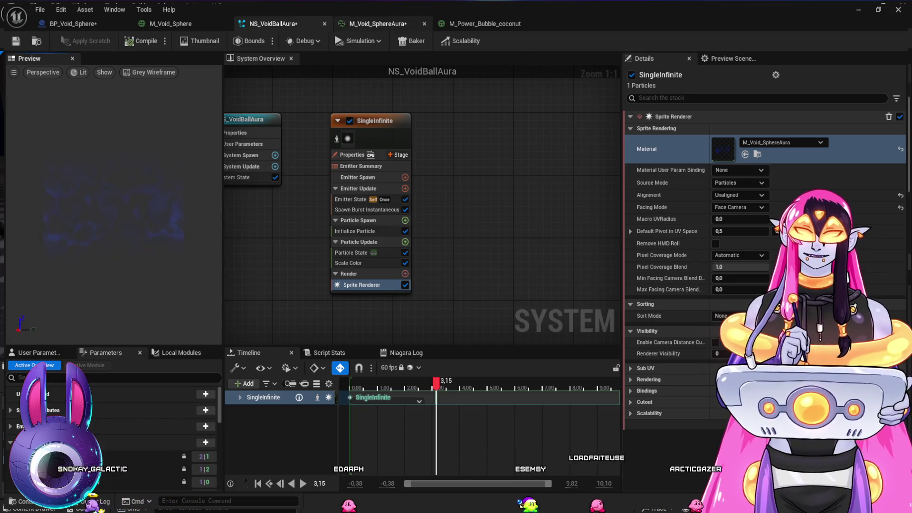
left_click(378, 24)
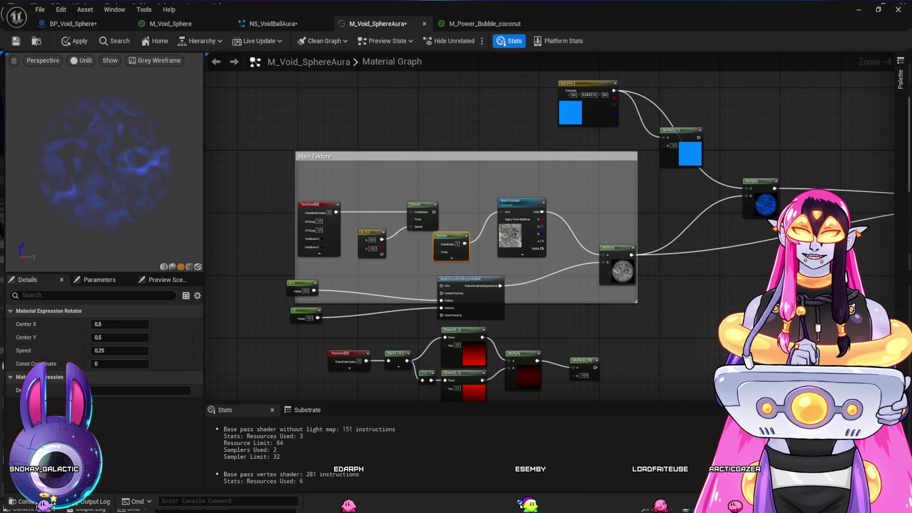
Step: Apply the M_Void_SphereAura material changes and return to the NS_VoidBallAura system
key("Escape")
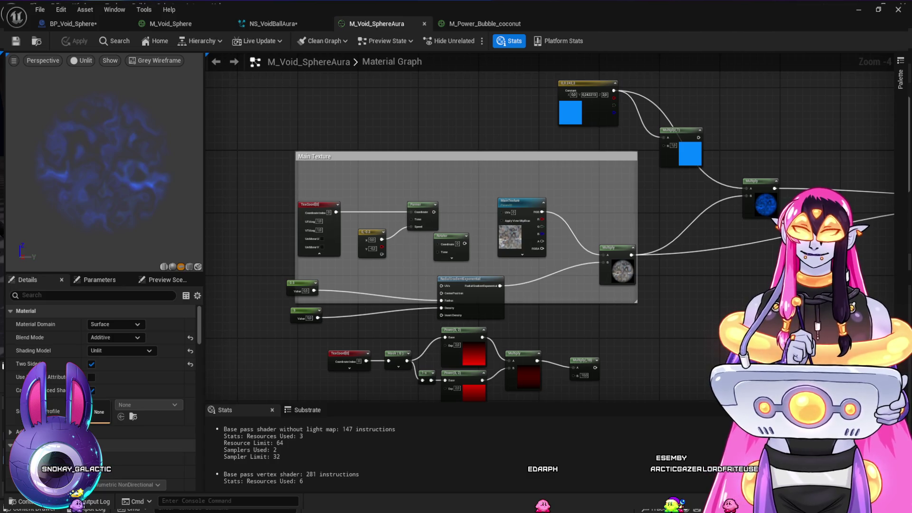
left_click(485, 23)
left_click(377, 24)
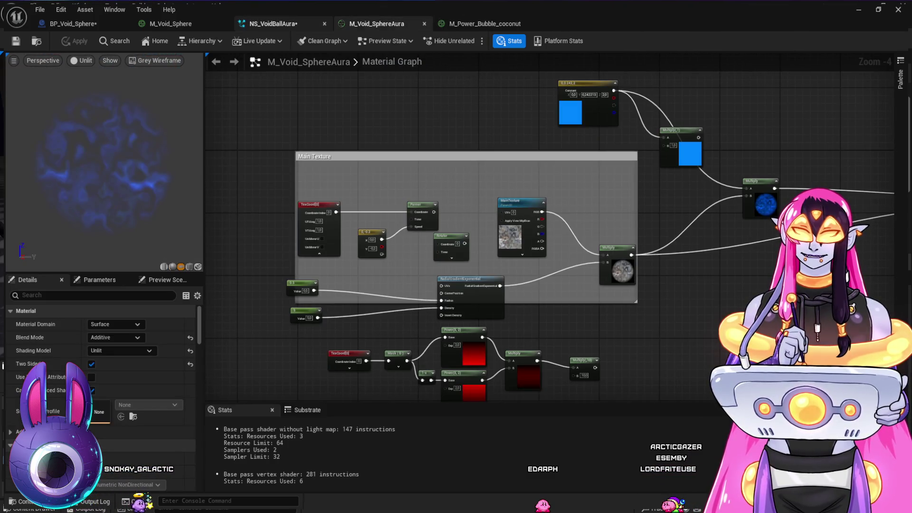
left_click(273, 23)
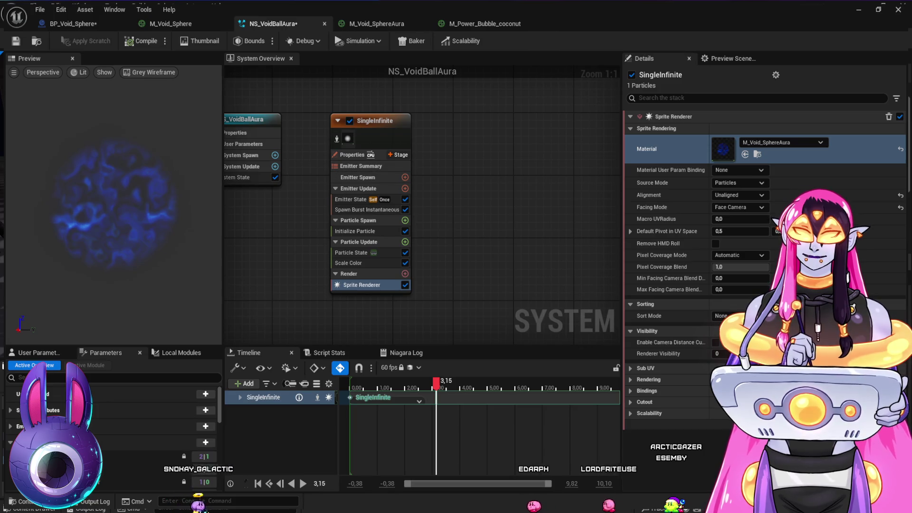
Step: Replace Spawn Burst Instantaneous with a Spawn Rate module and set Loop Behavior to Infinite
left_click(364, 211)
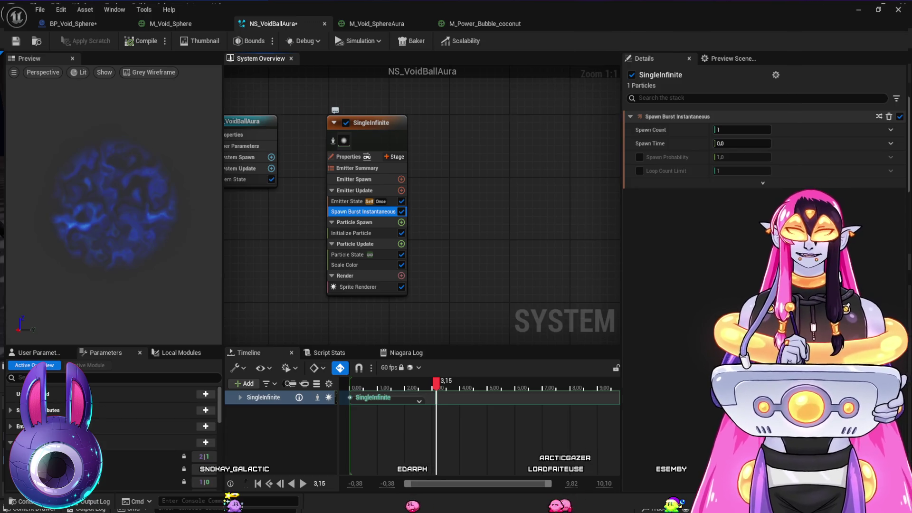
key("Delete")
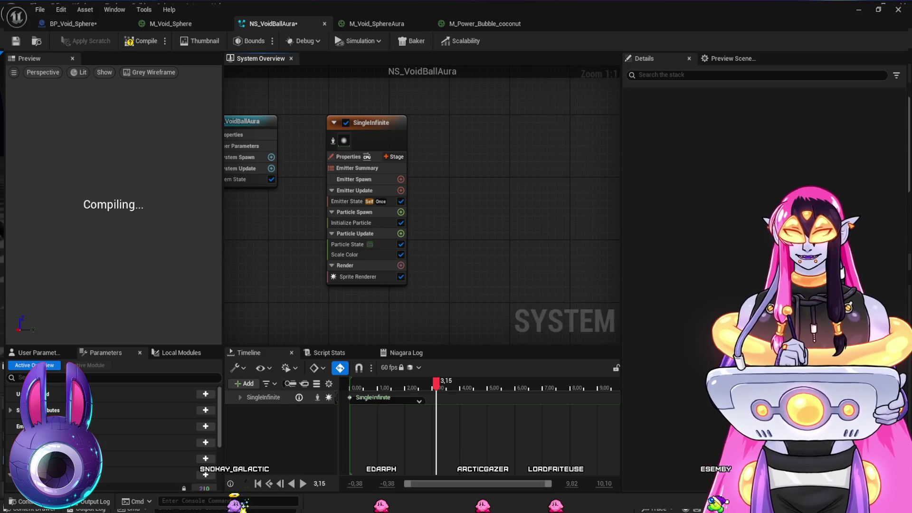
key("ctrl+v")
left_click(346, 201)
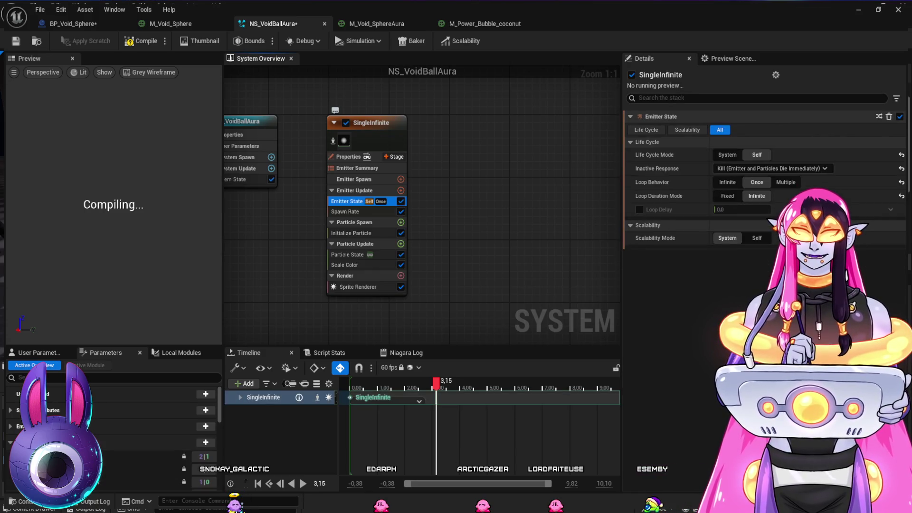
left_click(727, 182)
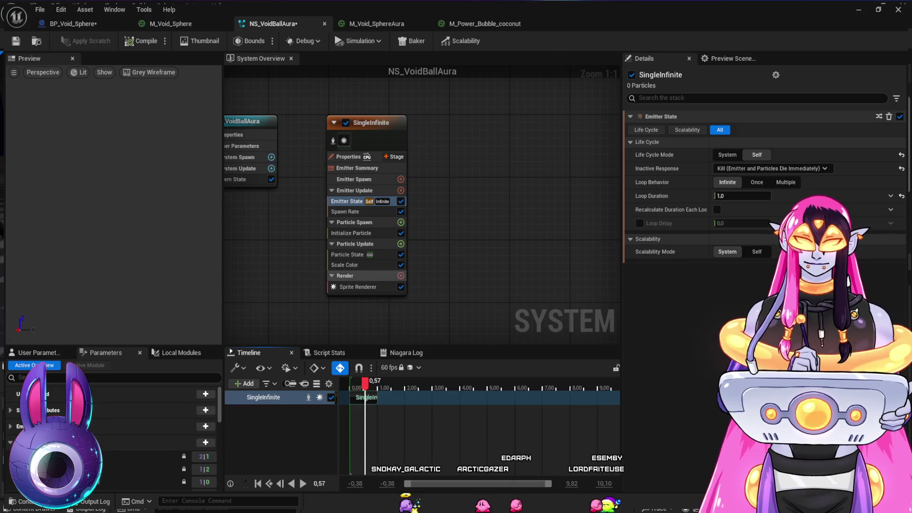
Step: Set SpawnRate to 1.0, then review Particle State and Initialize Particle settings
left_click(345, 212)
left_click(742, 130)
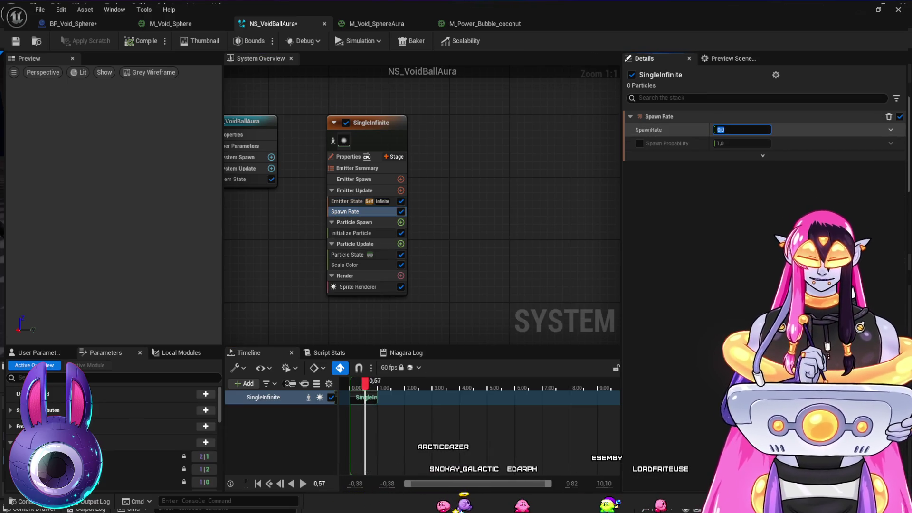
type("1")
key("Return")
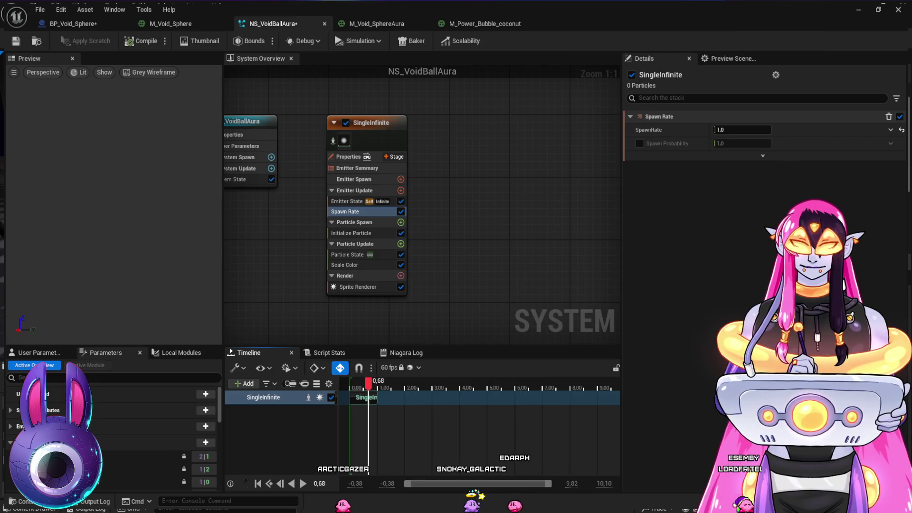
left_click(347, 255)
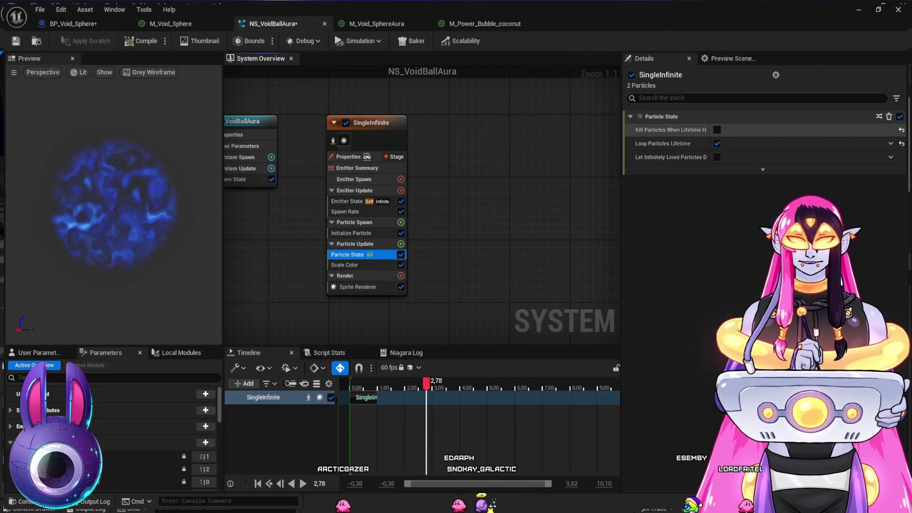
left_click(351, 233)
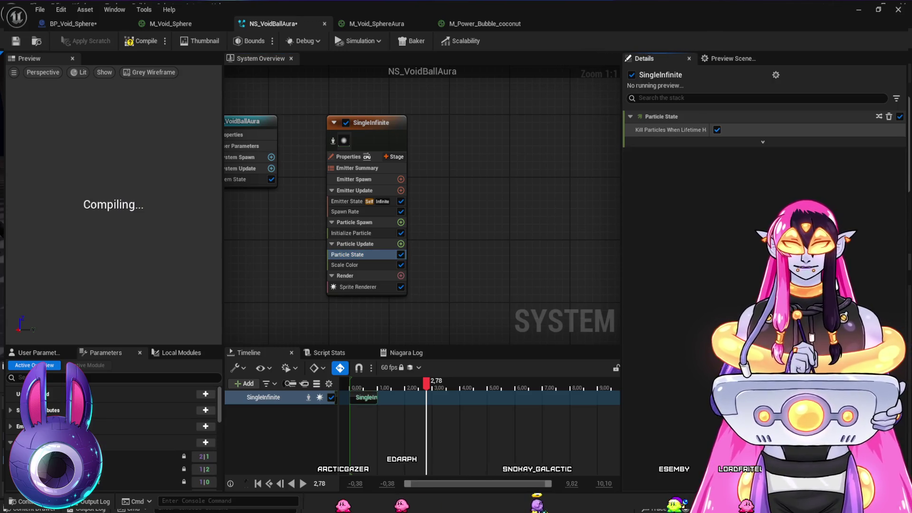
Step: Enable Scale Alpha in the SingleInfinite emitter's Scale Color module
left_click(355, 243)
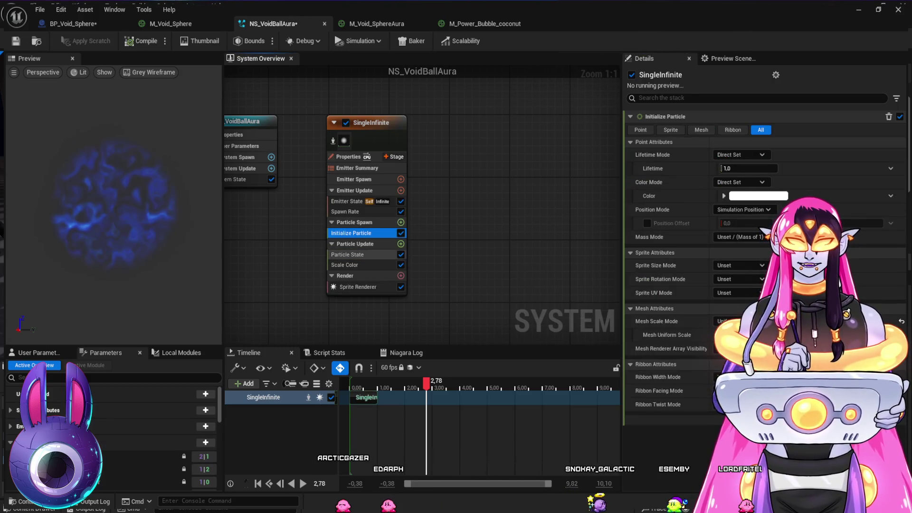
left_click(344, 265)
left_click(640, 157)
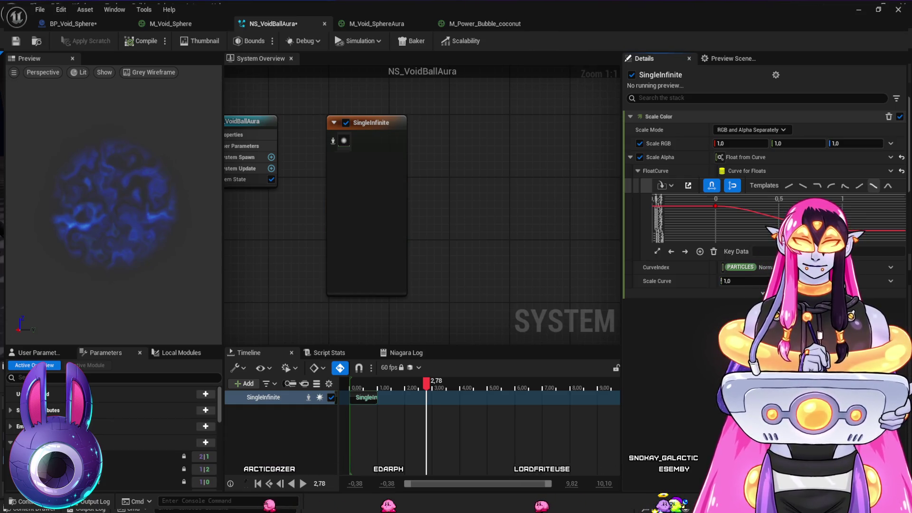
left_click(352, 391)
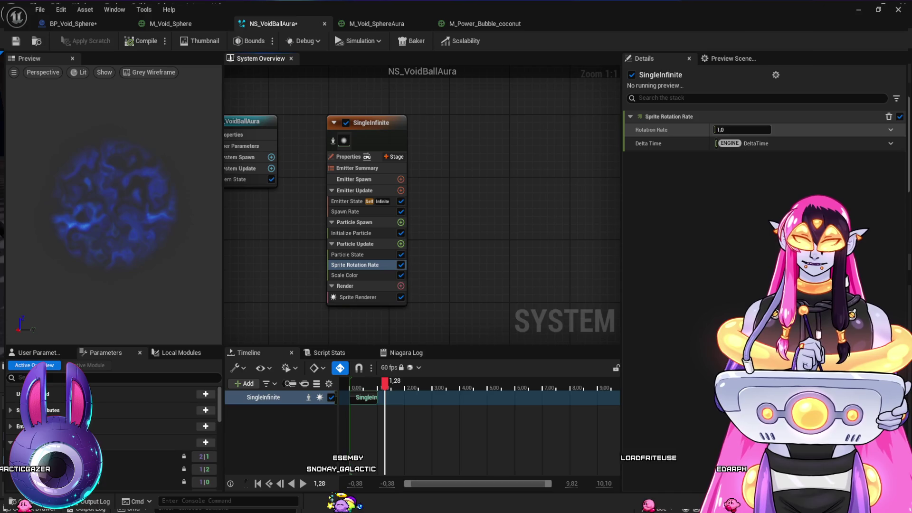
Step: Commit a Sprite Rotation Rate of 1.0 and replay the preview
key("Return")
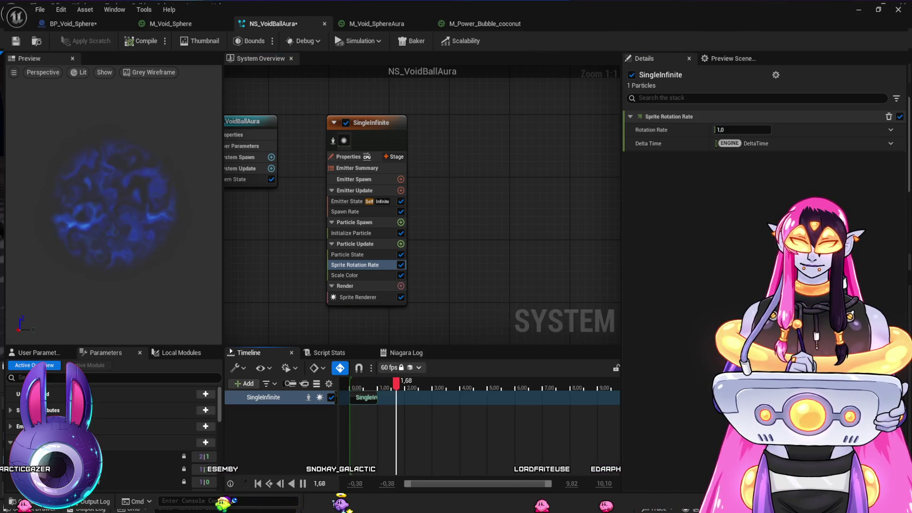
left_click(351, 394)
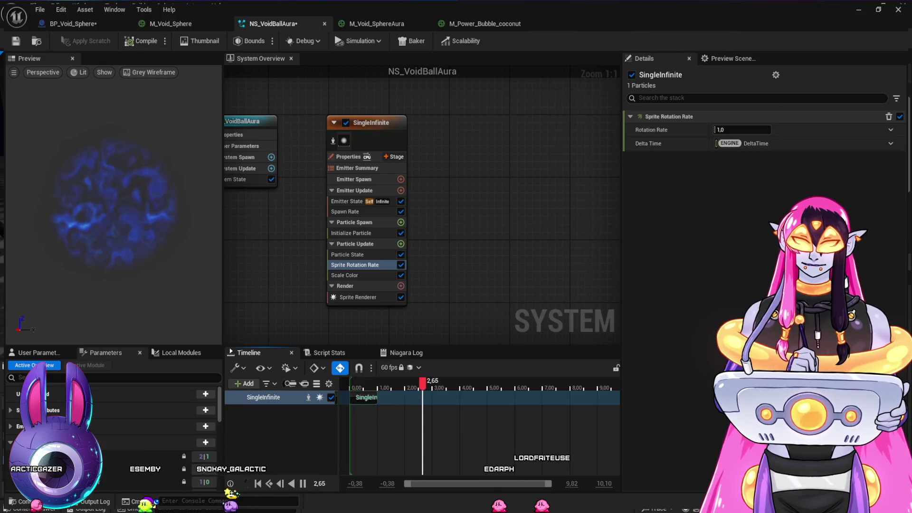
key("space")
Step: Raise the rotation rate to 10, preview it, and undo to restore Scale Sprite Size
left_click(742, 130)
type("10")
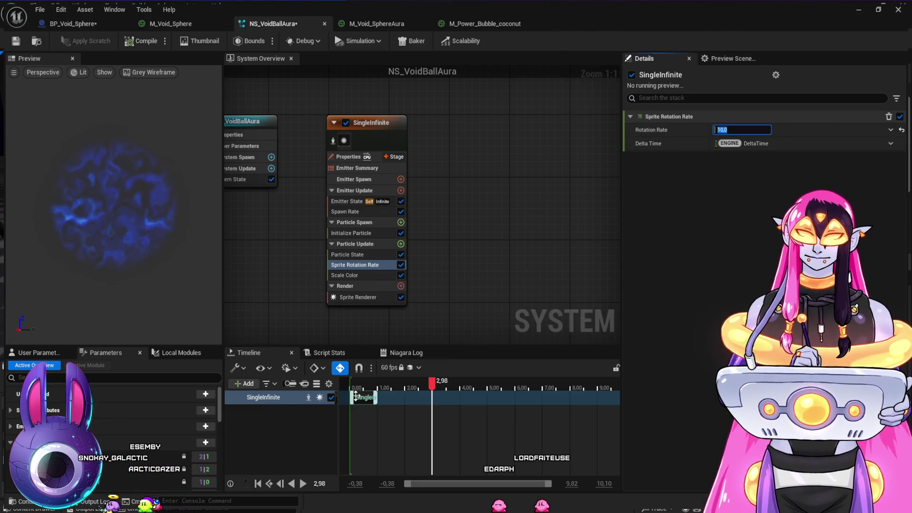
left_click(353, 393)
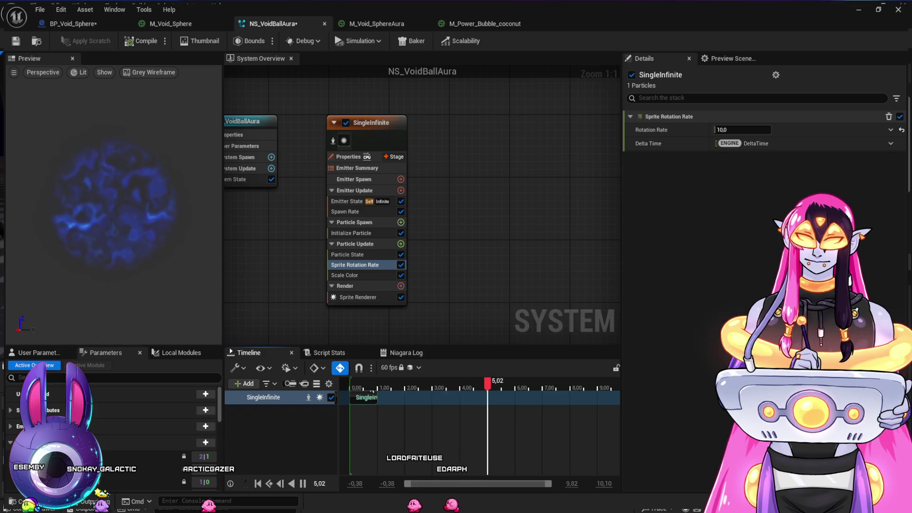
key("space")
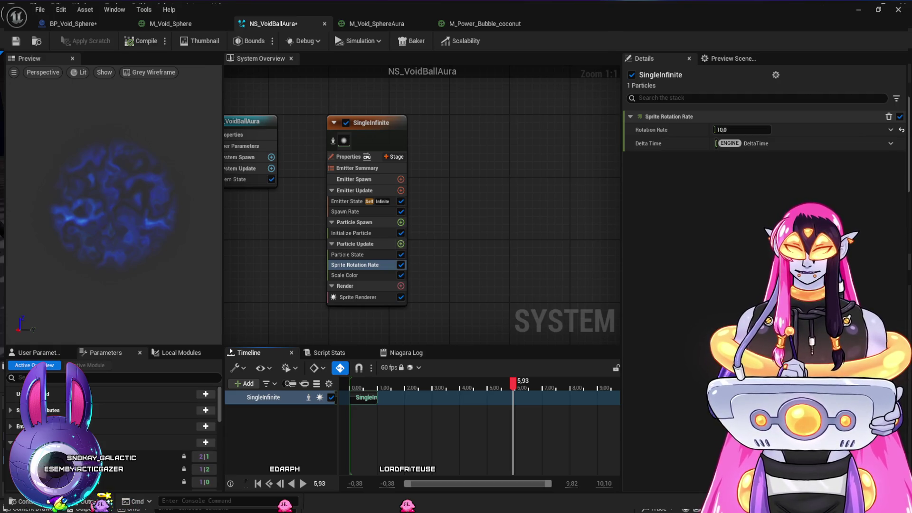
key("ctrl+z")
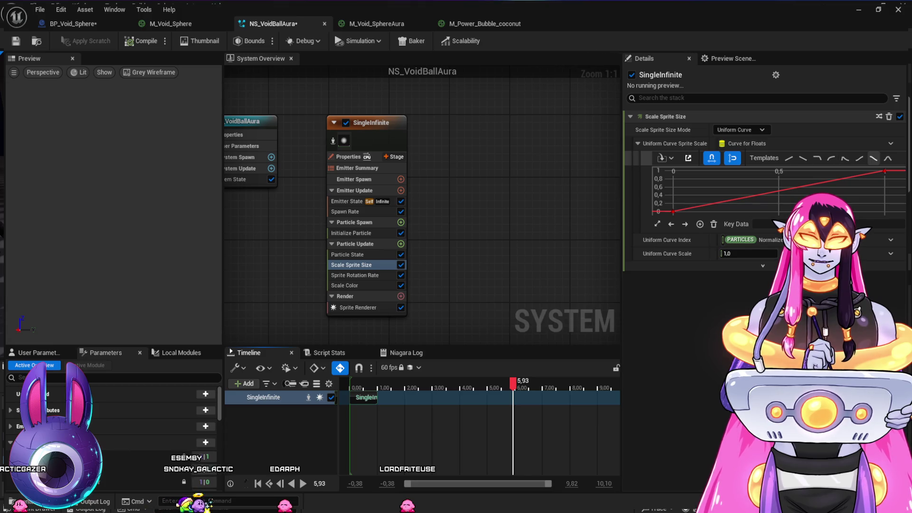
Step: Apply the falling ease template to Scale Sprite Size and preview it from the start
left_click(873, 159)
left_click_drag(366, 389, 352, 392)
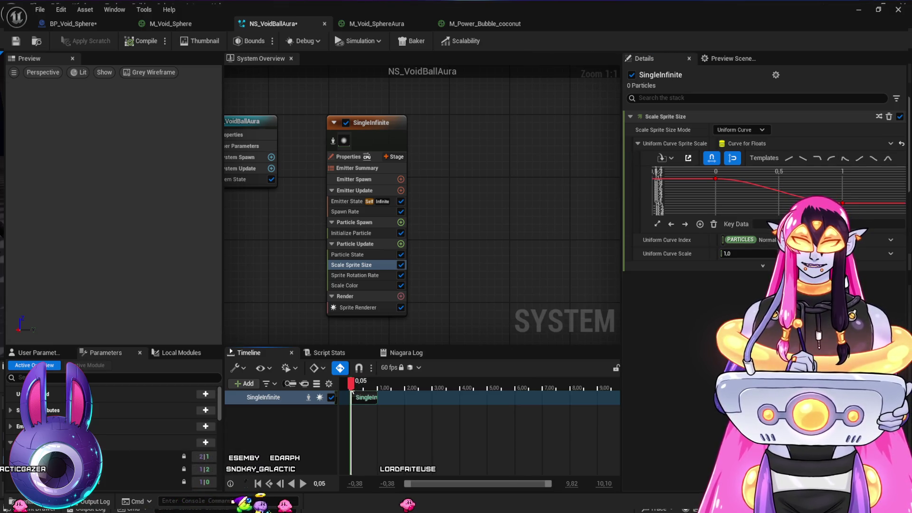
key("space")
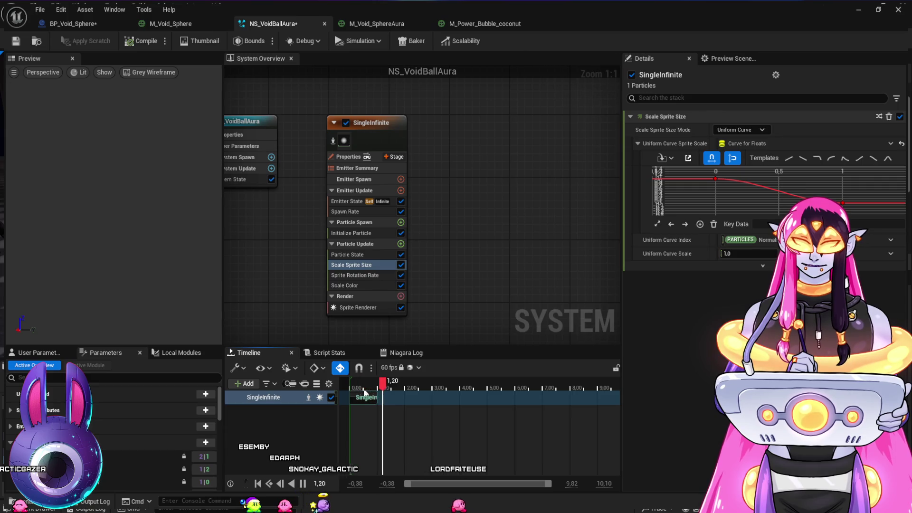
left_click(354, 392)
left_click_drag(354, 393, 353, 392)
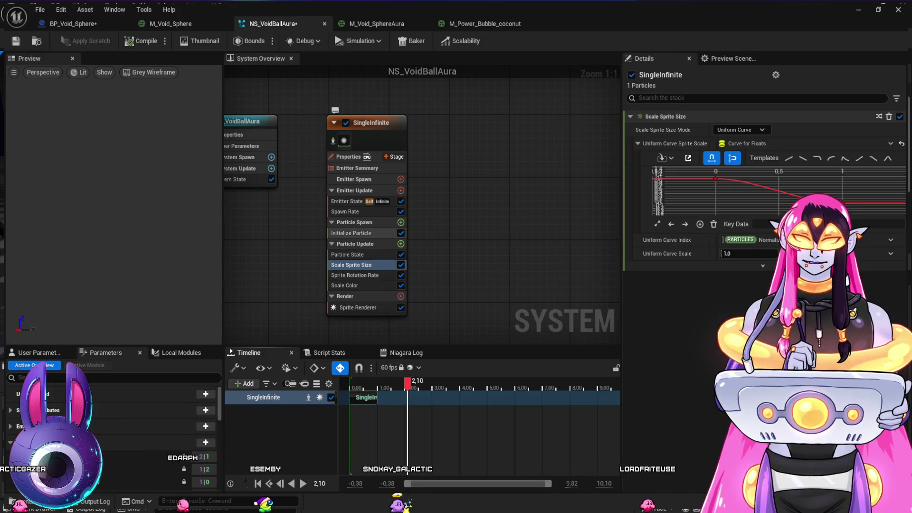
Step: Inspect the Initialize Particle and Spawn Rate module settings
left_click(351, 233)
left_click(345, 211)
left_click(352, 233)
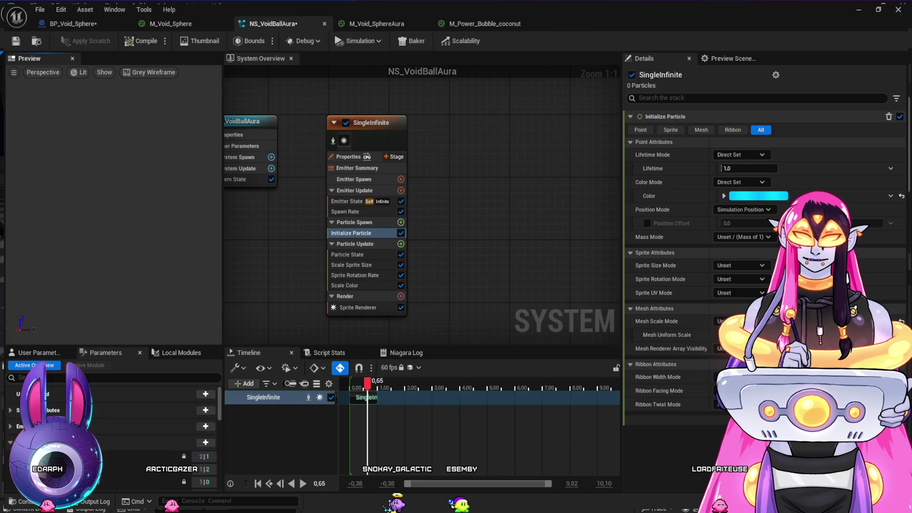
Step: Set Initialize Particle's Sprite Size Mode to Uniform with a size of 10.0
left_click(352, 264)
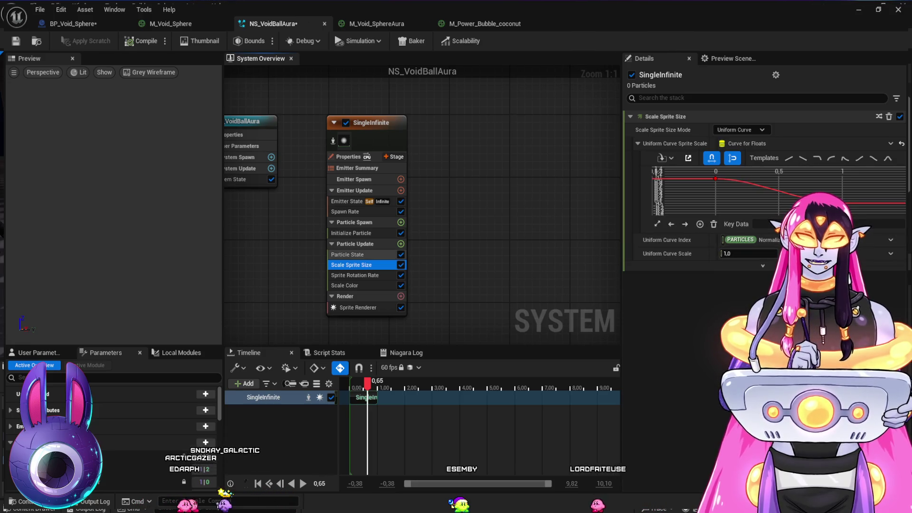
left_click(351, 233)
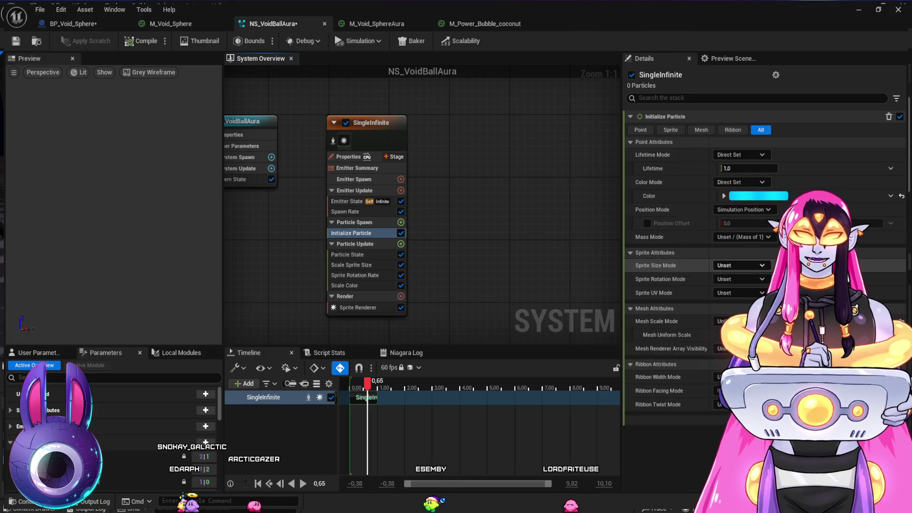
left_click(741, 265)
left_click(732, 285)
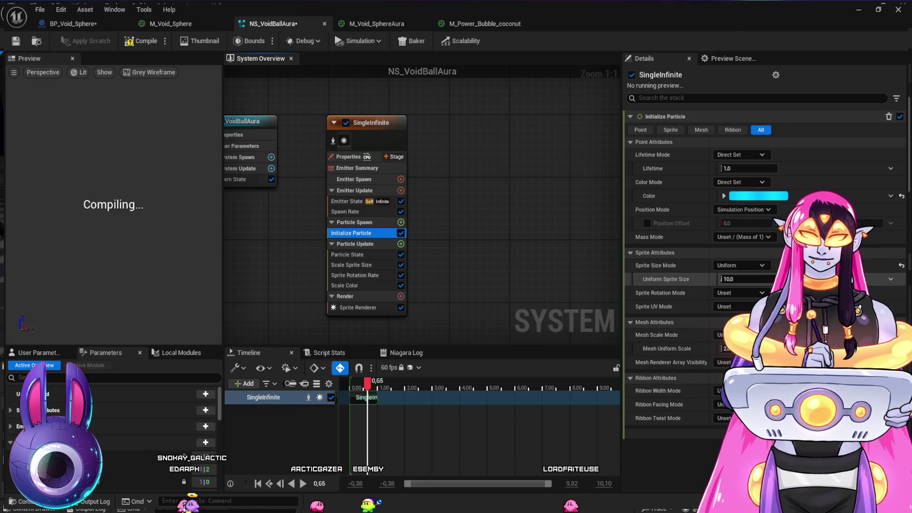
left_click(741, 279)
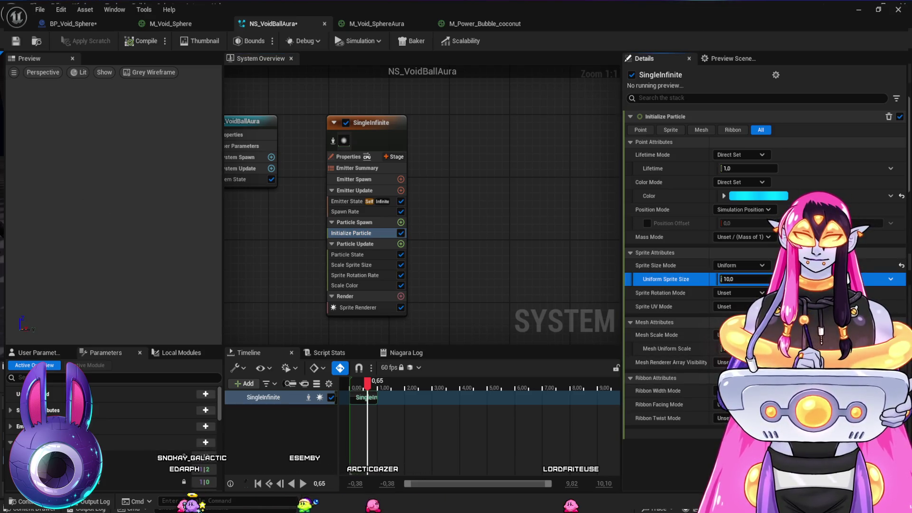
Step: Scrub and play the timeline to check the smaller blue particle
left_click_drag(369, 391, 365, 393)
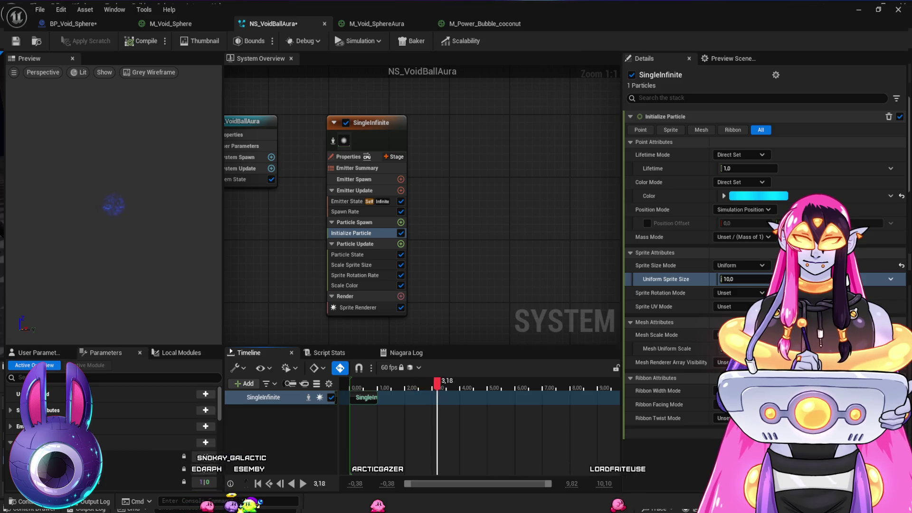
left_click(367, 388)
left_click_drag(367, 392, 357, 391)
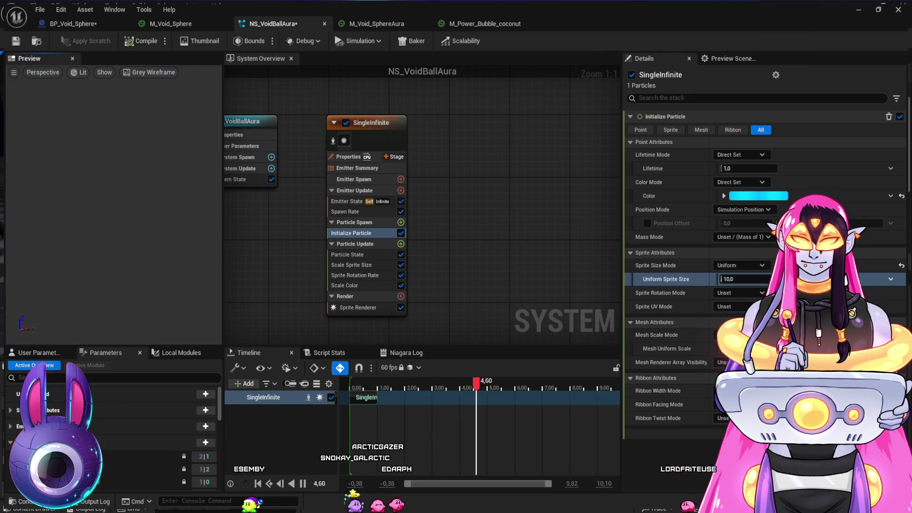
left_click_drag(357, 387, 394, 387)
key("space")
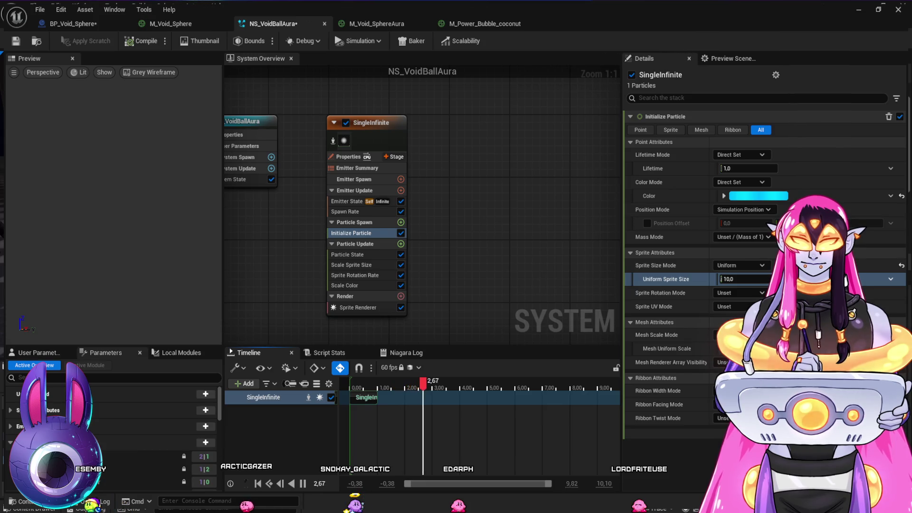
key("space")
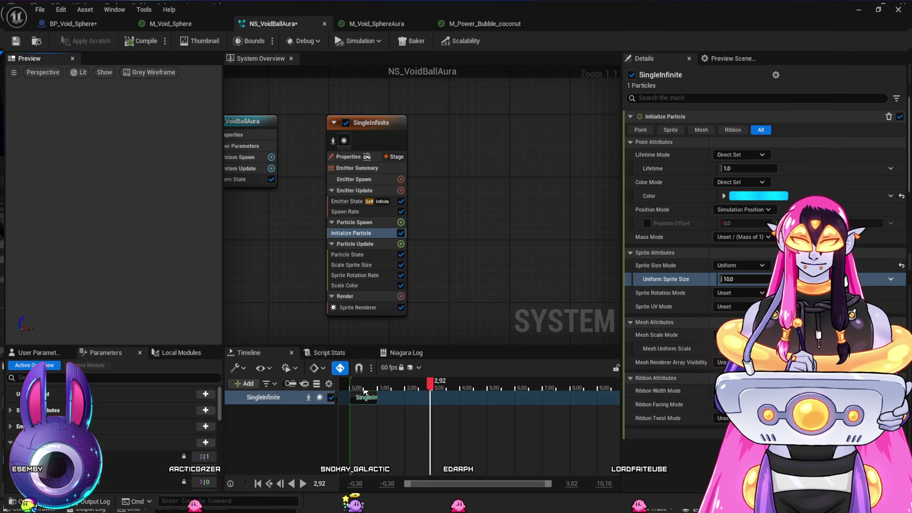
key("space")
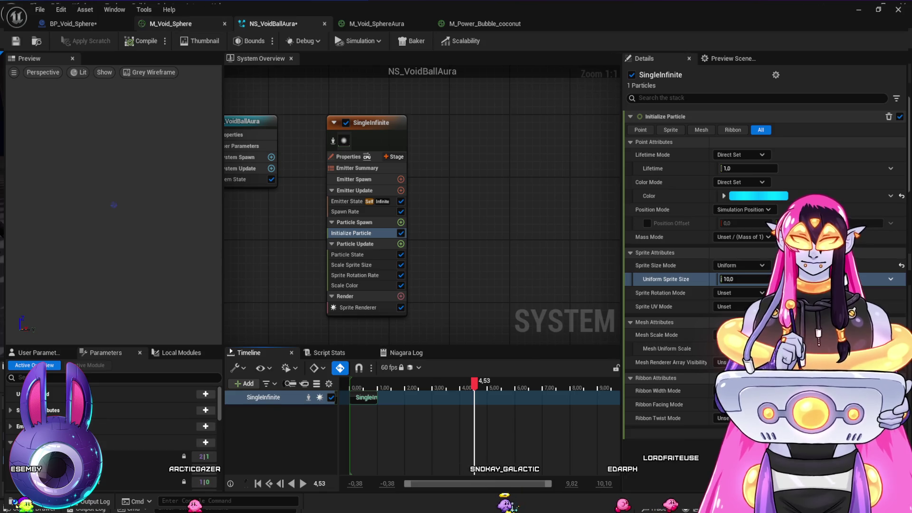
left_click(171, 24)
Step: Check BP_Void_Sphere and the NS_VoidBallAura Sprite Renderer, then return to M_Void_SphereAura
left_click(73, 24)
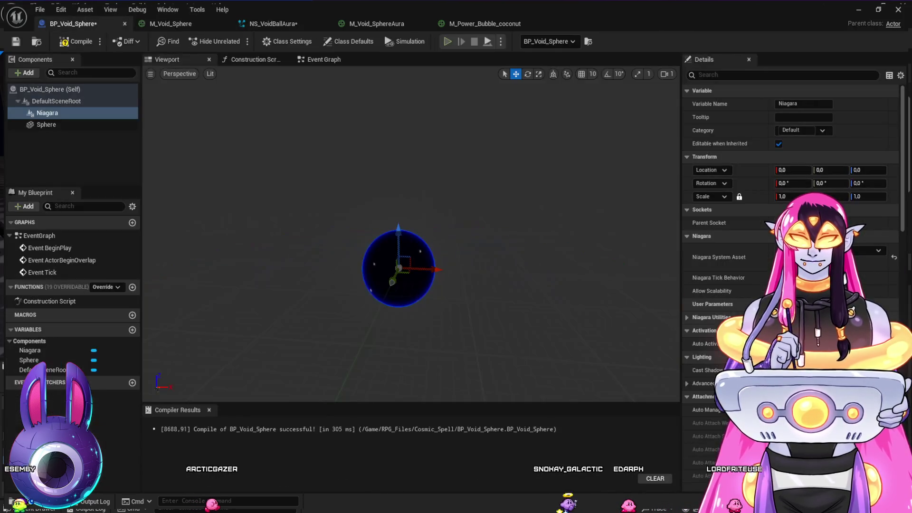
left_click_drag(475, 200, 472, 190)
left_click(484, 23)
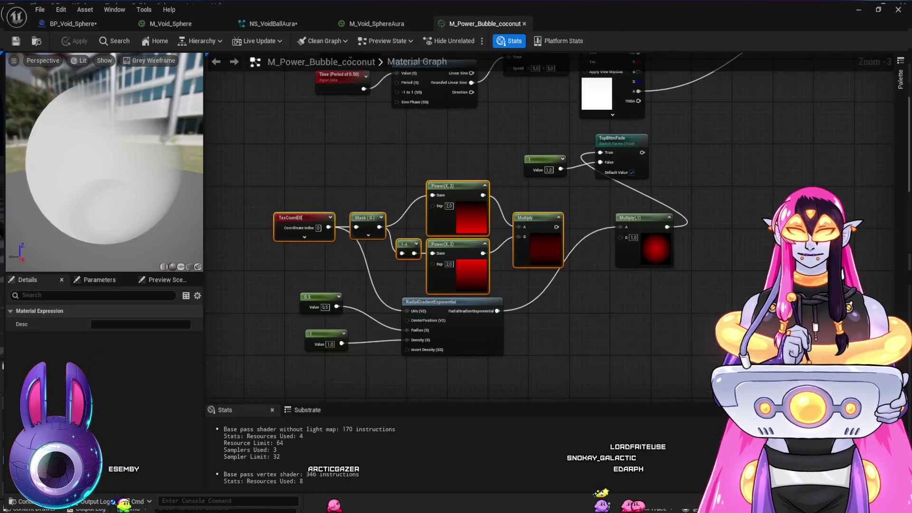
left_click(377, 24)
left_click(273, 24)
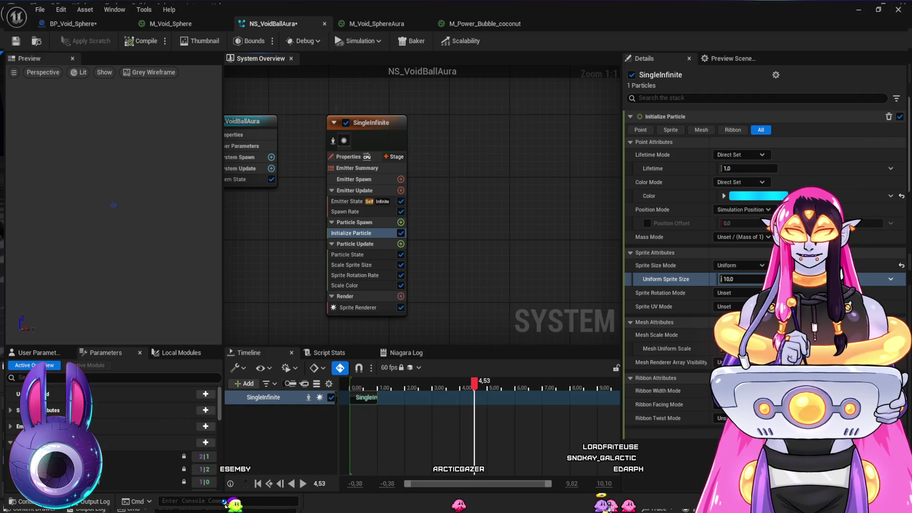
left_click(358, 308)
left_click(376, 24)
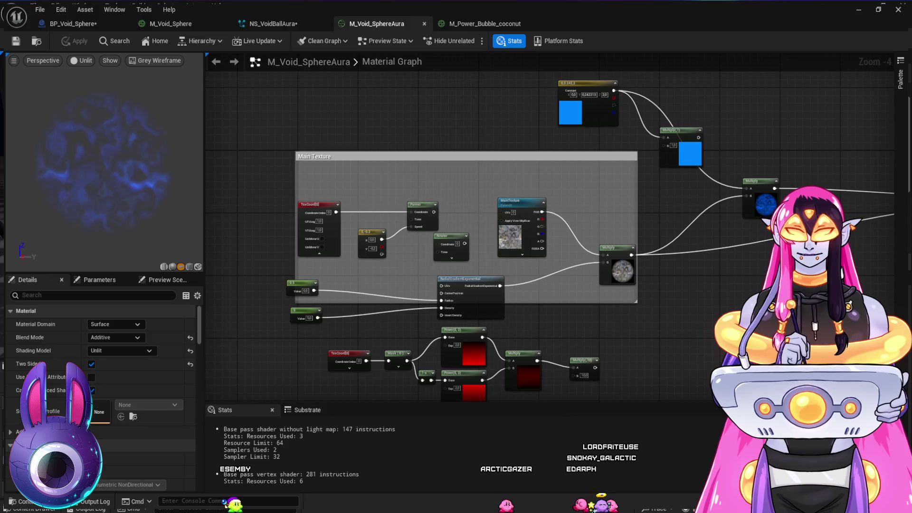
Step: Wire the Rotator output into MainTexture UVs and reposition the Main Texture group
left_click_drag(602, 180, 556, 149)
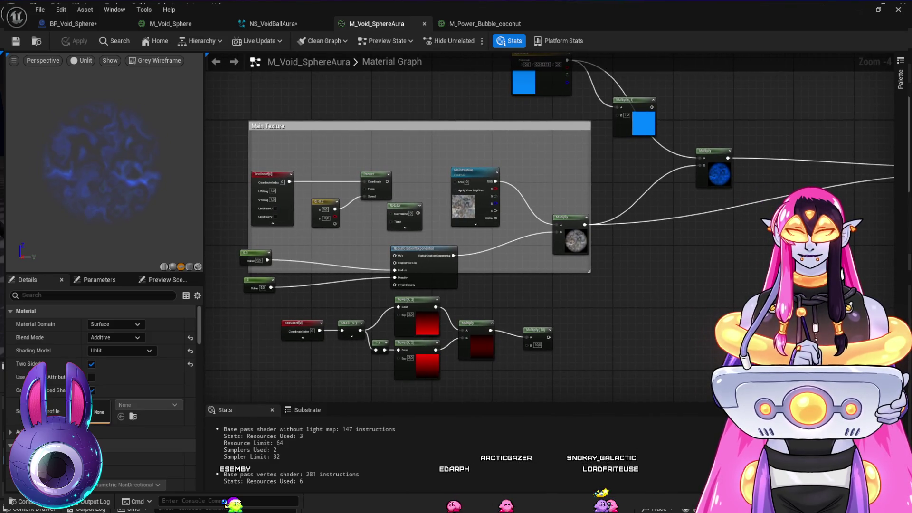
scroll(217, 290, "up", 1)
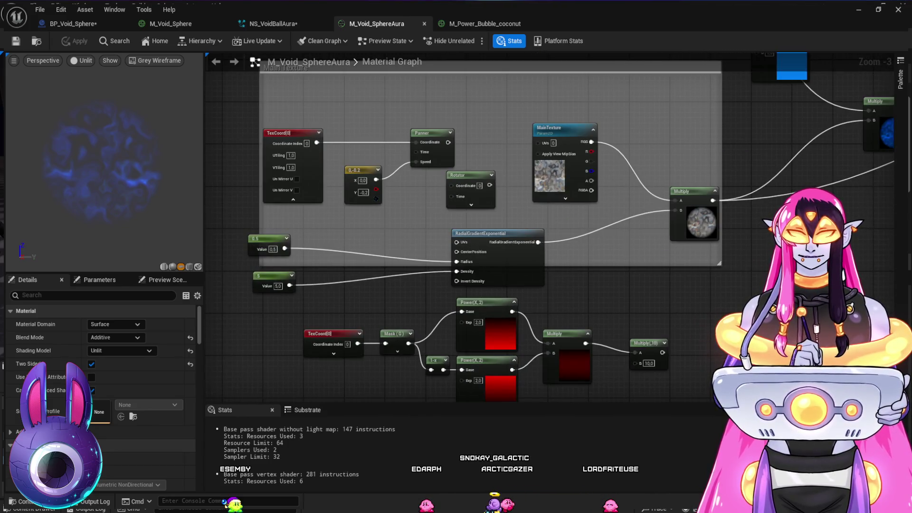
left_click_drag(489, 184, 539, 142)
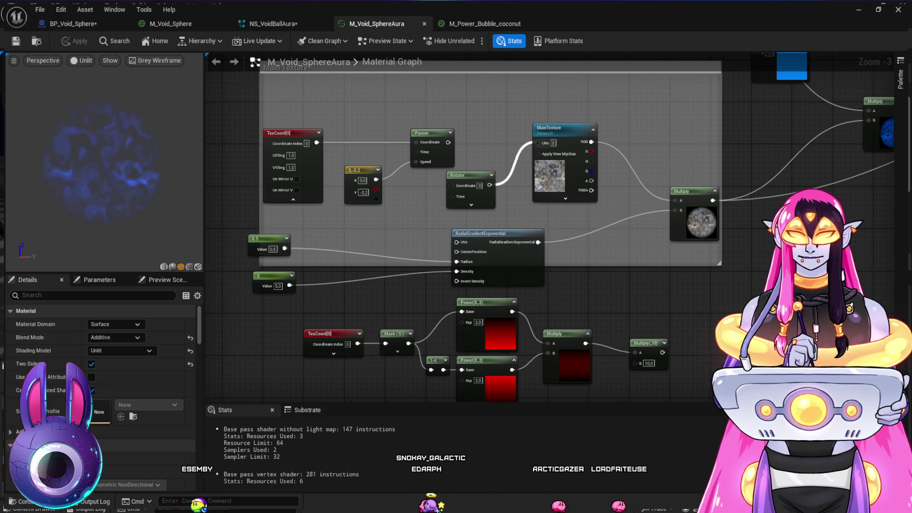
mouse_move(244, 109)
left_mouse_down()
mouse_move(227, 116)
mouse_move(522, 282)
mouse_move(665, 280)
left_mouse_up()
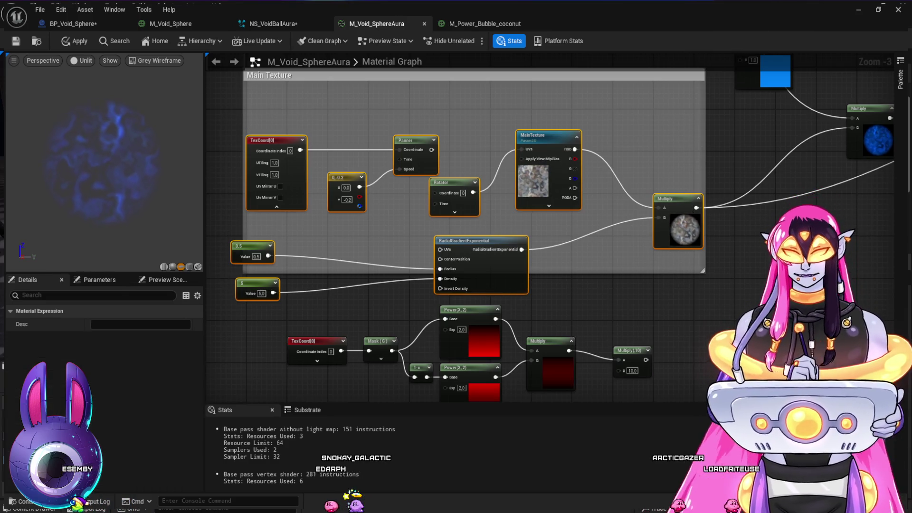
mouse_move(454, 183)
left_mouse_down()
mouse_move(391, 180)
mouse_move(458, 172)
mouse_move(462, 155)
mouse_move(428, 198)
mouse_move(402, 267)
left_mouse_up()
mouse_move(427, 191)
left_mouse_down()
mouse_move(347, 205)
mouse_move(404, 210)
mouse_move(437, 205)
mouse_move(317, 196)
mouse_move(311, 241)
mouse_move(282, 254)
left_mouse_up()
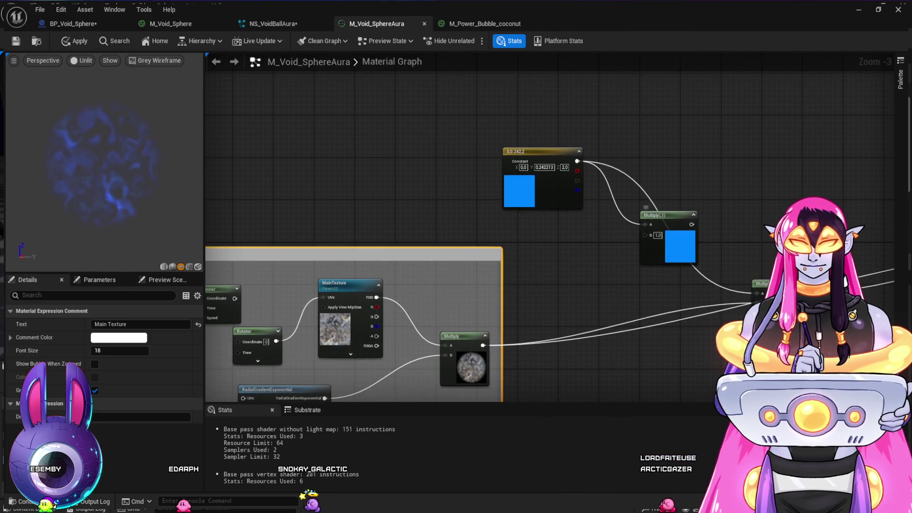
Step: Delete Multiply(1) and wire the blue Constant3Vector directly into the texture Multiply
left_click(665, 215)
key("Delete")
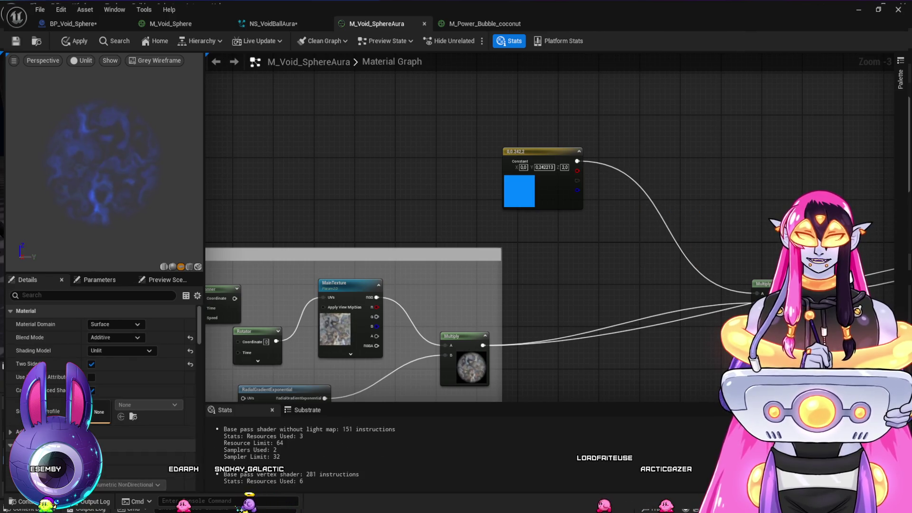
mouse_move(755, 284)
left_mouse_down()
mouse_move(727, 268)
mouse_move(723, 224)
mouse_move(515, 316)
mouse_move(456, 301)
mouse_move(689, 252)
mouse_move(736, 251)
left_mouse_up()
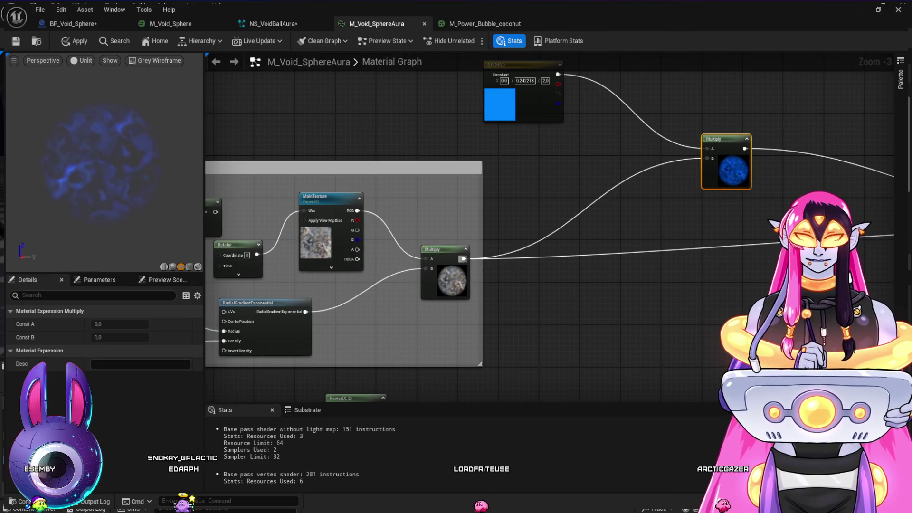
left_click(573, 317)
mouse_move(574, 318)
left_mouse_down()
mouse_move(583, 296)
mouse_move(659, 225)
mouse_move(615, 248)
mouse_move(631, 302)
mouse_move(662, 326)
mouse_move(690, 324)
left_mouse_up()
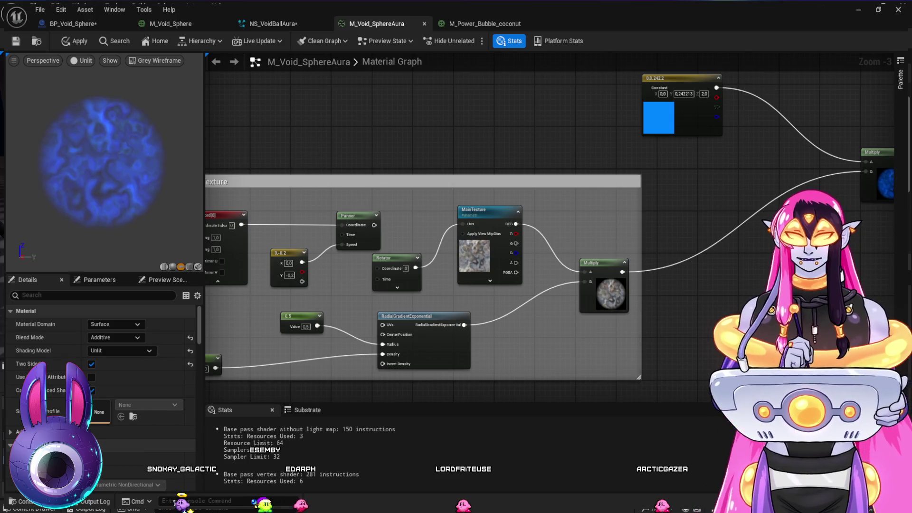
Step: Move the blue constant node up and right, and paste a duplicate Main Texture comment
scroll(492, 126, "down", 1)
left_click(309, 169)
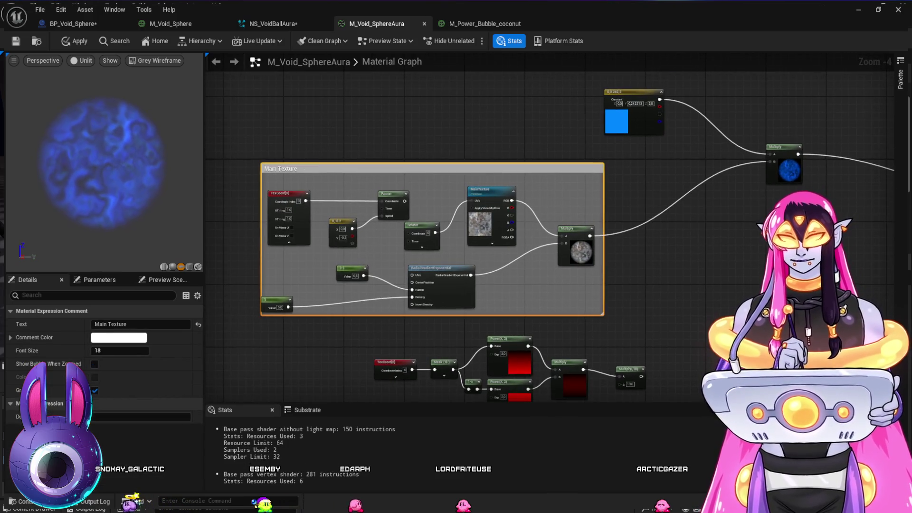
mouse_move(432, 238)
left_mouse_down()
mouse_move(420, 291)
mouse_move(488, 323)
left_mouse_up()
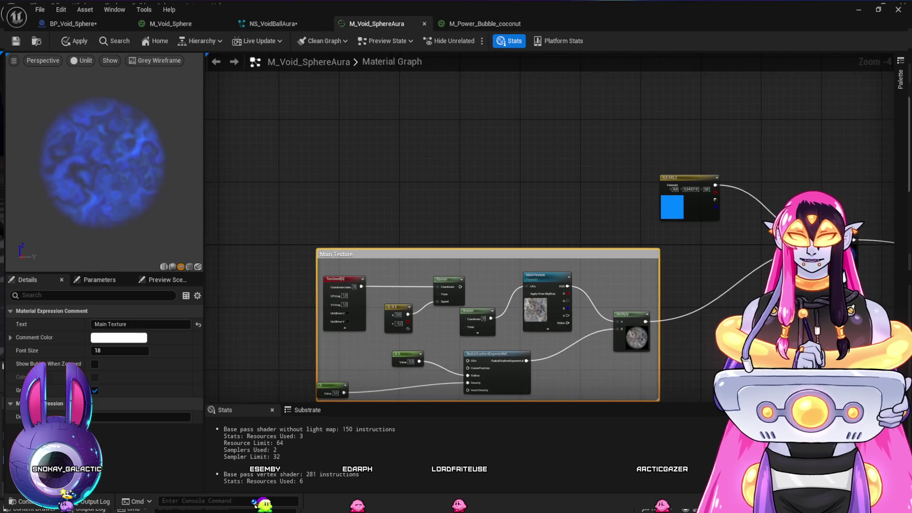
mouse_move(689, 177)
left_mouse_down()
mouse_move(684, 209)
mouse_move(674, 125)
mouse_move(801, 165)
left_mouse_up()
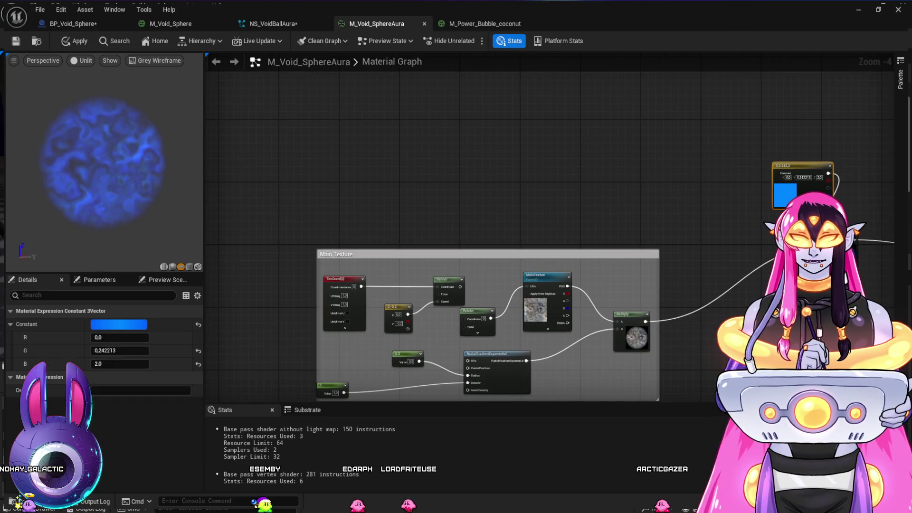
key("ctrl+v")
Step: Paste a copy of the lower Main Texture nodes and move it into the empty upper comment
mouse_move(523, 149)
left_mouse_down()
mouse_move(429, 126)
mouse_move(390, 101)
left_mouse_up()
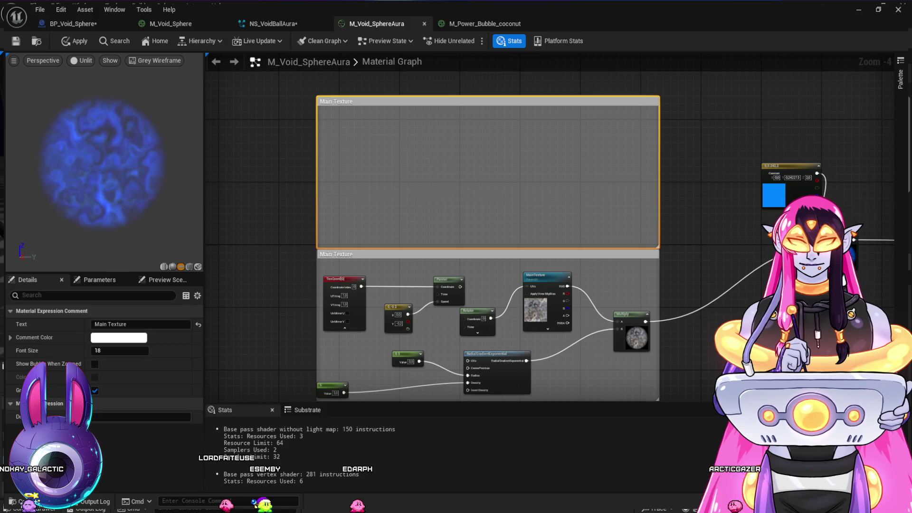
mouse_move(332, 266)
left_mouse_down()
mouse_move(368, 332)
mouse_move(498, 352)
mouse_move(641, 397)
mouse_move(641, 360)
left_mouse_up()
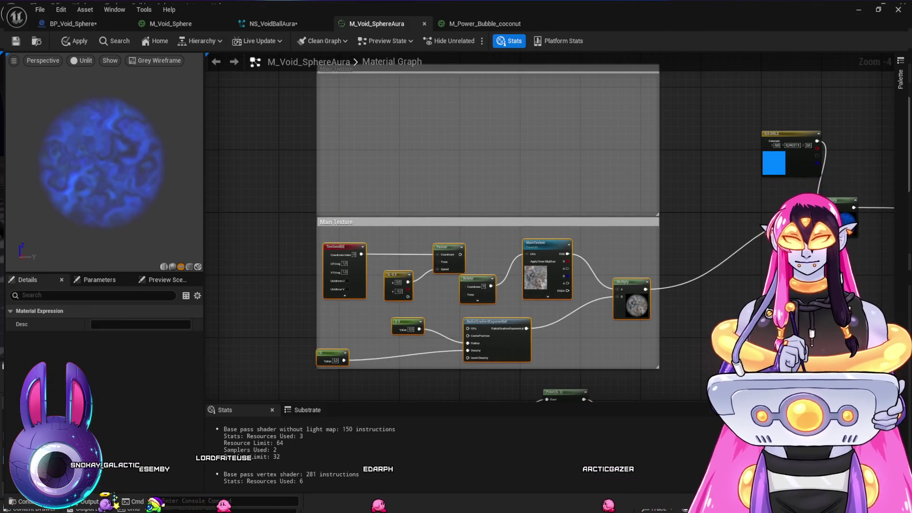
key("ctrl+v")
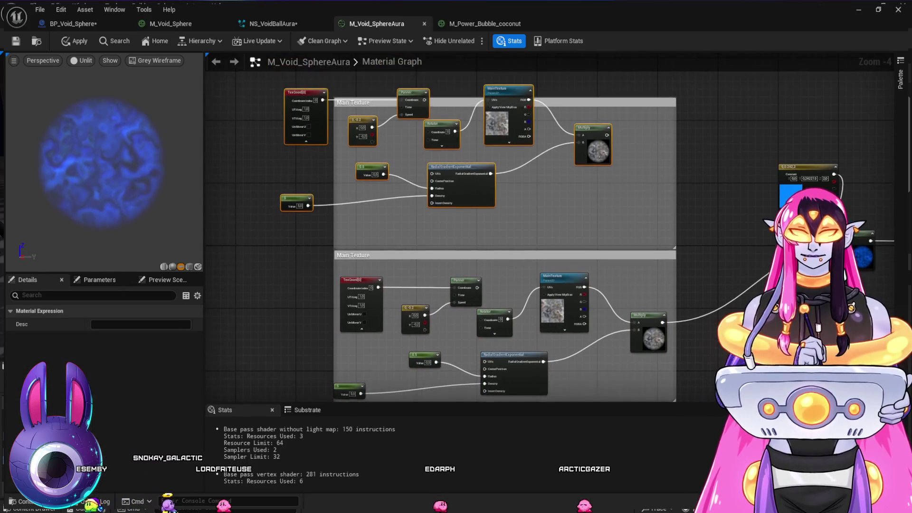
mouse_move(274, 72)
left_mouse_down()
mouse_move(335, 145)
mouse_move(585, 216)
mouse_move(585, 209)
left_mouse_up()
mouse_move(639, 175)
left_mouse_down()
mouse_move(423, 164)
mouse_move(352, 79)
left_mouse_up()
left_click_drag(489, 82, 549, 118)
Step: Arrange the copied TexCoord, constant and Rotator nodes and expand the Rotator's center and speed pins
mouse_move(306, 222)
left_mouse_down()
mouse_move(253, 83)
mouse_move(356, 120)
mouse_move(380, 112)
left_mouse_up()
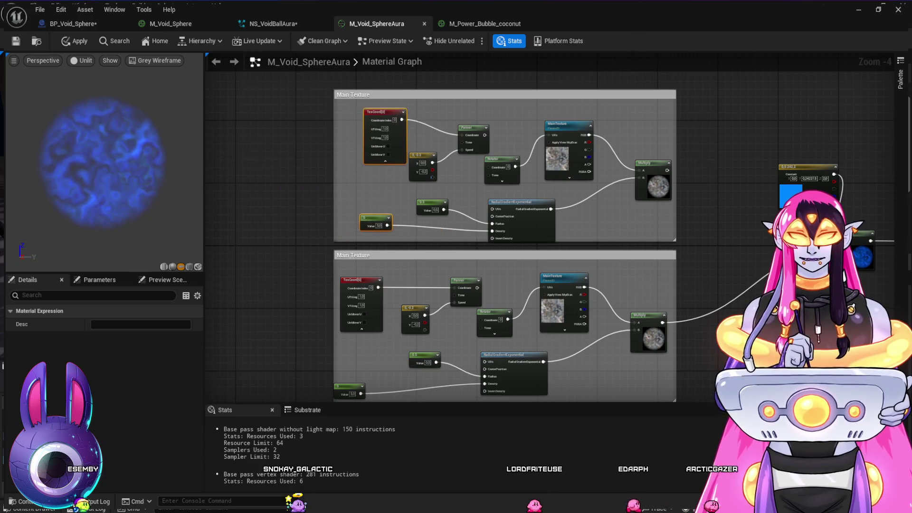
scroll(691, 253, "up", 2)
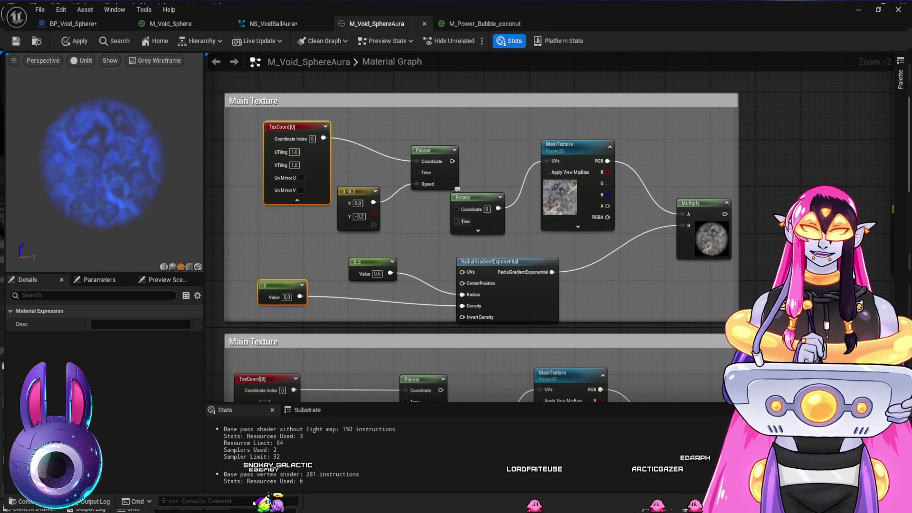
mouse_move(463, 197)
left_mouse_down()
mouse_move(474, 202)
mouse_move(468, 160)
left_mouse_up()
left_click(483, 236)
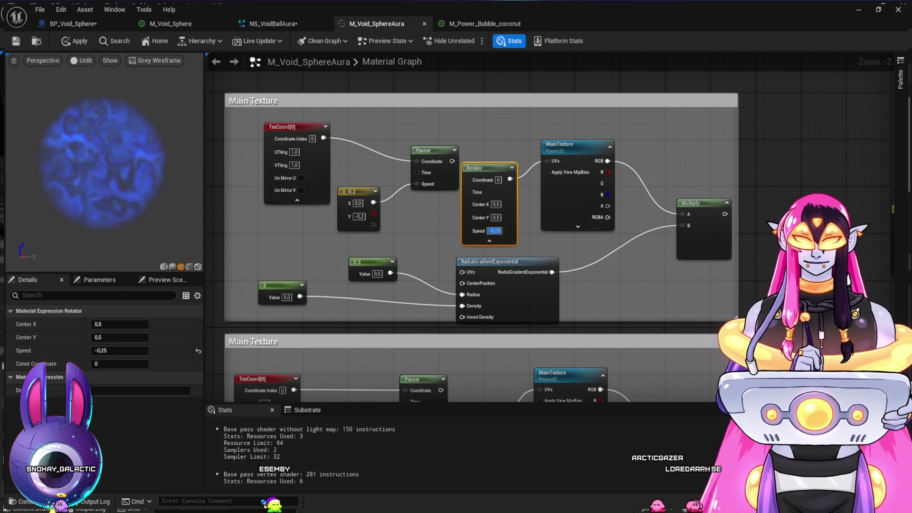
Step: Add a Multiply fed by the copied group's Multiply and wire it to Emissive Color
mouse_move(618, 361)
left_mouse_down()
mouse_move(535, 203)
mouse_move(532, 242)
mouse_move(443, 277)
left_mouse_up()
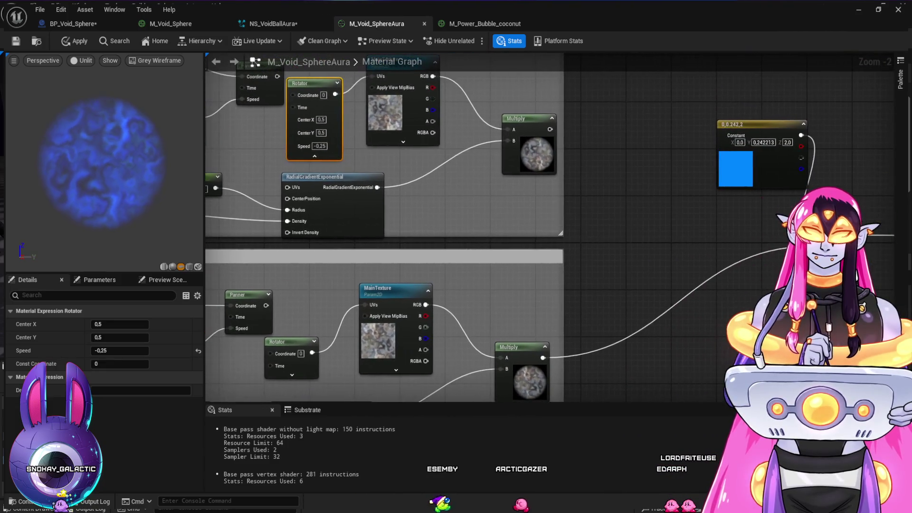
left_click(611, 226)
mouse_move(550, 129)
left_mouse_down()
mouse_move(584, 209)
mouse_move(613, 239)
left_mouse_up()
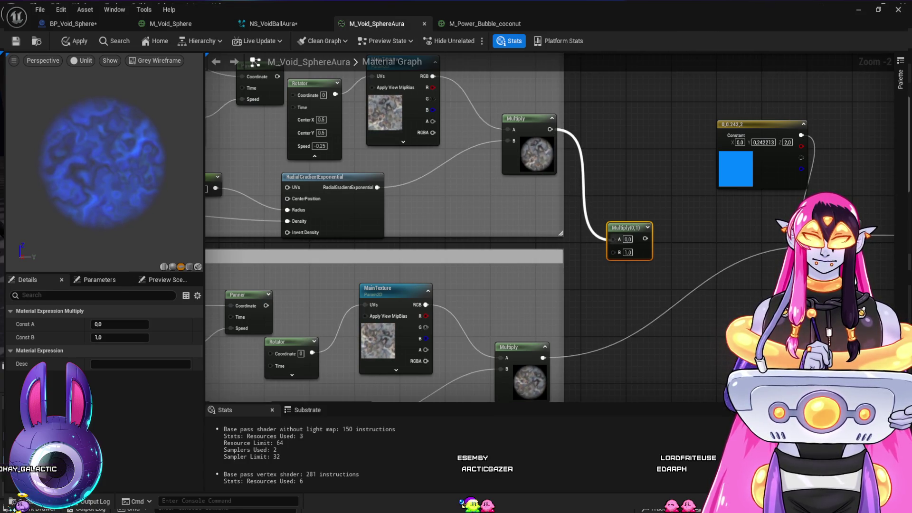
left_click_drag(729, 309, 464, 309)
left_click_drag(359, 227, 655, 189)
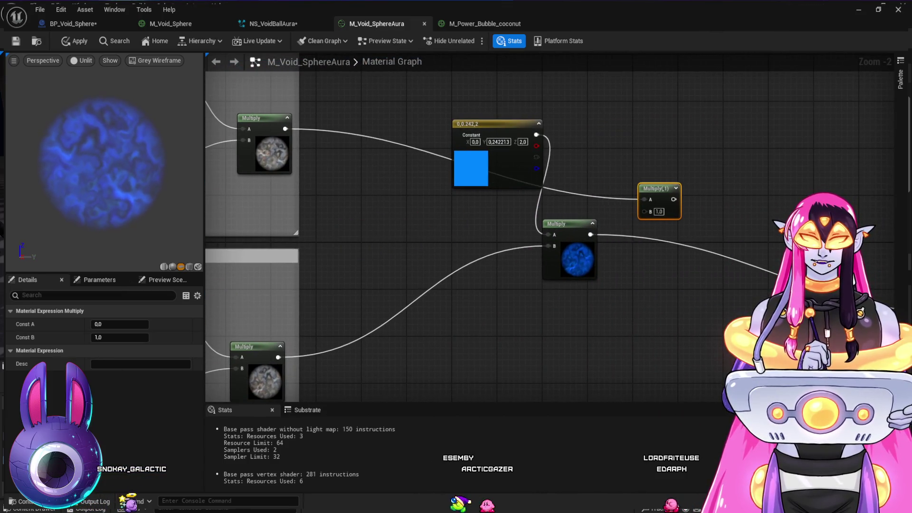
left_click_drag(708, 295, 455, 309)
mouse_move(414, 214)
left_mouse_down()
mouse_move(600, 302)
mouse_move(709, 327)
left_mouse_up()
left_click_drag(451, 350, 757, 367)
Step: Reposition the blue constant and add an Add node taking the copied texture layer
left_click_drag(532, 157, 446, 216)
left_click_drag(555, 378, 692, 267)
left_click_drag(715, 263, 687, 282)
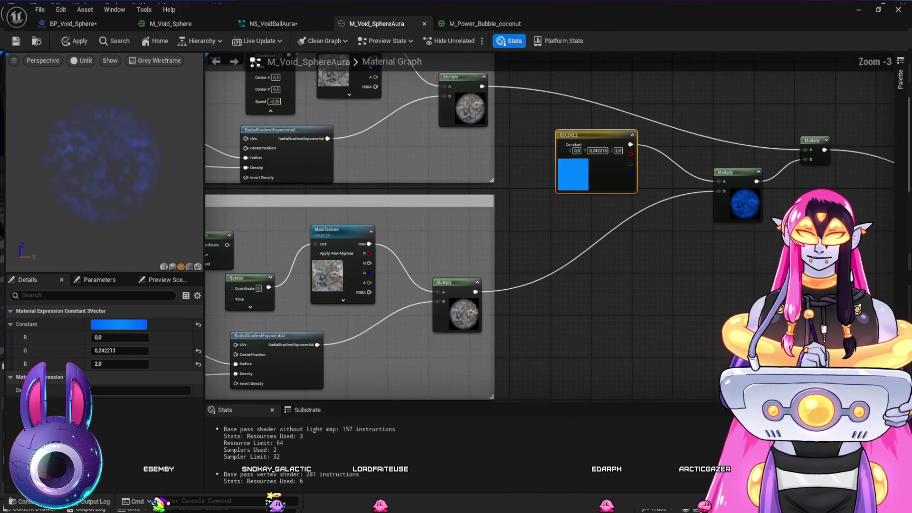
scroll(583, 350, "down", 1)
left_click_drag(582, 350, 560, 359)
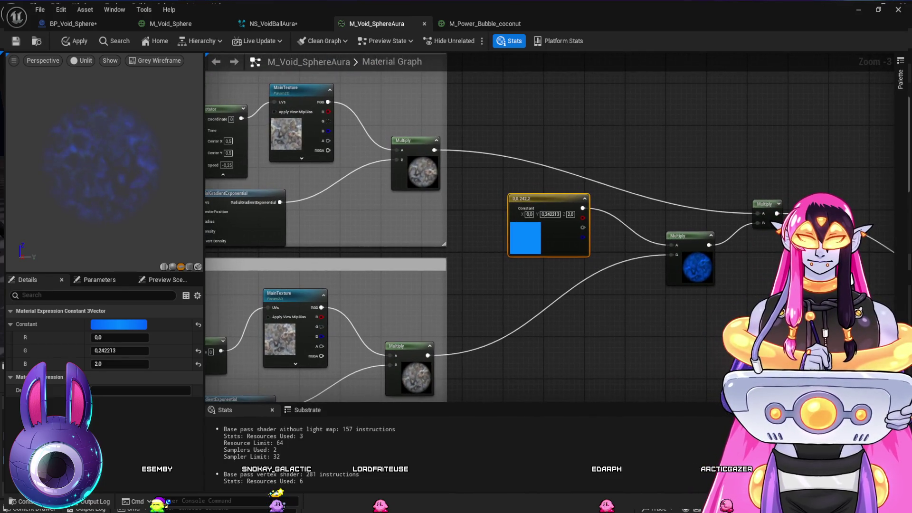
mouse_move(764, 298)
left_mouse_down()
mouse_move(643, 308)
mouse_move(700, 325)
left_mouse_up()
left_click(700, 326)
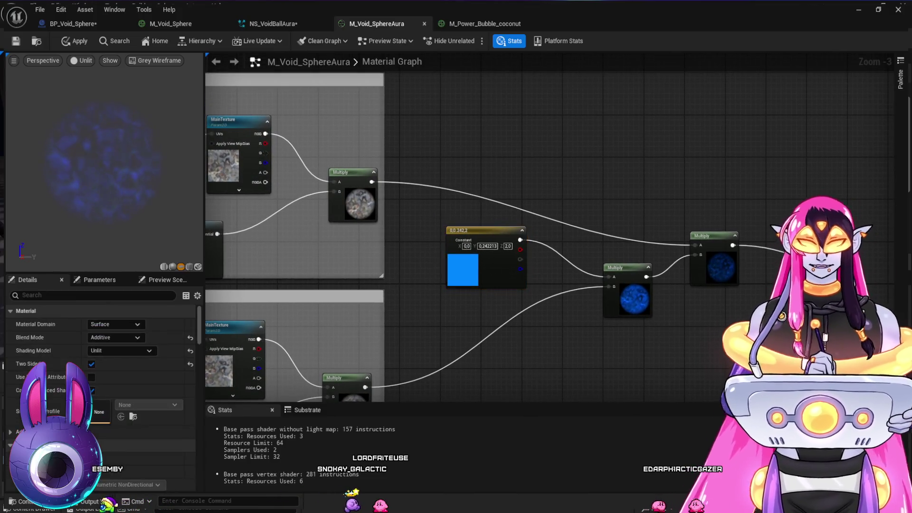
left_click(701, 311)
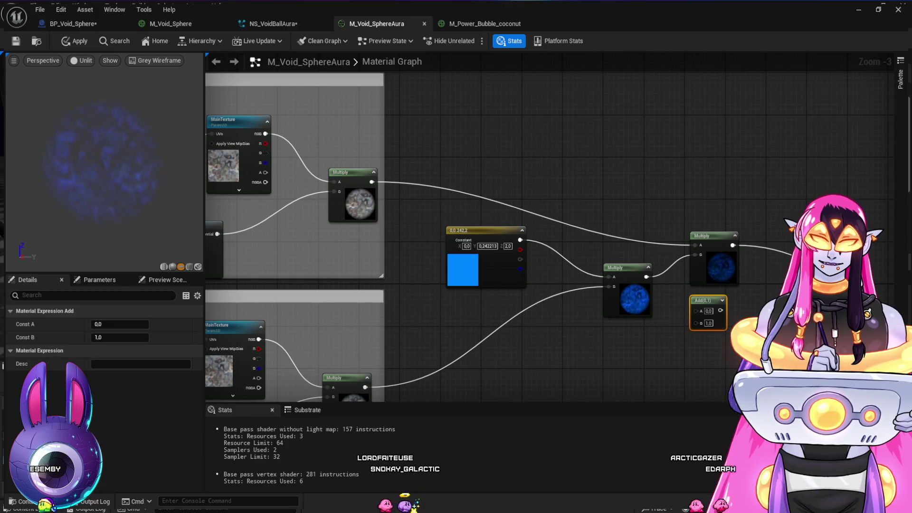
left_click_drag(695, 323, 696, 322)
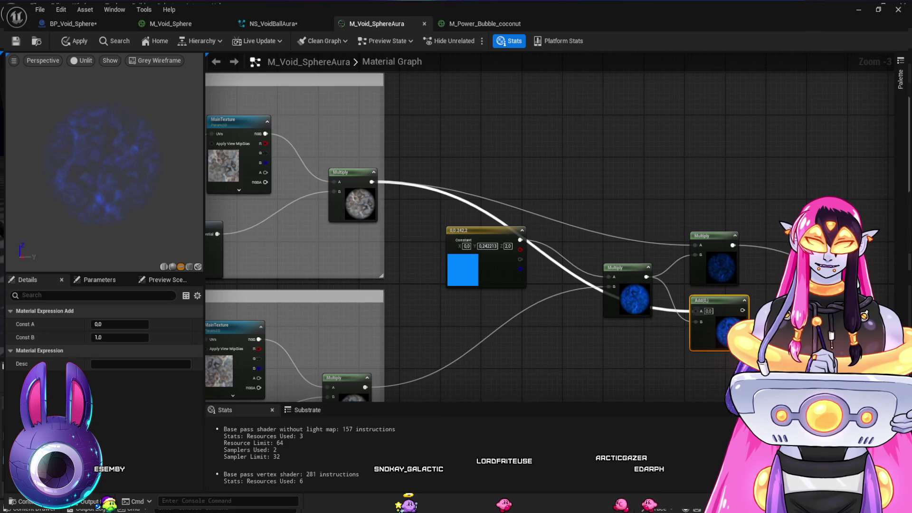
Step: Route the Add result into Emissive Color and delete the leftover Multiply node
left_click_drag(523, 237, 228, 183)
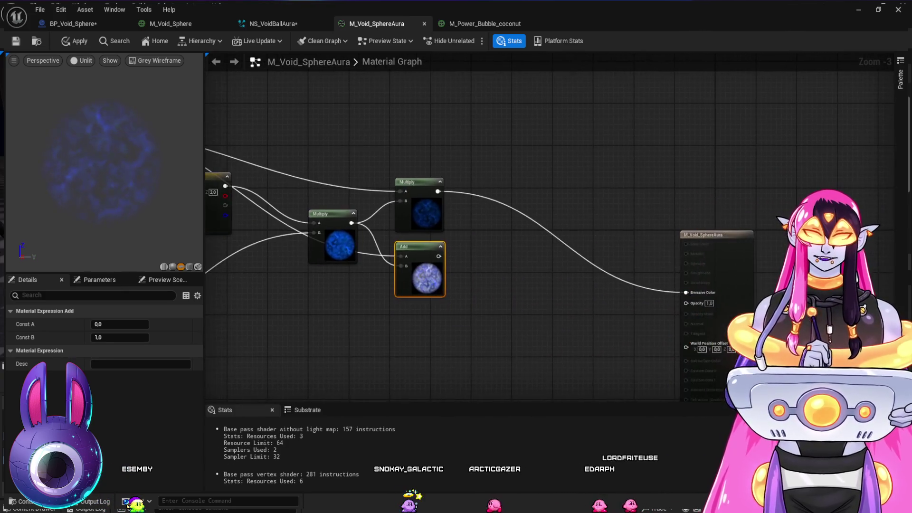
left_click_drag(438, 256, 686, 292)
left_click(418, 182)
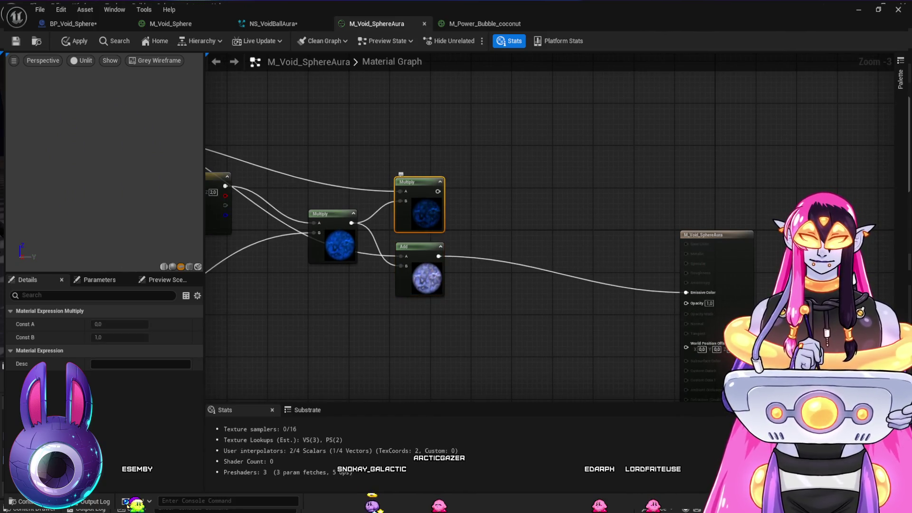
key("Delete")
left_click_drag(418, 246, 454, 187)
mouse_move(425, 284)
left_mouse_down()
mouse_move(543, 356)
mouse_move(565, 354)
mouse_move(733, 290)
mouse_move(826, 219)
left_mouse_up()
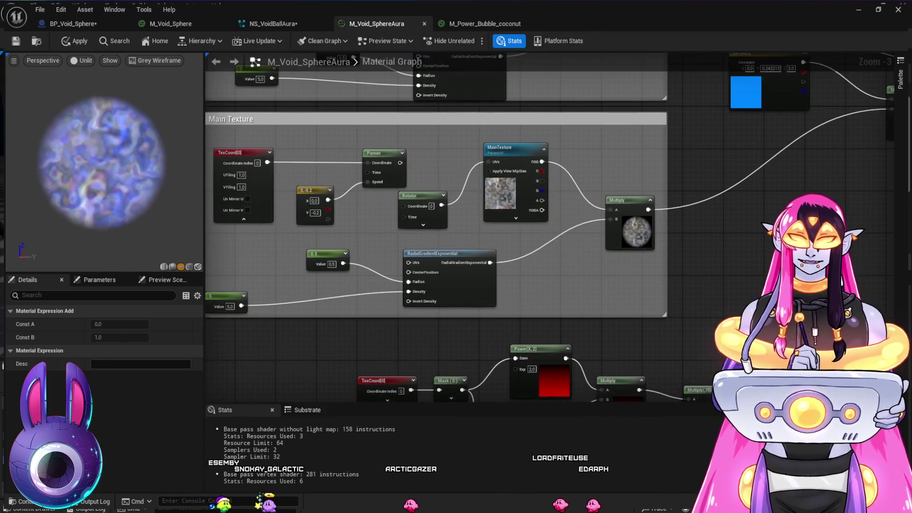
Step: Set the density Constant to 2 in the first Main Texture group, then in the other
scroll(387, 271, "up", 1)
left_click_drag(387, 271, 484, 268)
left_click_drag(418, 247, 402, 265)
left_click_drag(309, 294, 394, 285)
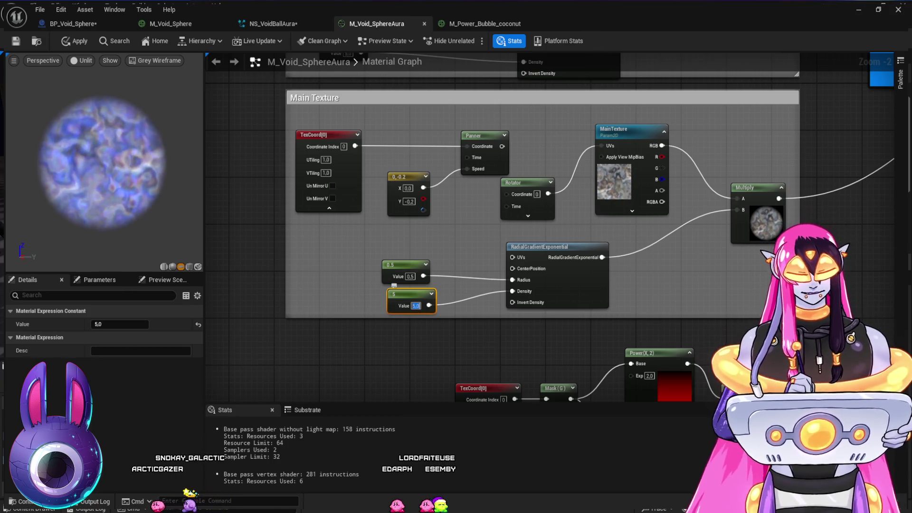
type("2")
key("Return")
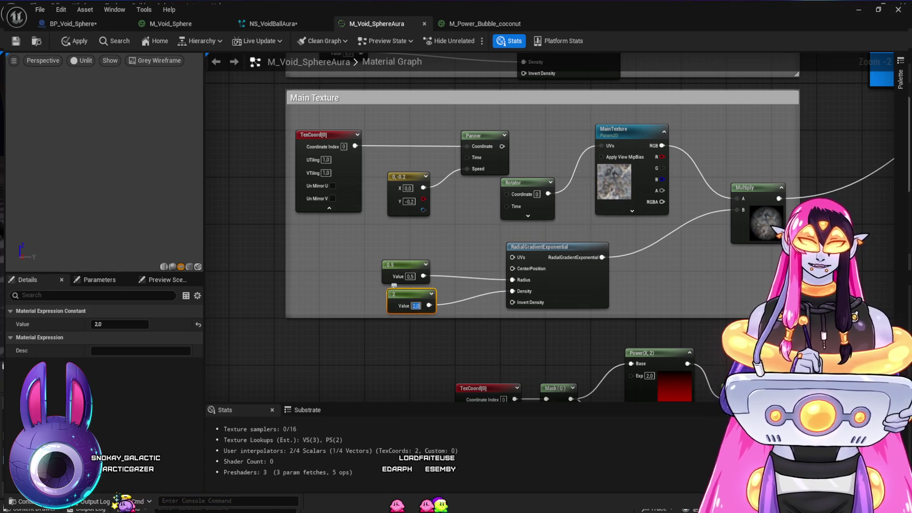
mouse_move(475, 213)
left_mouse_down()
mouse_move(399, 238)
mouse_move(380, 383)
left_mouse_up()
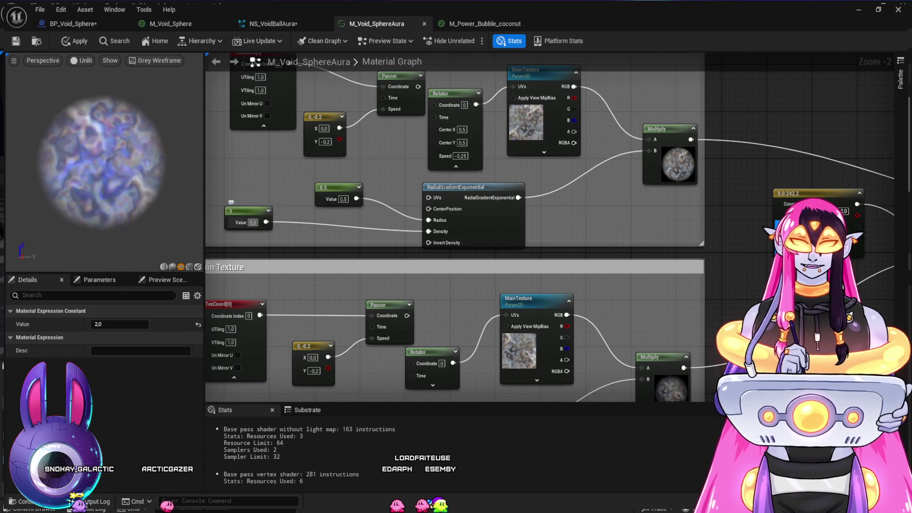
key("Return")
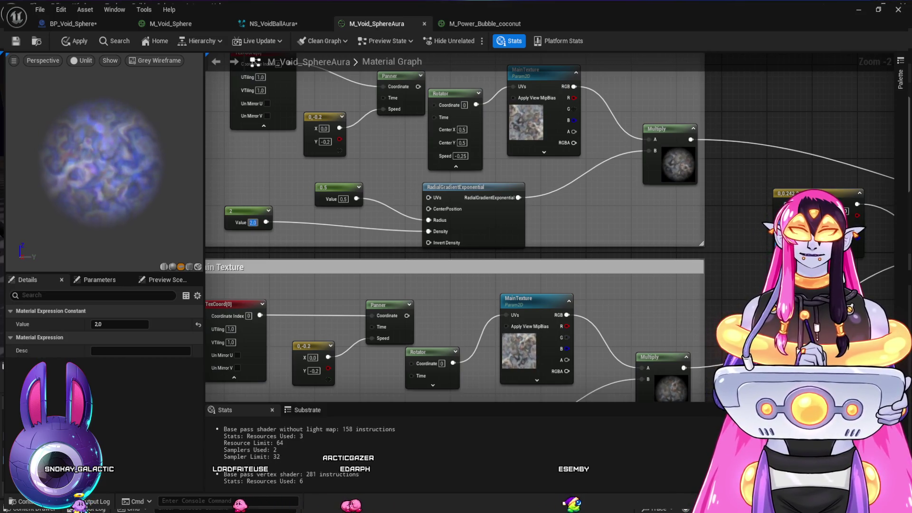
Step: Duplicate the radius, density and radial-gradient nodes and place the copies beside them
scroll(454, 228, "down", 1)
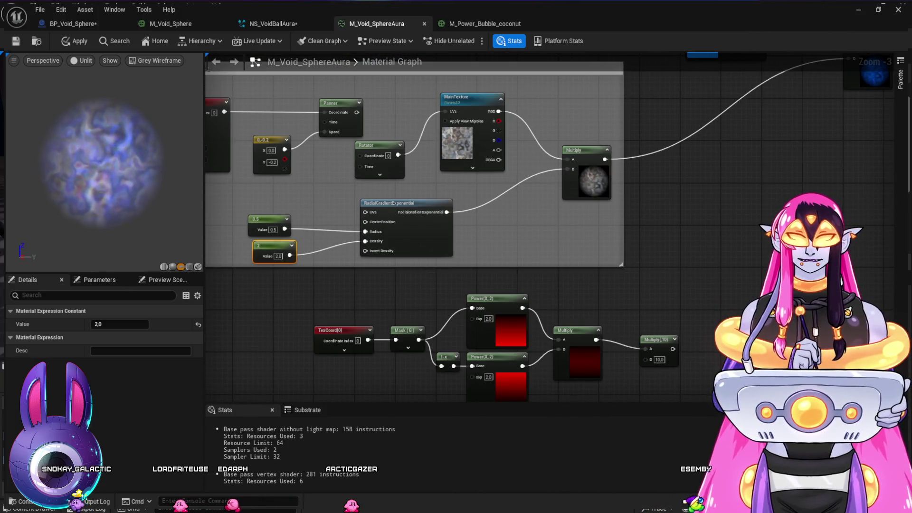
mouse_move(679, 180)
left_mouse_down()
mouse_move(466, 315)
mouse_move(444, 299)
mouse_move(661, 203)
mouse_move(730, 194)
left_mouse_up()
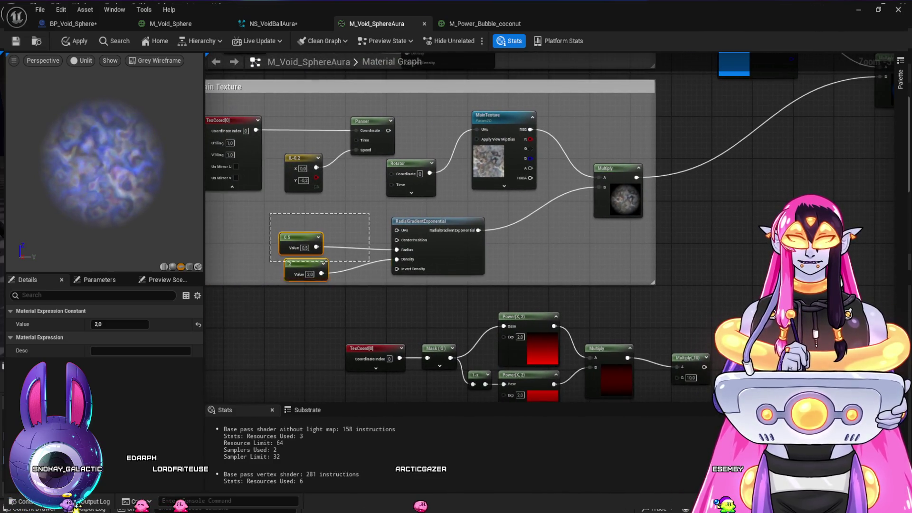
left_click_drag(269, 214, 463, 292)
mouse_move(735, 195)
left_mouse_down()
mouse_move(494, 250)
mouse_move(473, 263)
left_mouse_up()
key("Escape")
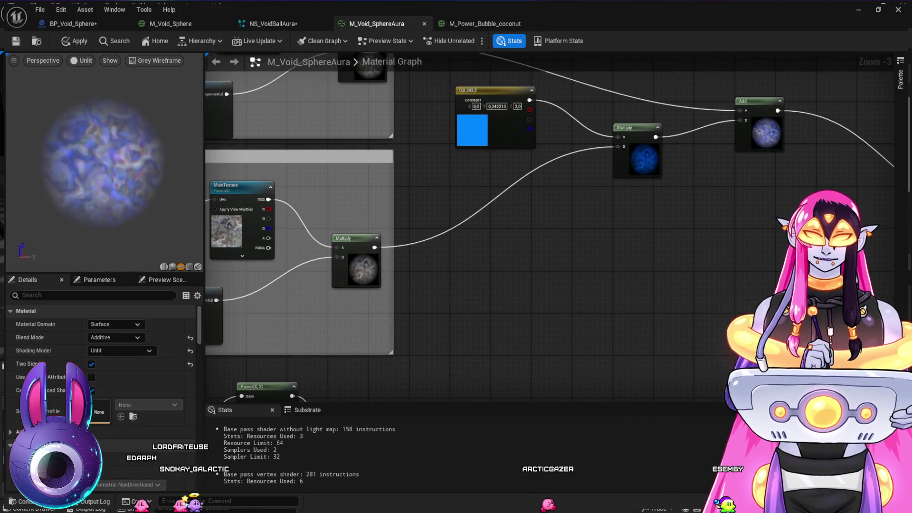
key("ctrl+v")
left_click_drag(537, 253, 493, 264)
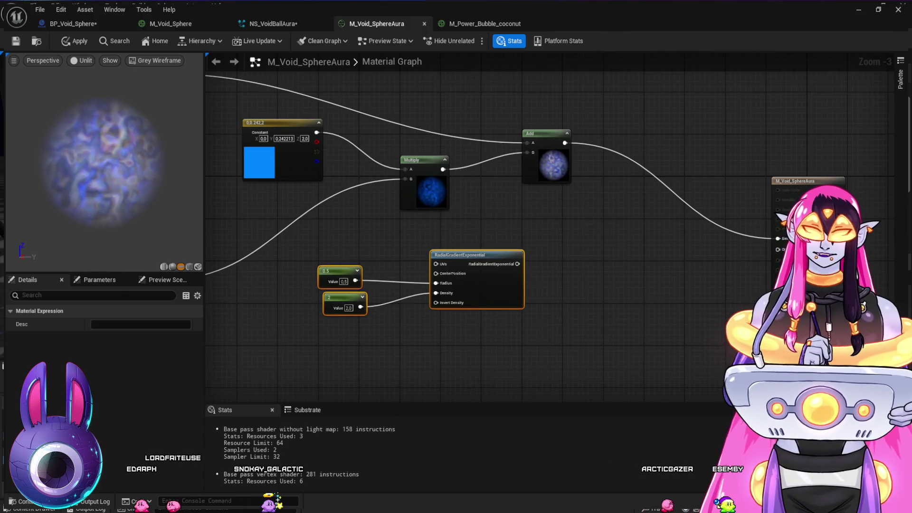
Step: Multiply the Add result by the pasted radial gradient and add a Particle Color node
left_click(624, 237)
left_click_drag(564, 142, 627, 249)
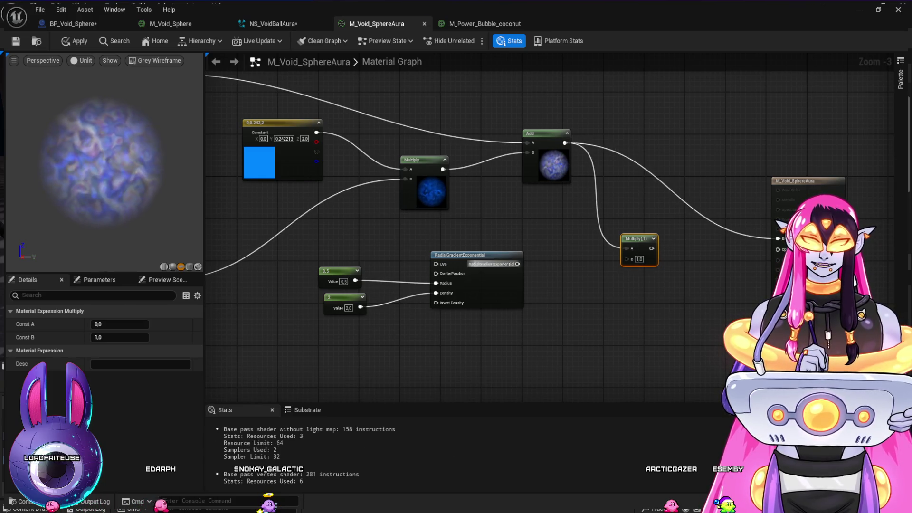
left_click_drag(518, 264, 627, 258)
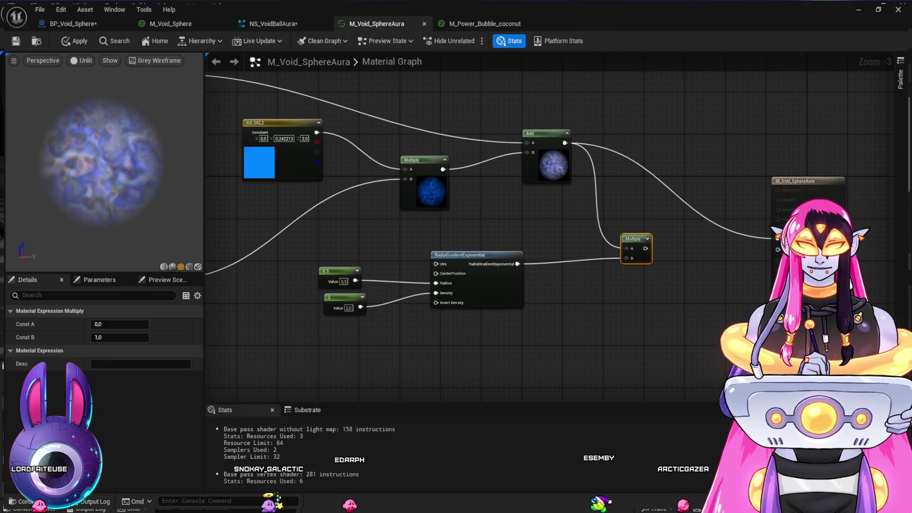
key("ctrl+v")
mouse_move(606, 293)
left_mouse_down()
mouse_move(583, 274)
mouse_move(630, 166)
mouse_move(609, 156)
mouse_move(640, 150)
left_mouse_up()
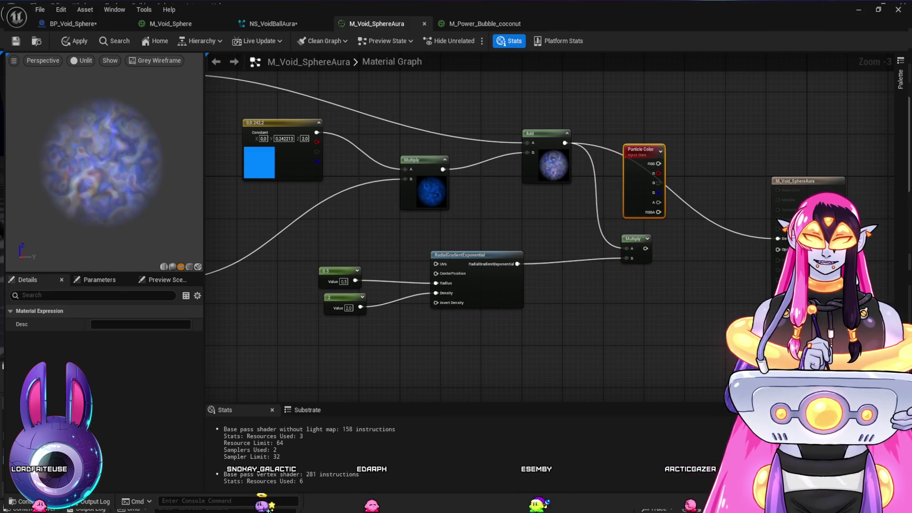
left_click_drag(634, 238, 661, 292)
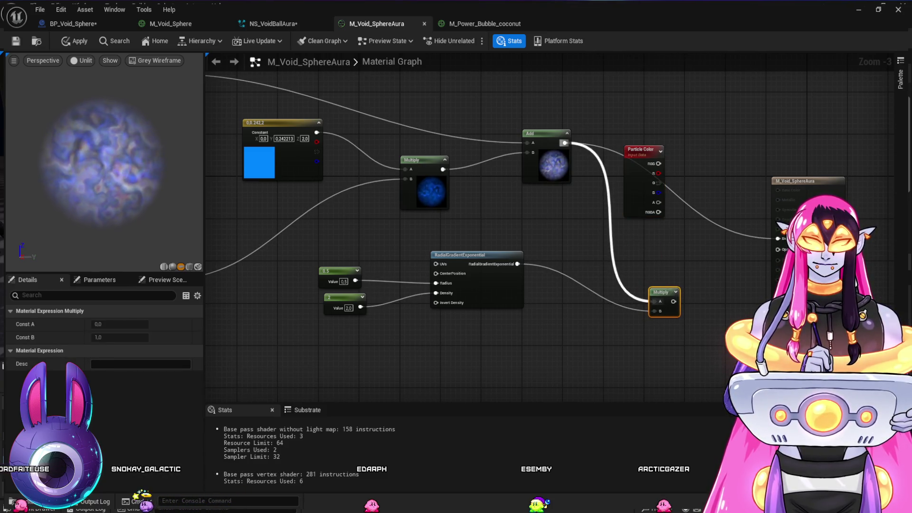
left_click_drag(325, 254, 713, 366)
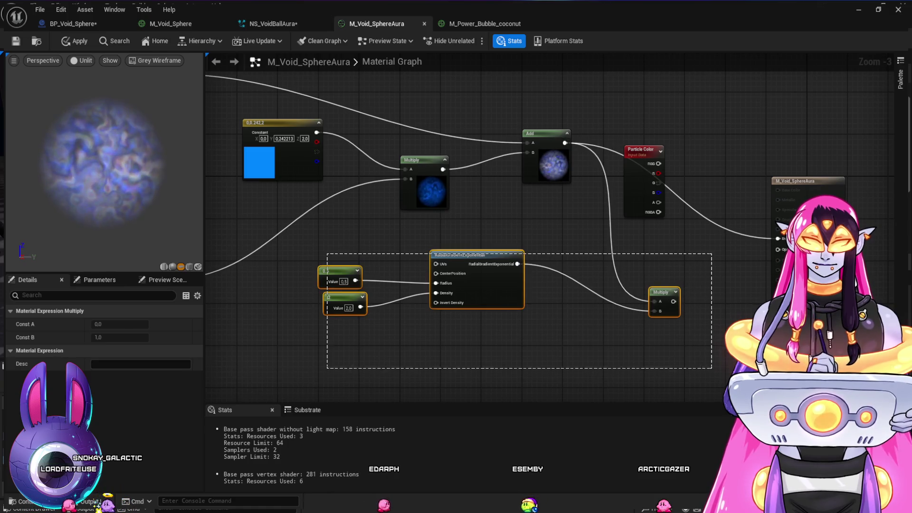
mouse_move(475, 255)
left_mouse_down()
mouse_move(454, 317)
mouse_move(464, 349)
left_mouse_up()
left_click(641, 149)
left_click_drag(642, 149, 478, 234)
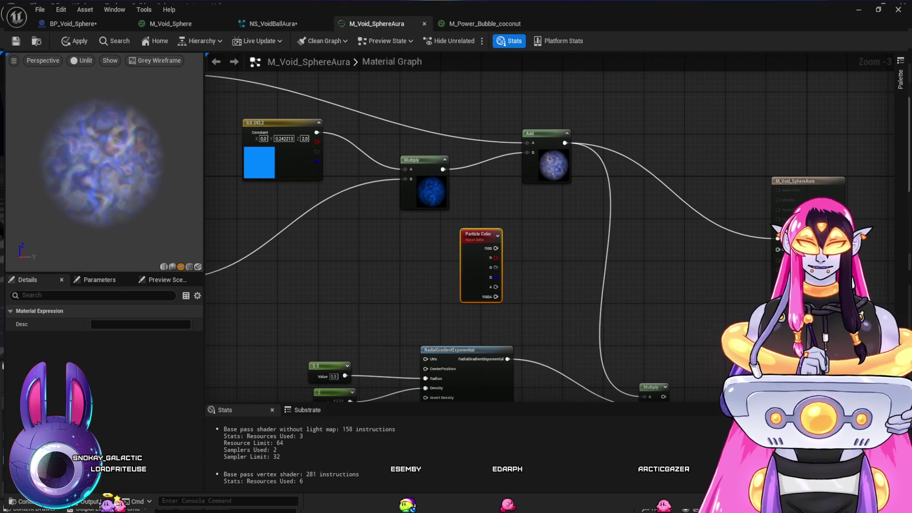
Step: Add two Multiply nodes and multiply the Add result by Particle Color RGB in one
left_click(629, 245)
left_click_drag(646, 246, 654, 303)
key("ctrl+d")
left_click_drag(641, 252, 643, 224)
left_click_drag(495, 248, 629, 246)
mouse_move(564, 142)
left_mouse_down()
mouse_move(628, 238)
mouse_move(777, 238)
left_mouse_up()
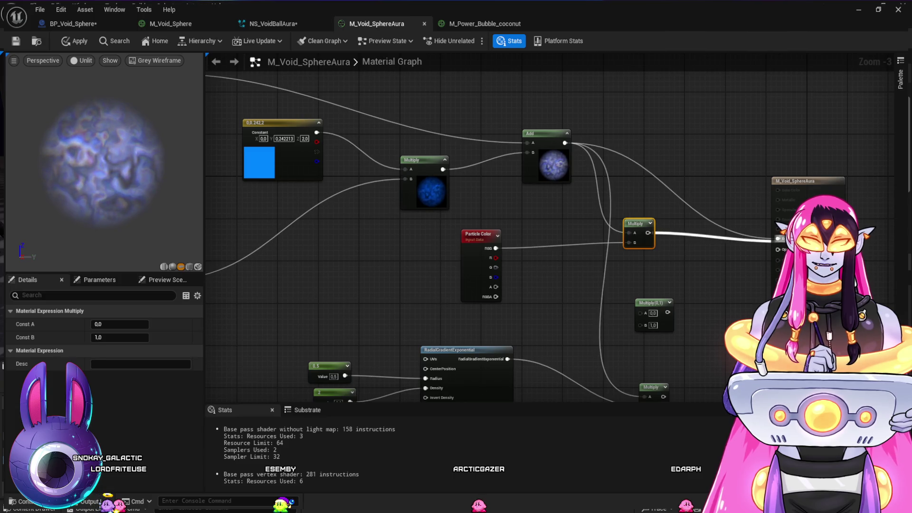
Step: Multiply Particle Color alpha by the gradient product and drive Opacity with it
left_click_drag(475, 285, 475, 218)
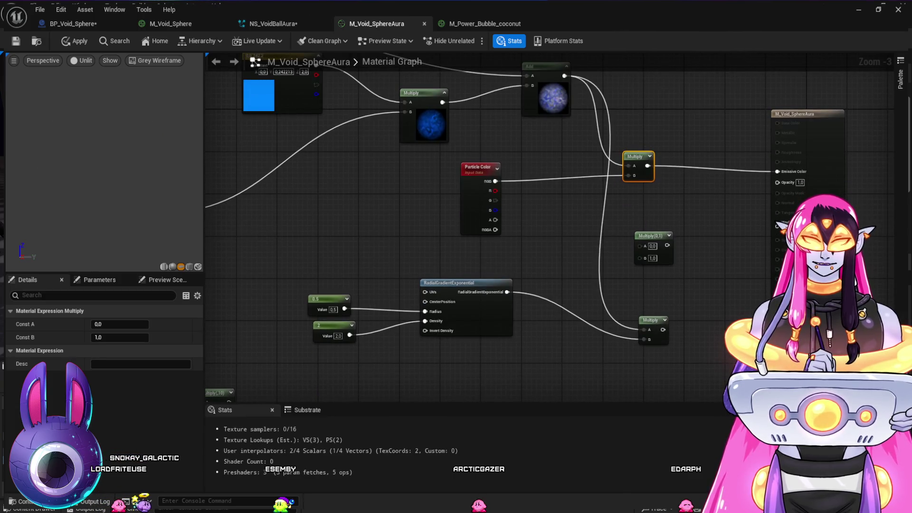
left_click_drag(663, 329, 640, 257)
mouse_move(495, 219)
left_mouse_down()
mouse_move(640, 245)
mouse_move(769, 177)
mouse_move(778, 182)
left_mouse_up()
mouse_move(649, 320)
left_mouse_down()
mouse_move(574, 289)
mouse_move(569, 278)
left_mouse_up()
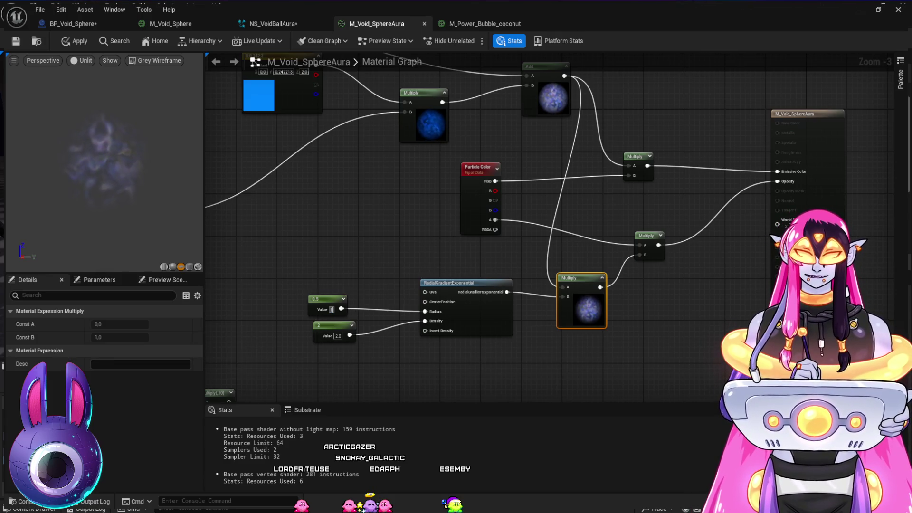
Step: Try radius constant values of 1.0, 2.0 and 5.0 on the radial gradient
key("Return")
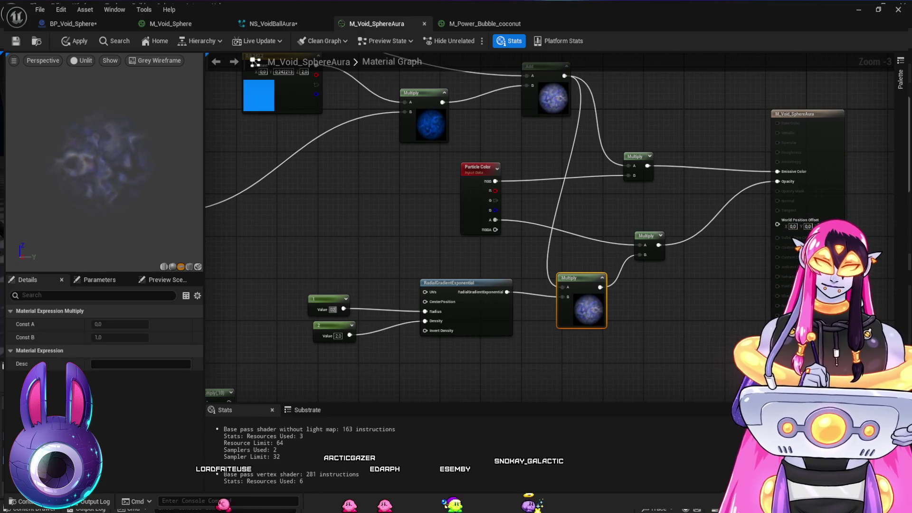
key("Return")
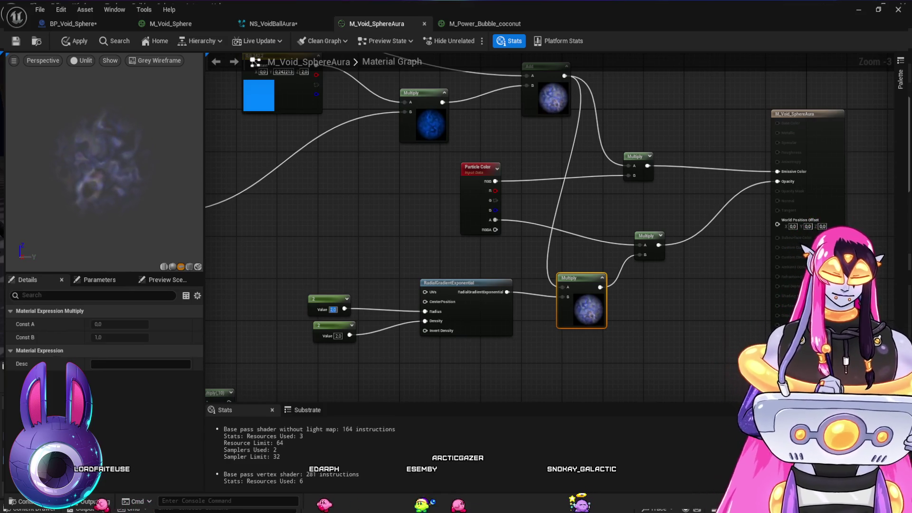
type("5")
key("Return")
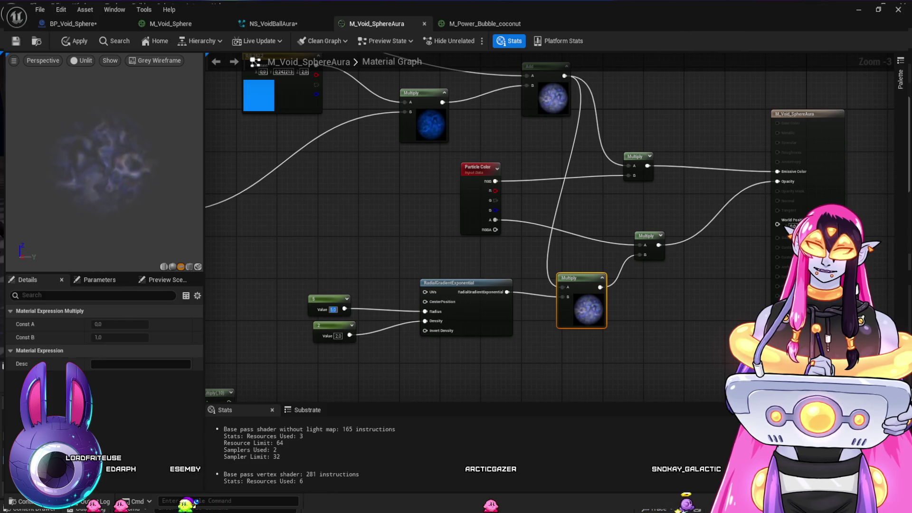
Step: Disconnect the Add output from the lower Multiply and set its A value to 1
left_click_drag(589, 330, 589, 319)
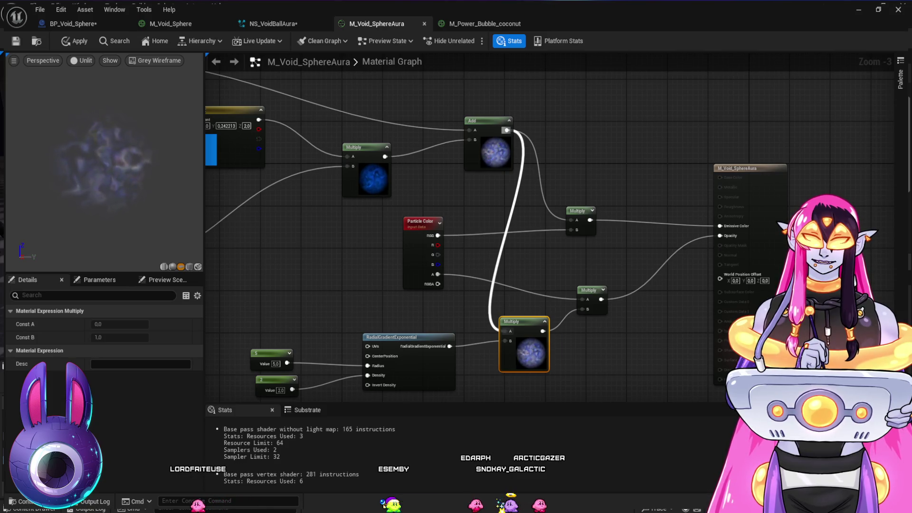
left_click(507, 130, "alt")
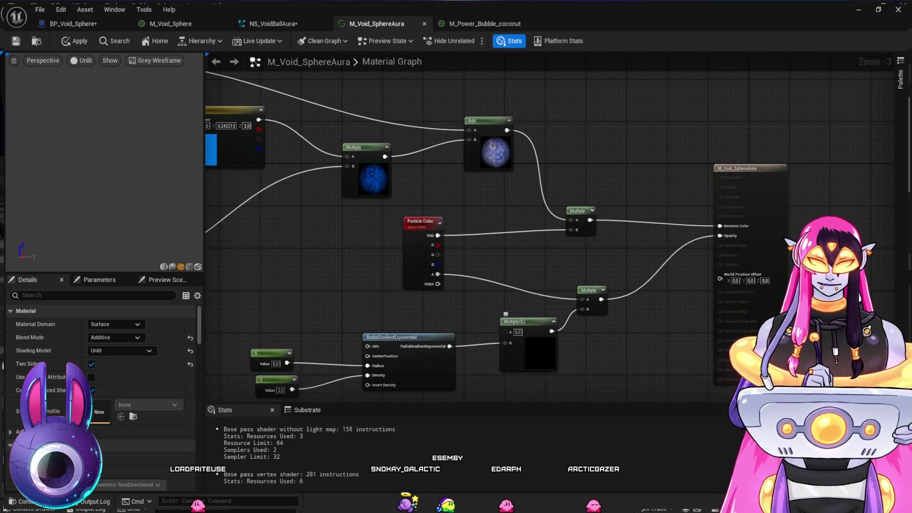
type("1")
key("Return")
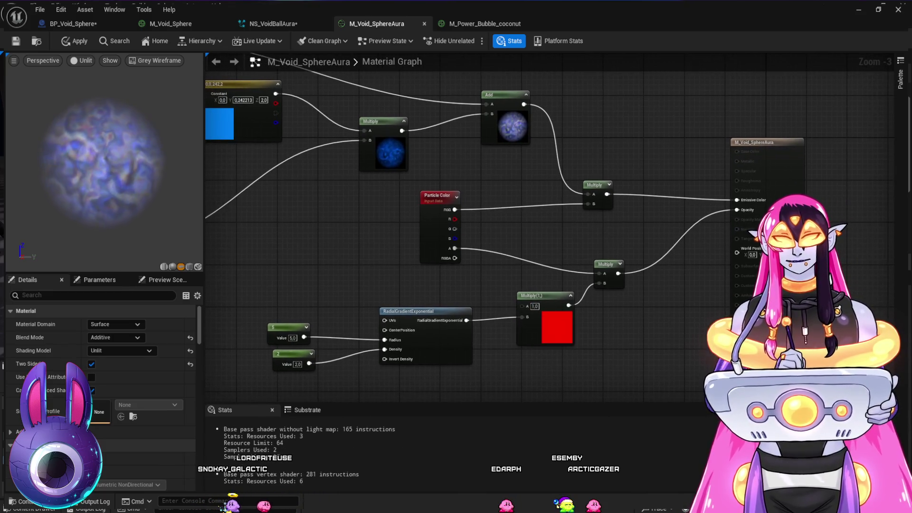
Step: Settle the radial gradient on density 1 and radius 0.6 after trying 1, 0.5 and 0.7
type("1")
key("Return")
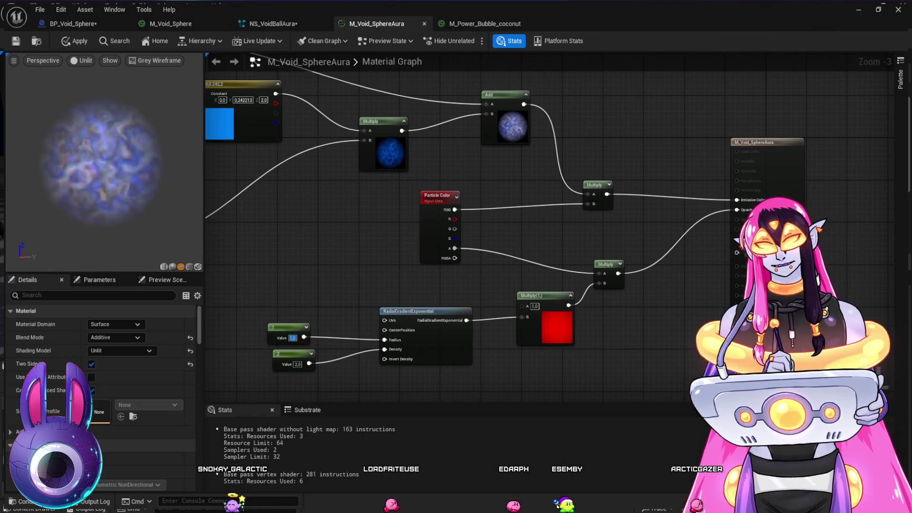
type(".5")
key("Return")
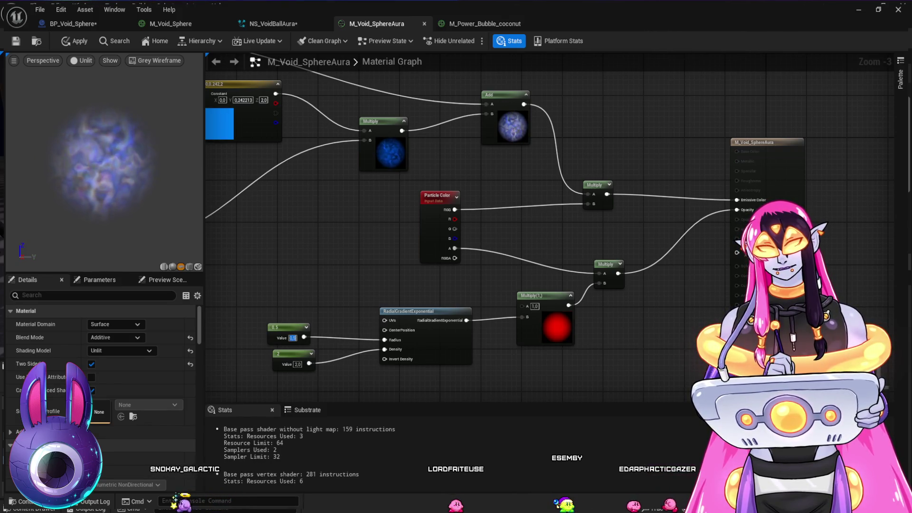
left_click(297, 364)
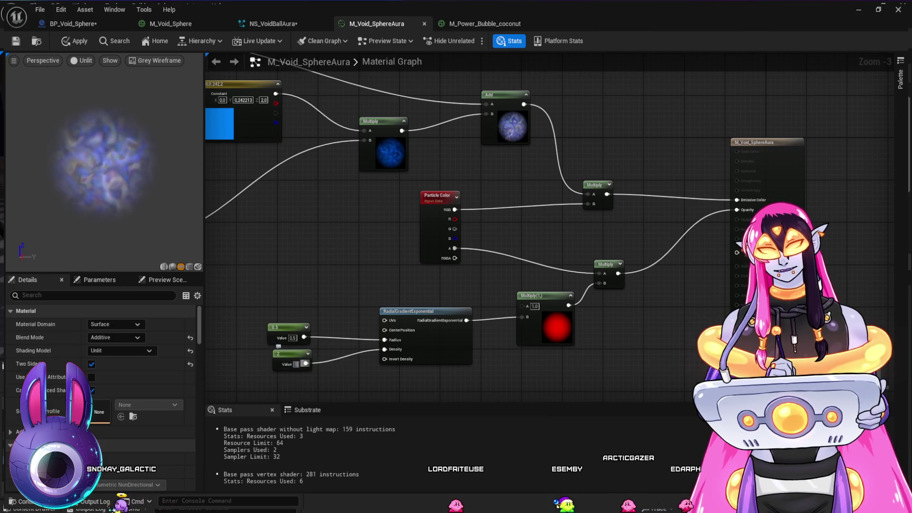
key("Return")
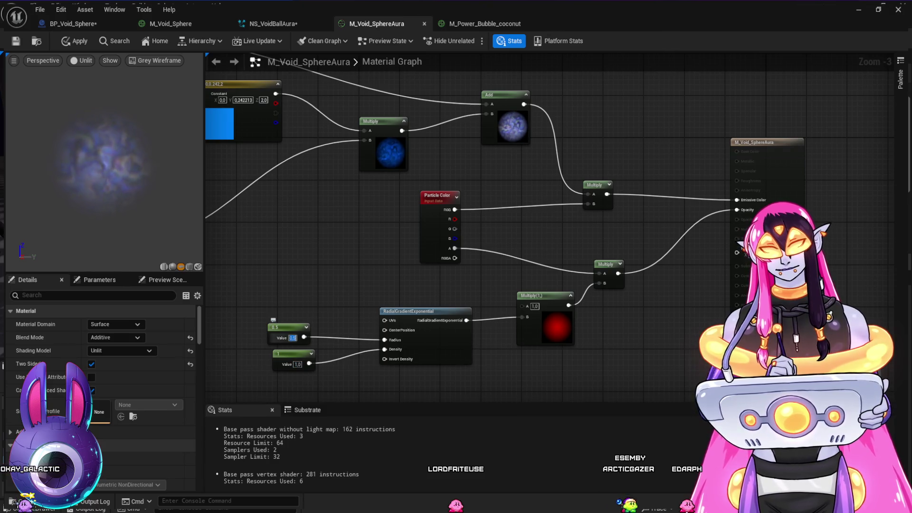
type("1")
key("Return")
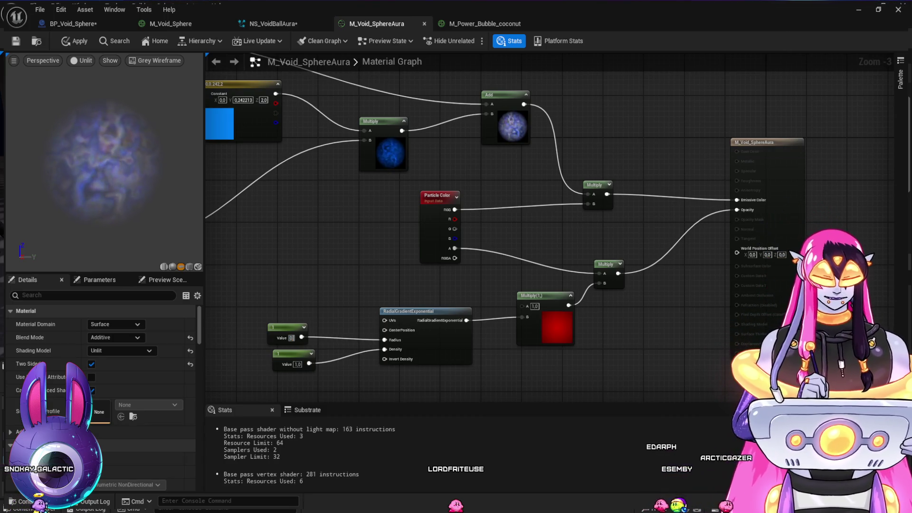
key("Return")
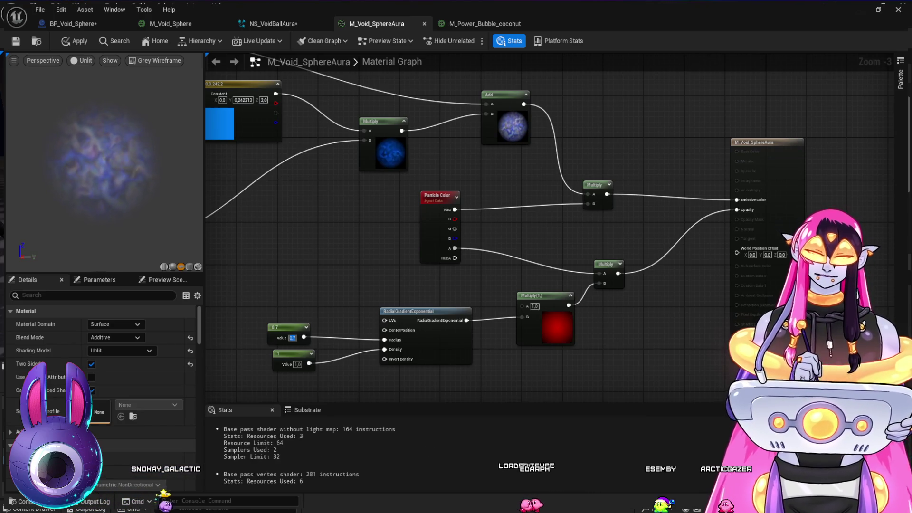
type("0.6")
key("Return")
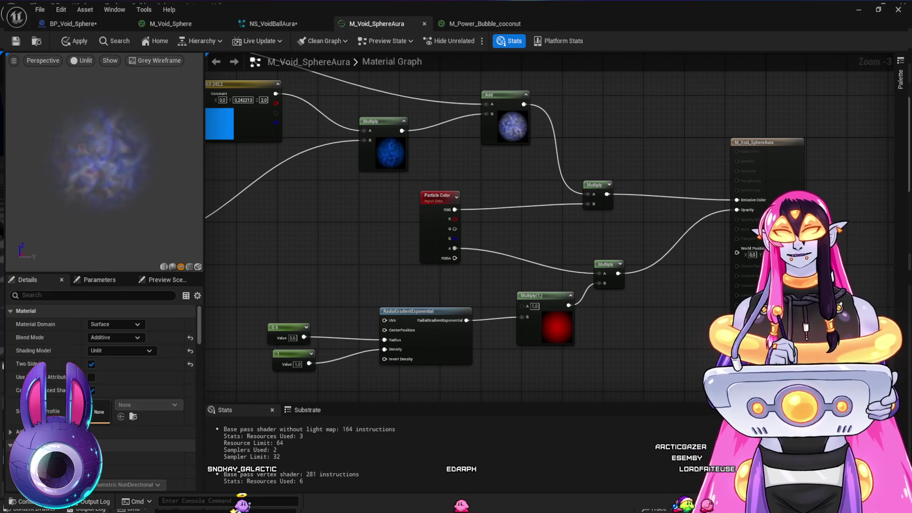
Step: Brighten the blue Constant3Vector to G 0.36332, B 3.0, then open NS_VoidBallAura
mouse_move(301, 230)
left_mouse_down()
mouse_move(489, 230)
mouse_move(546, 271)
mouse_move(535, 317)
left_mouse_up()
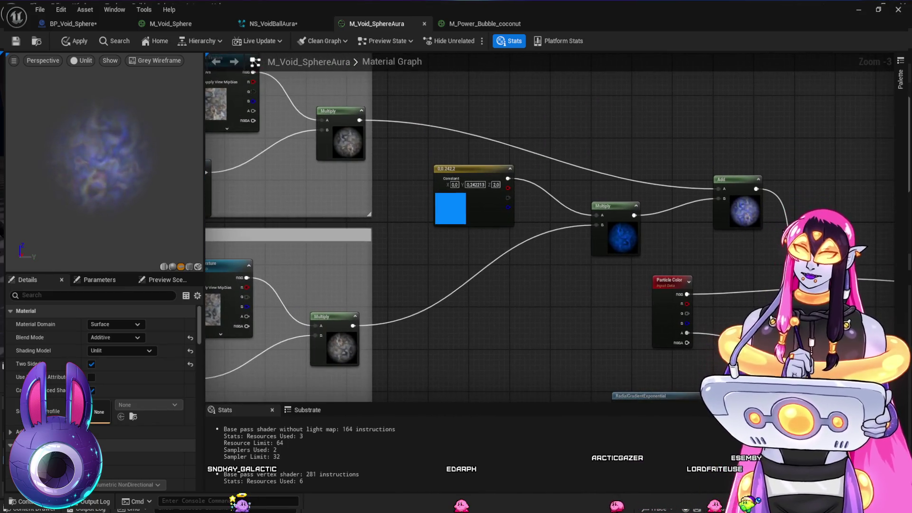
left_click(440, 168)
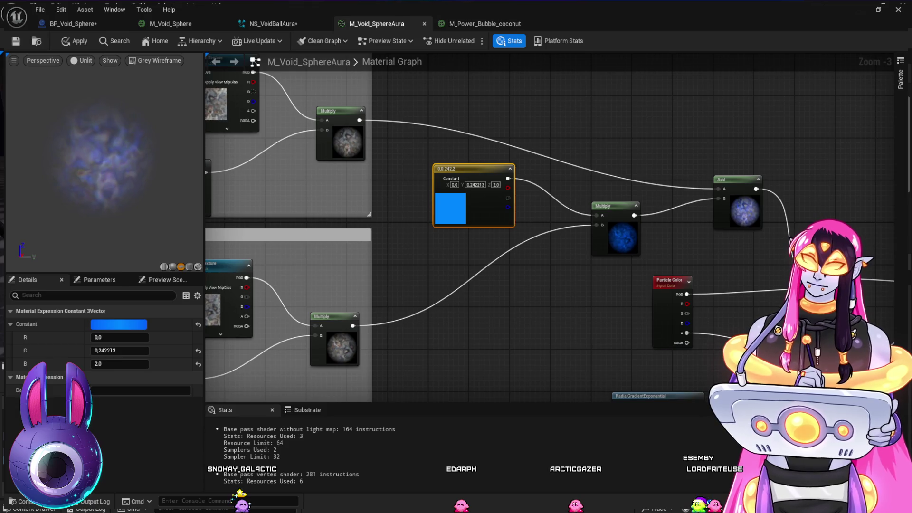
key("ctrl+z")
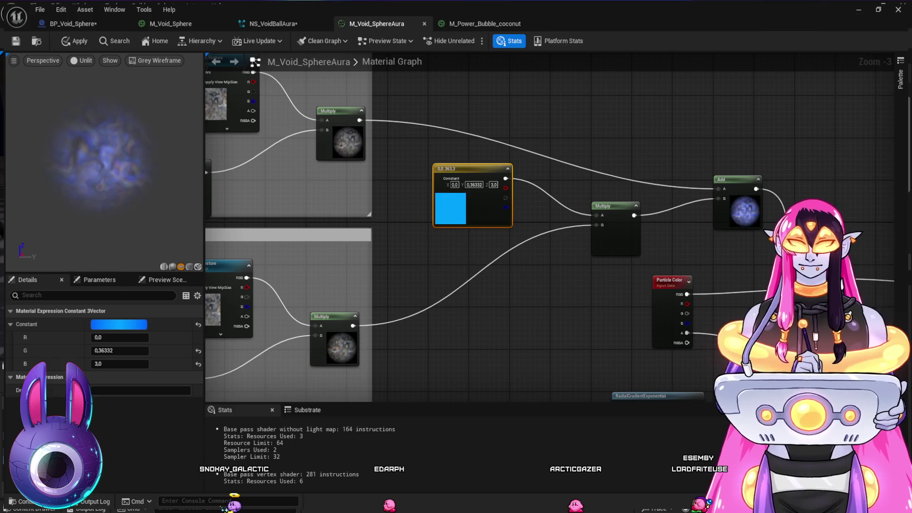
left_click_drag(523, 238, 478, 179)
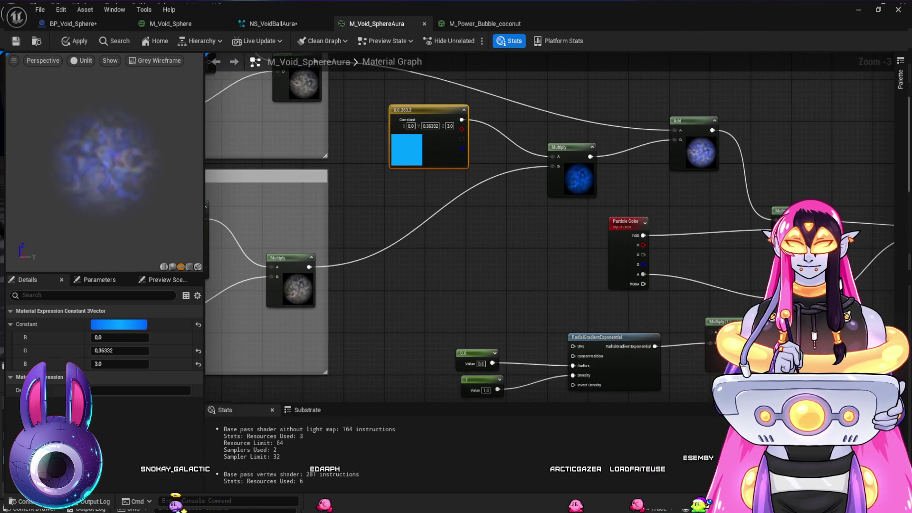
mouse_move(533, 296)
left_mouse_down()
mouse_move(464, 267)
mouse_move(494, 279)
left_mouse_up()
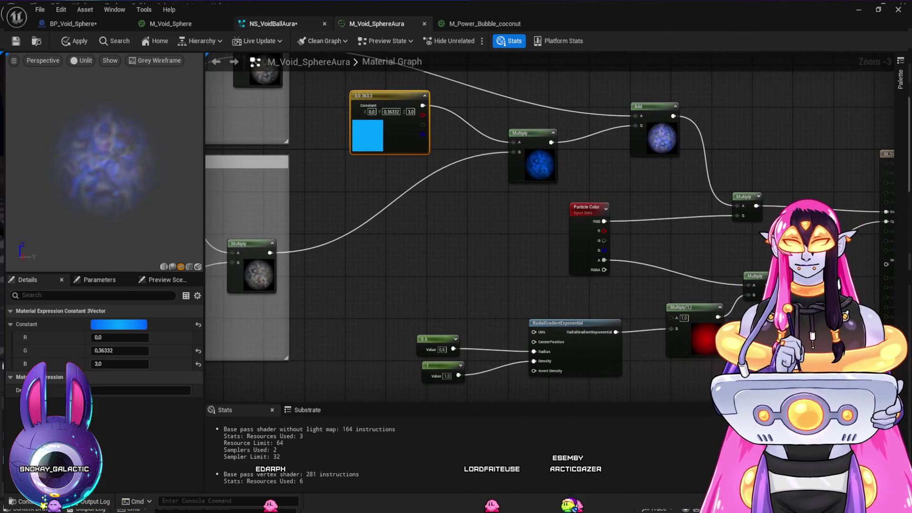
left_click(273, 23)
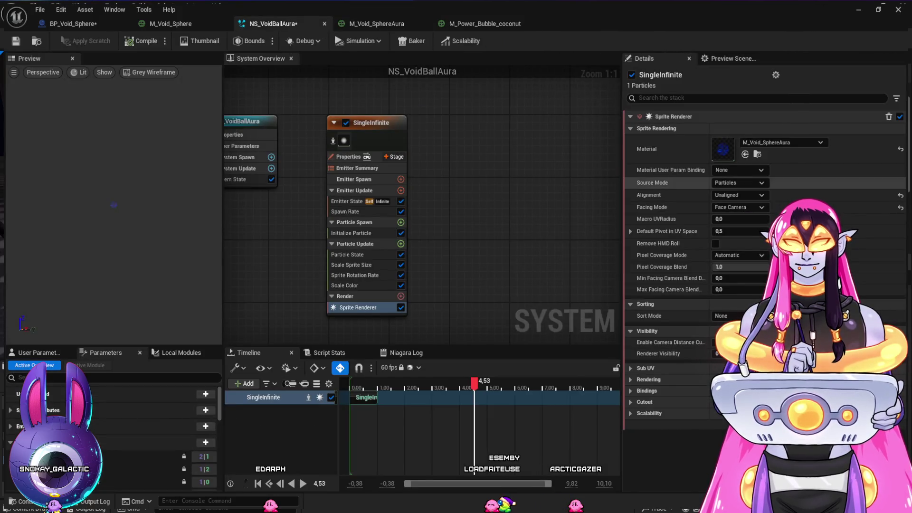
Step: Review Scale Sprite Size and Particle State, turning off killing particles when lifetime ends
left_click(375, 24)
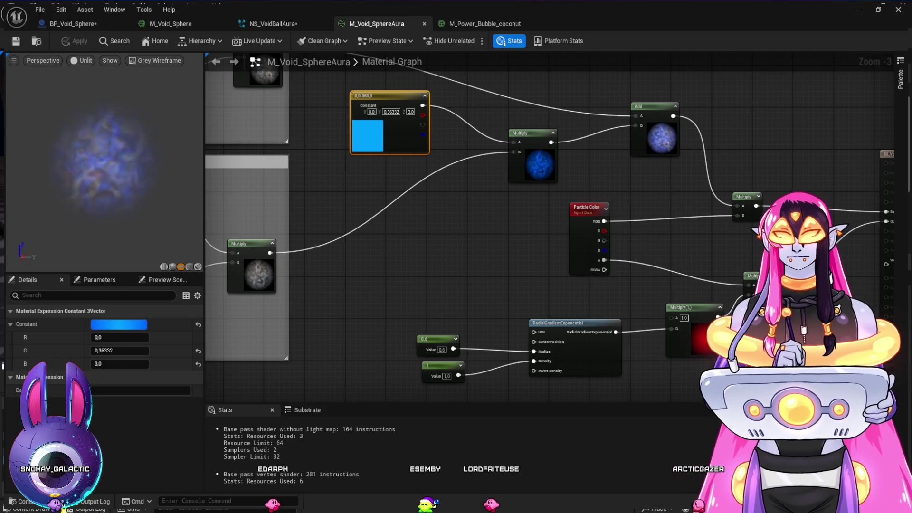
left_click(273, 23)
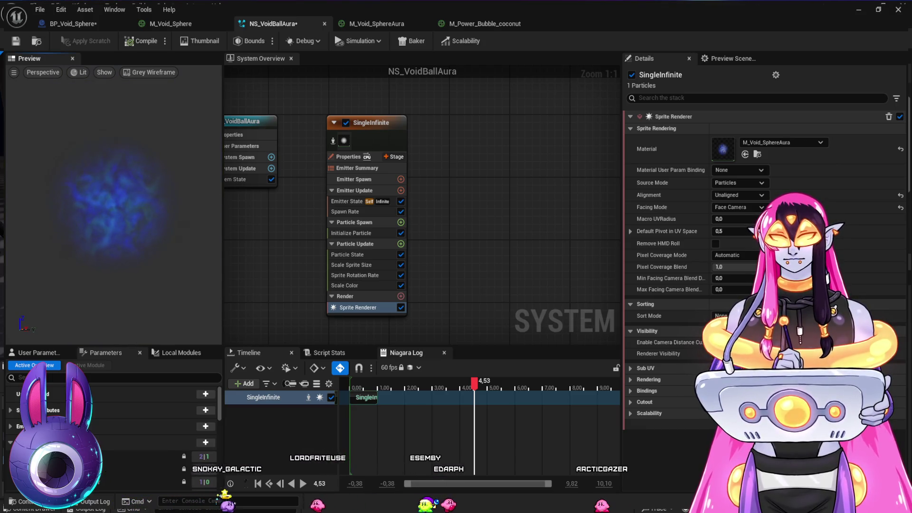
left_click(351, 265)
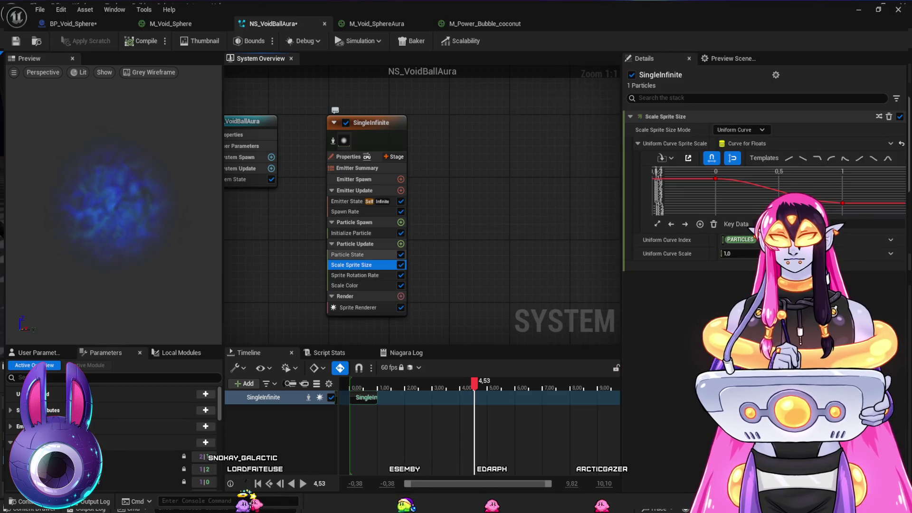
left_click(351, 254)
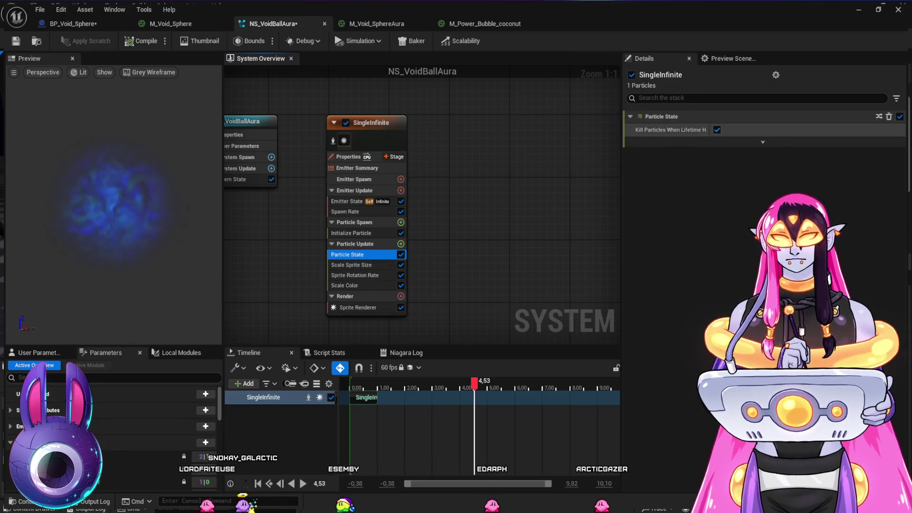
left_click(716, 129)
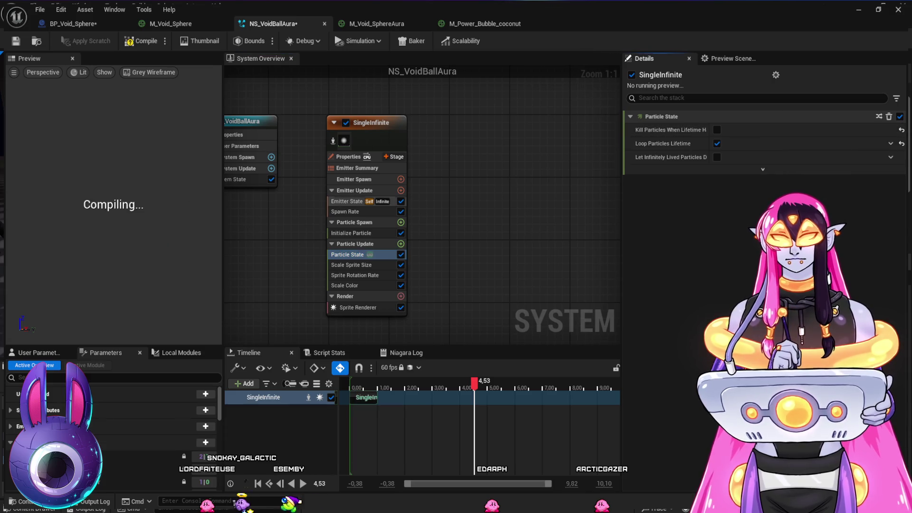
Step: Remove the Spawn Rate module, make the emitter play only once, and open BP_Void_Sphere
left_click(347, 212)
key("Delete")
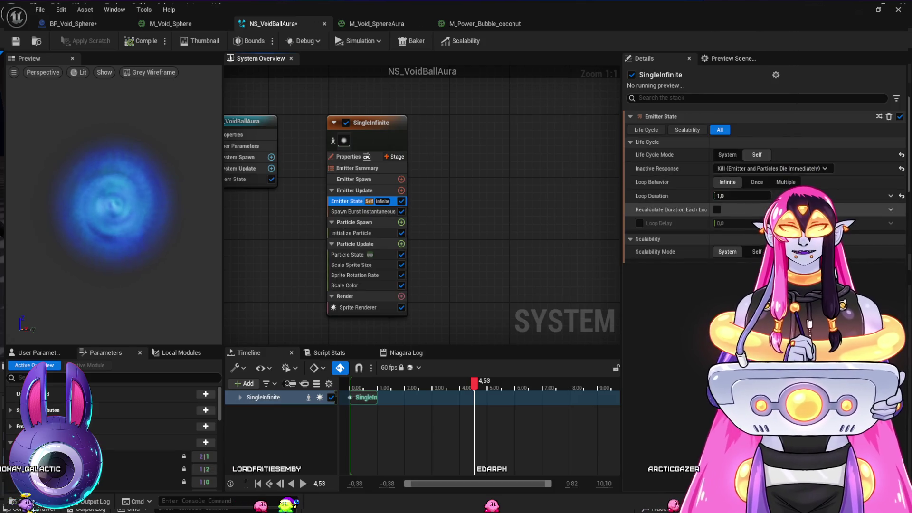
left_click(757, 182)
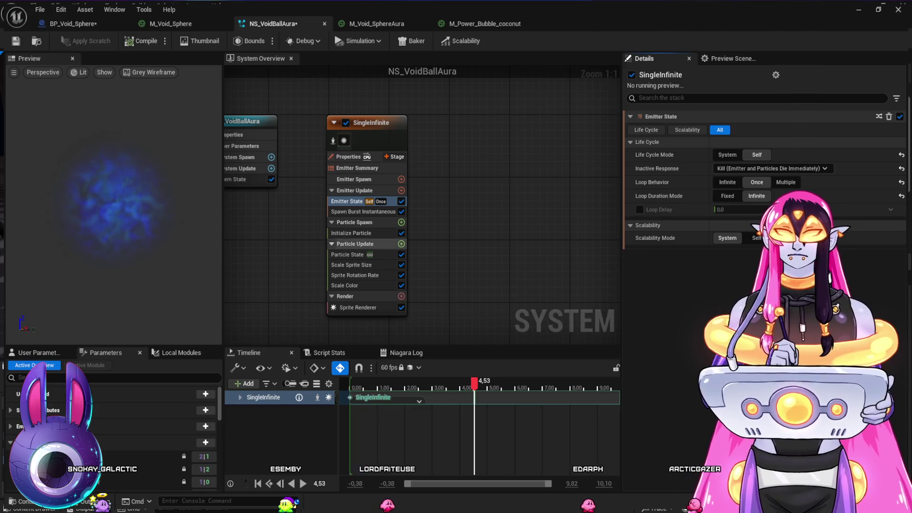
left_click(351, 232)
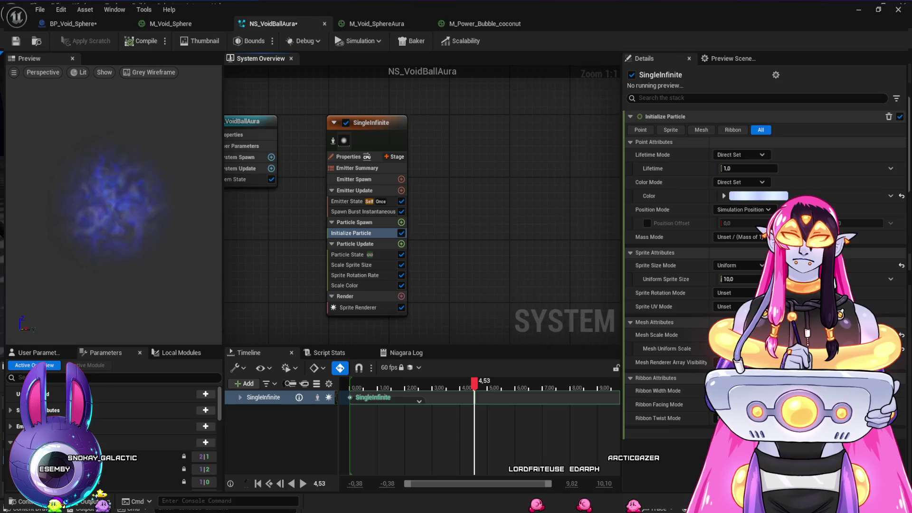
left_click(351, 233)
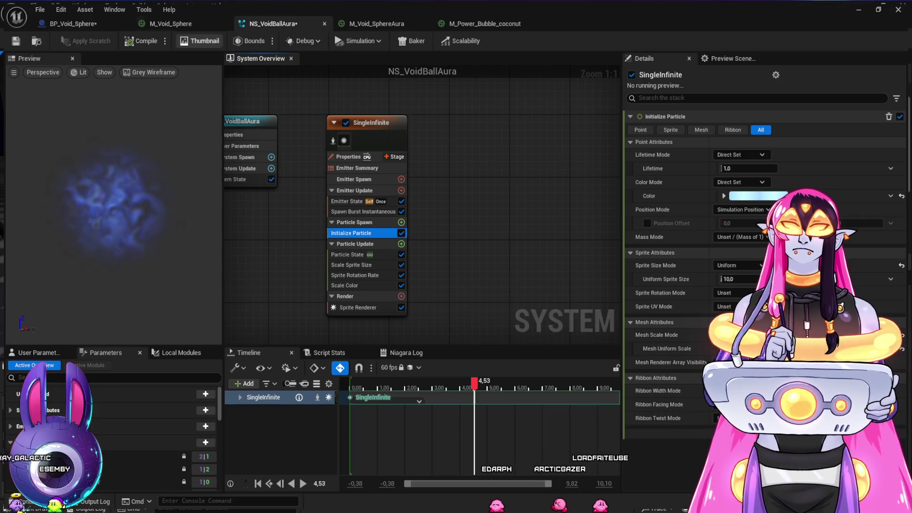
left_click(73, 24)
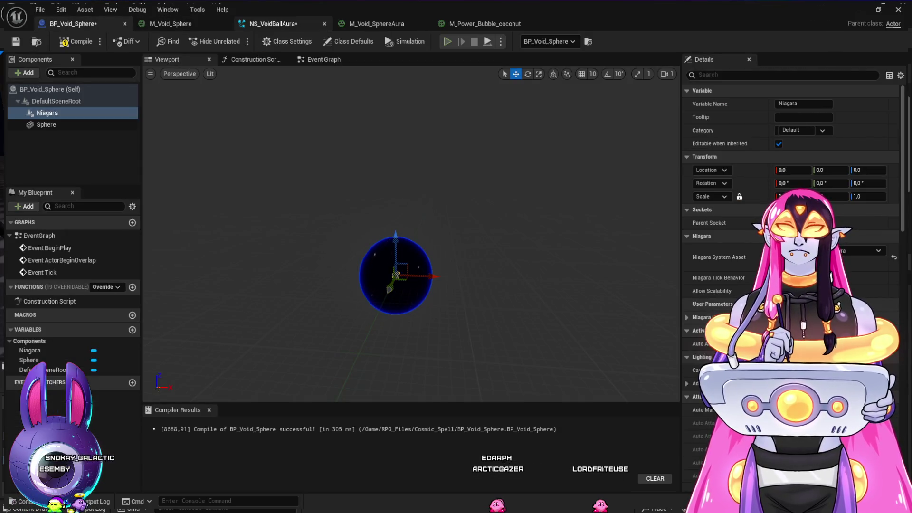
Step: Open BP_Void_Sphere and recompile the blueprint
left_click(273, 24)
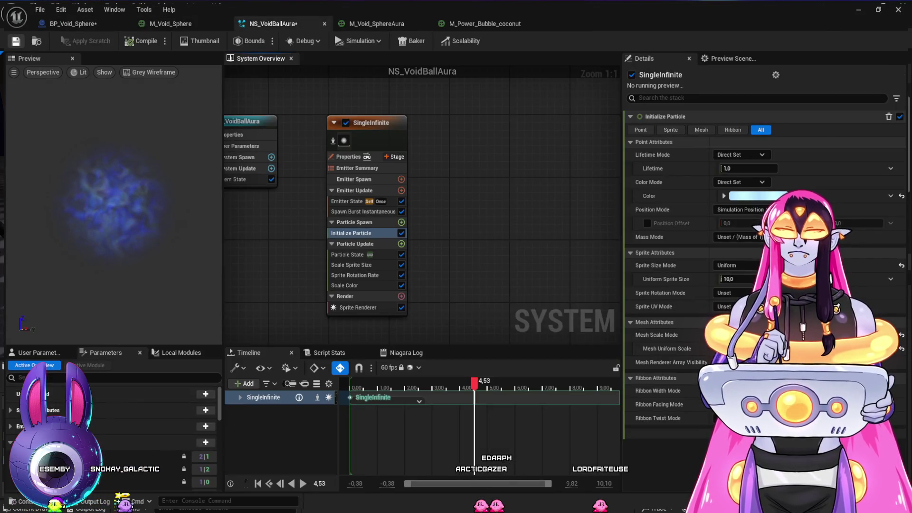
left_click(73, 23)
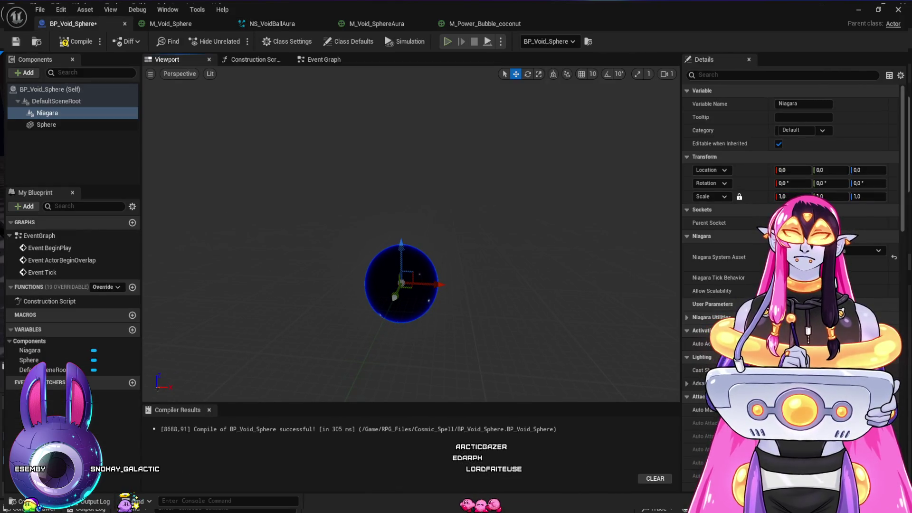
scroll(411, 233, "up", 5)
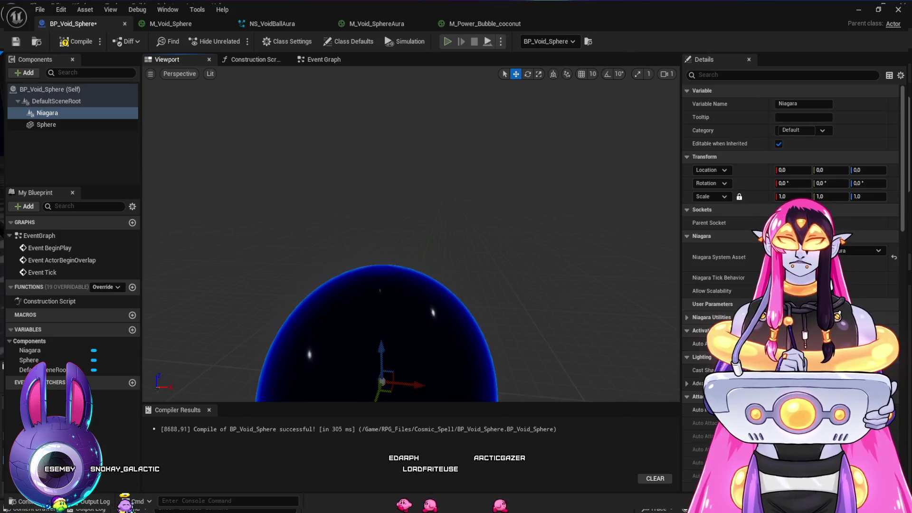
scroll(411, 233, "down", 3)
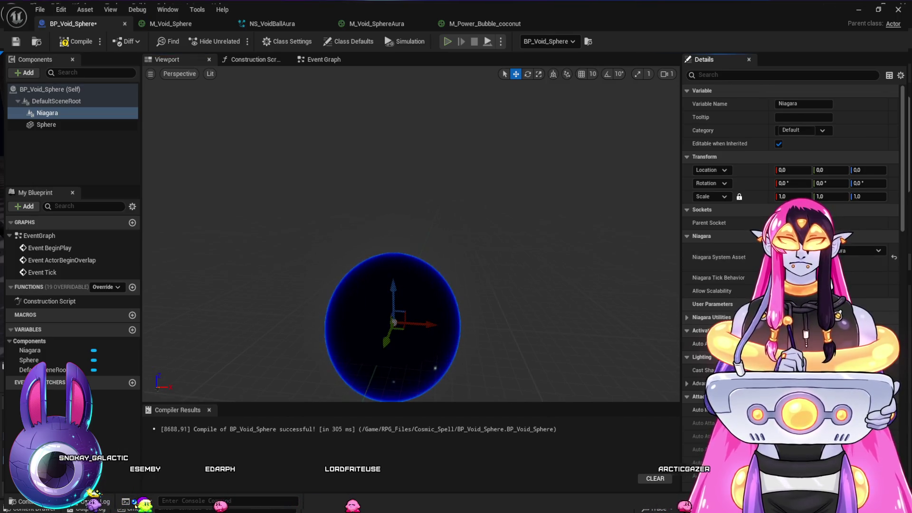
scroll(411, 233, "down", 2)
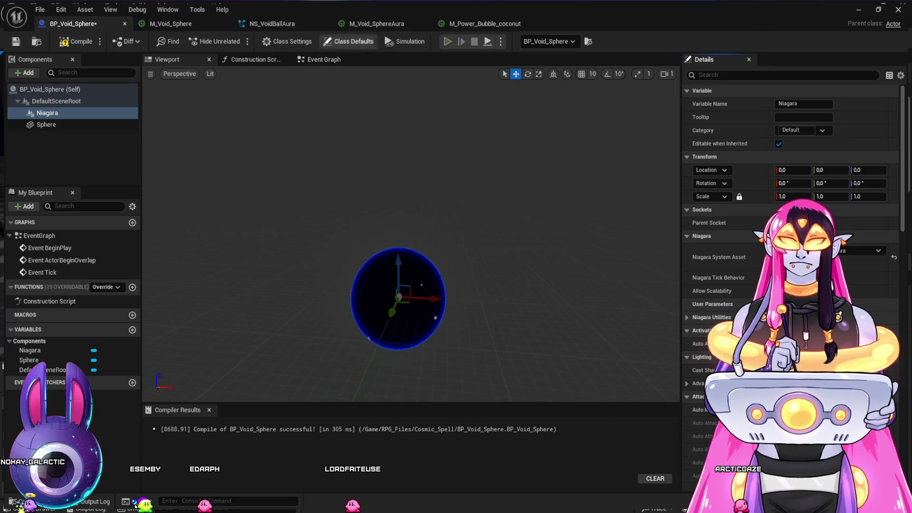
left_click(76, 41)
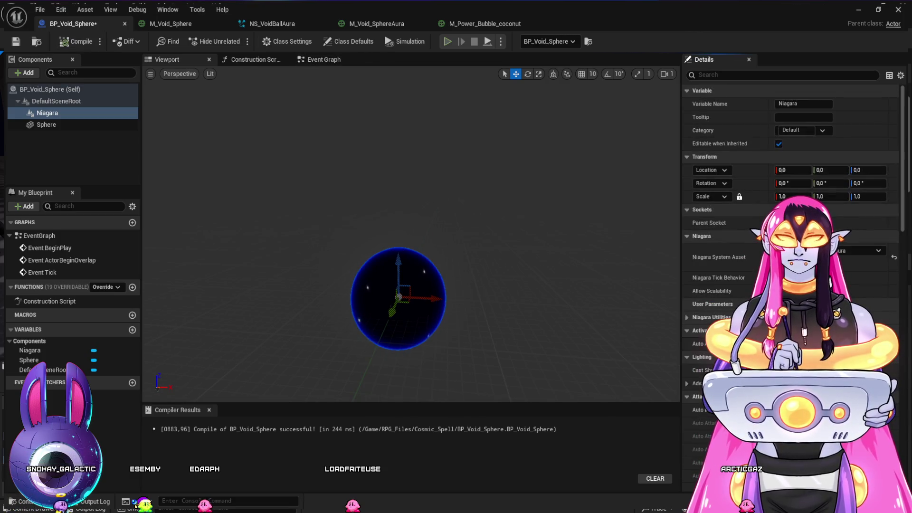
Step: Return to NS_VoidBallAura and select the whole SingleInfinite emitter
left_click(376, 24)
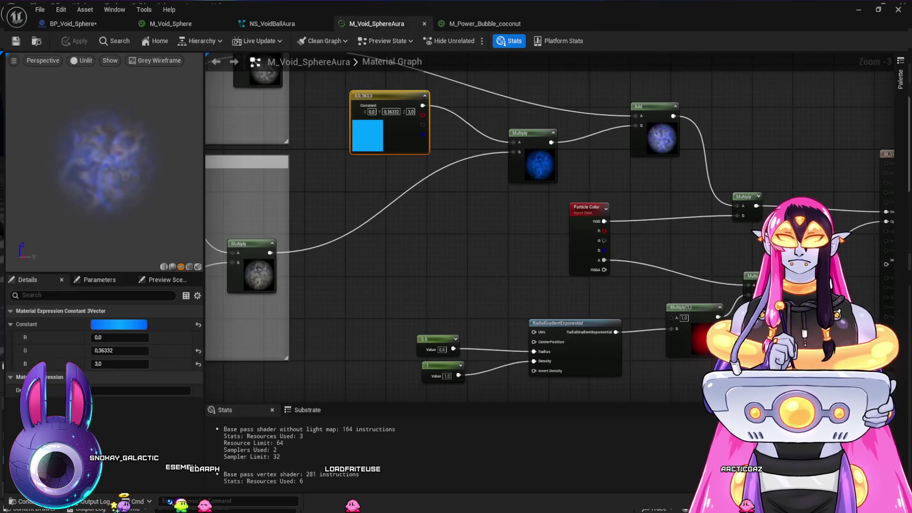
left_click(272, 24)
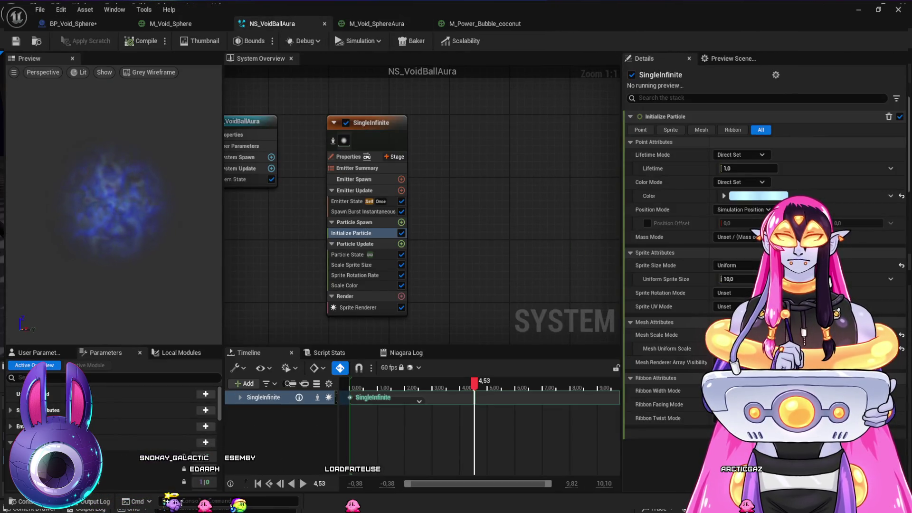
left_click(357, 308)
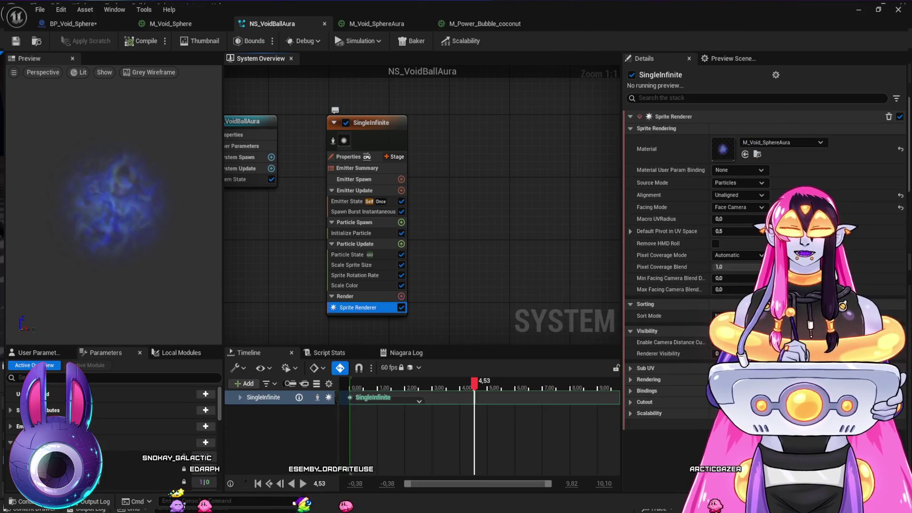
left_click(370, 123)
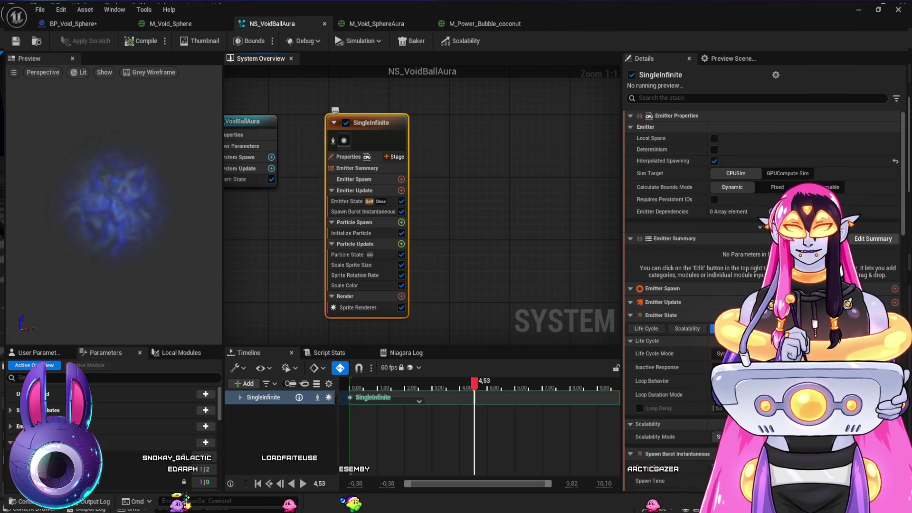
Step: Duplicate the SingleInfinite emitter and delete its Sprite Rotation Rate and Scale Sprite Size modules
key("ctrl+d")
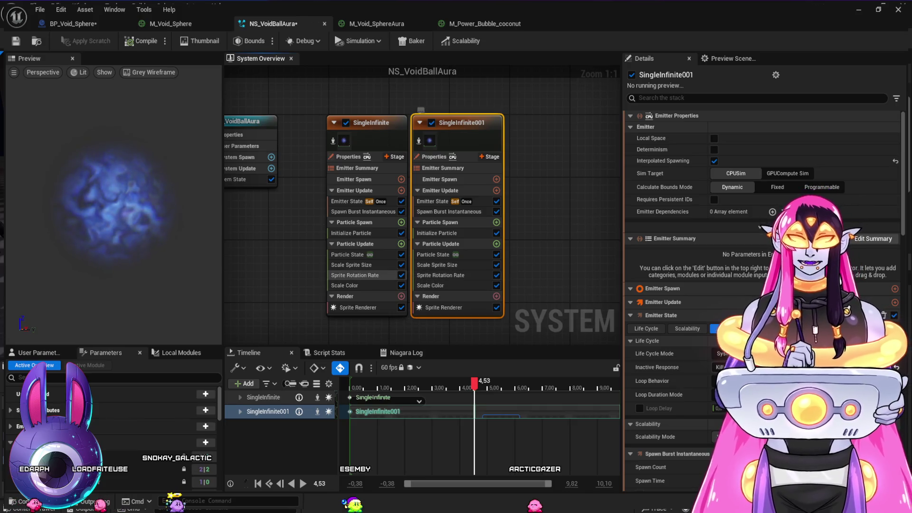
left_click(355, 275)
key("Delete")
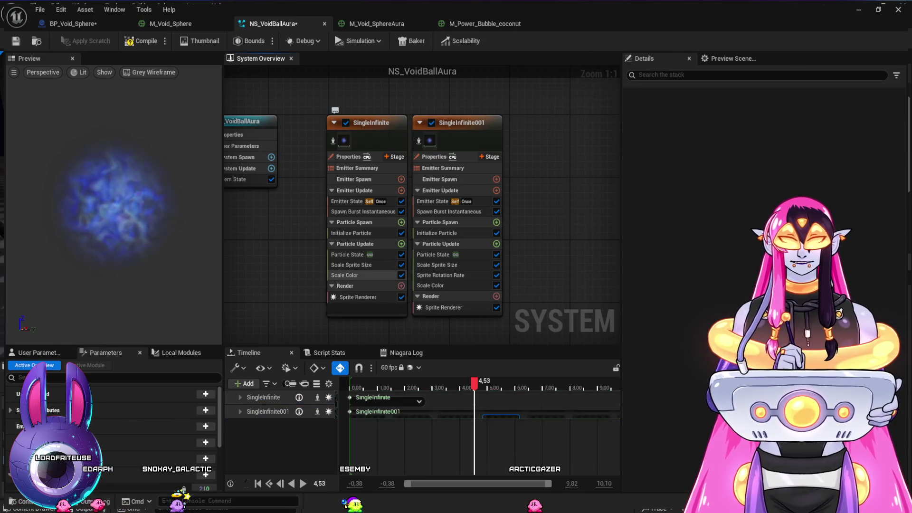
left_click(352, 265)
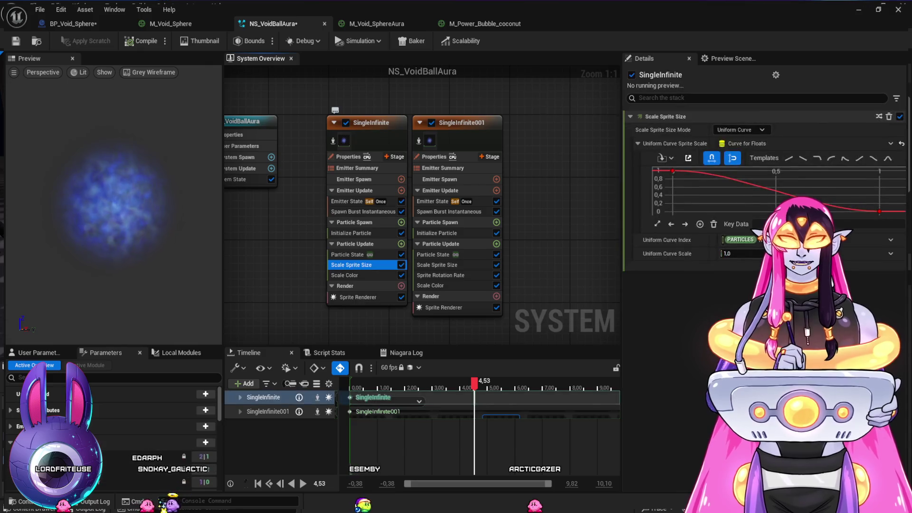
key("Delete")
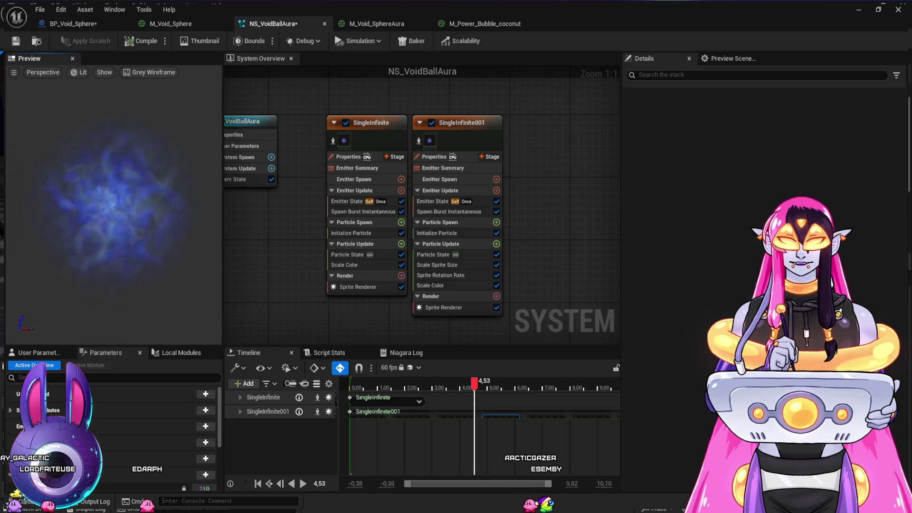
Step: Remove Sprite Rotation Rate from the SingleInfinite001 copy
left_click(170, 24)
left_click(273, 23)
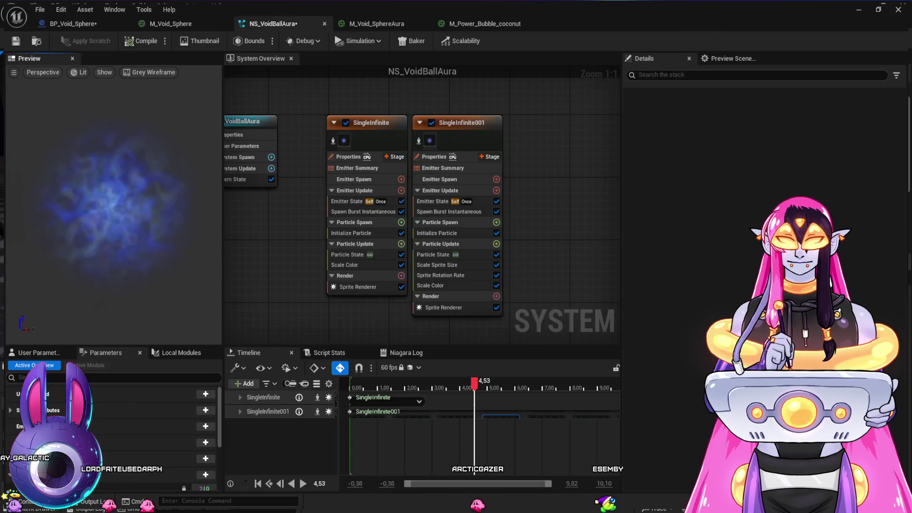
left_click(71, 23)
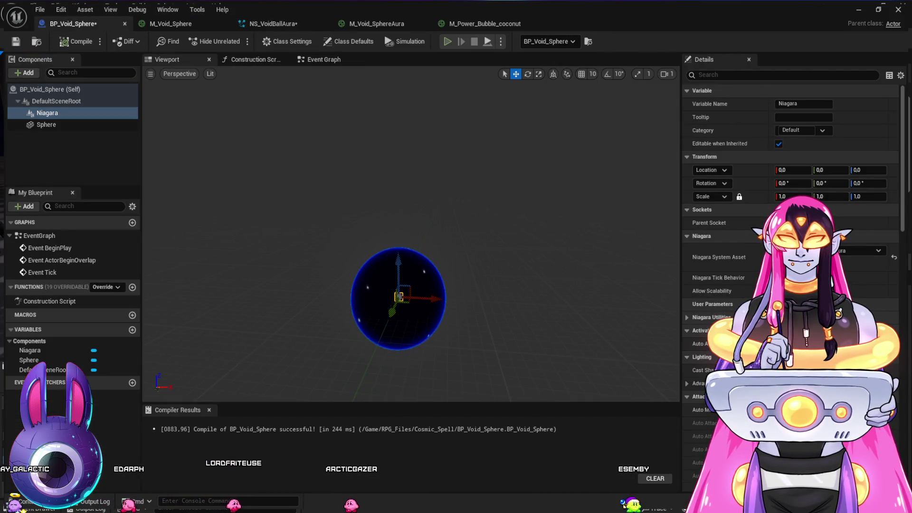
left_click(274, 24)
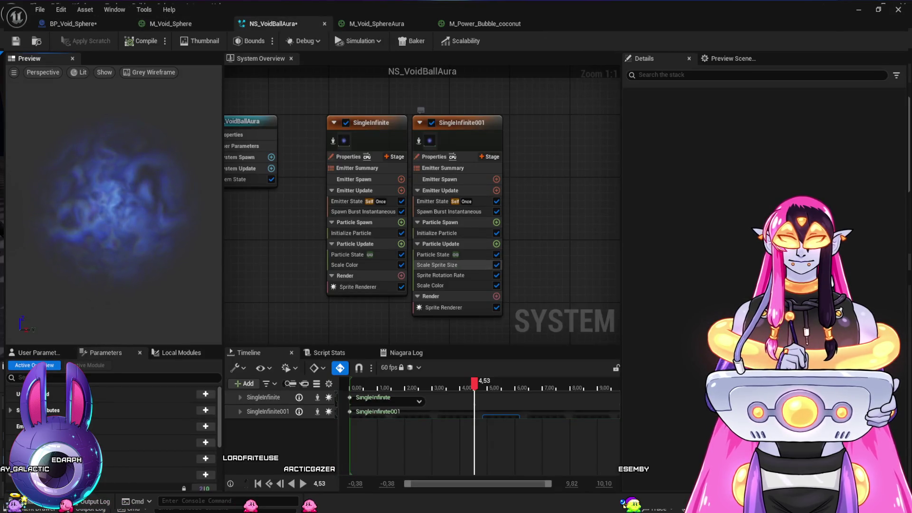
left_click(437, 264)
left_click(441, 275)
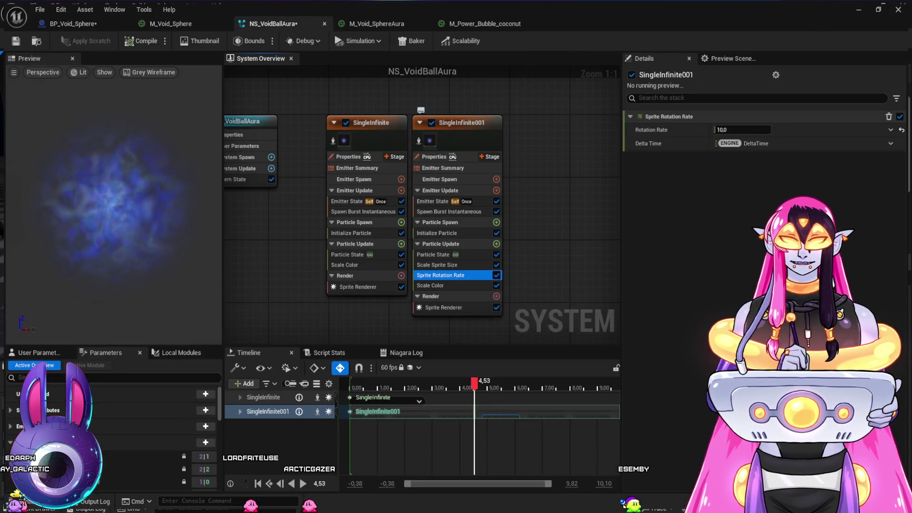
key("Delete")
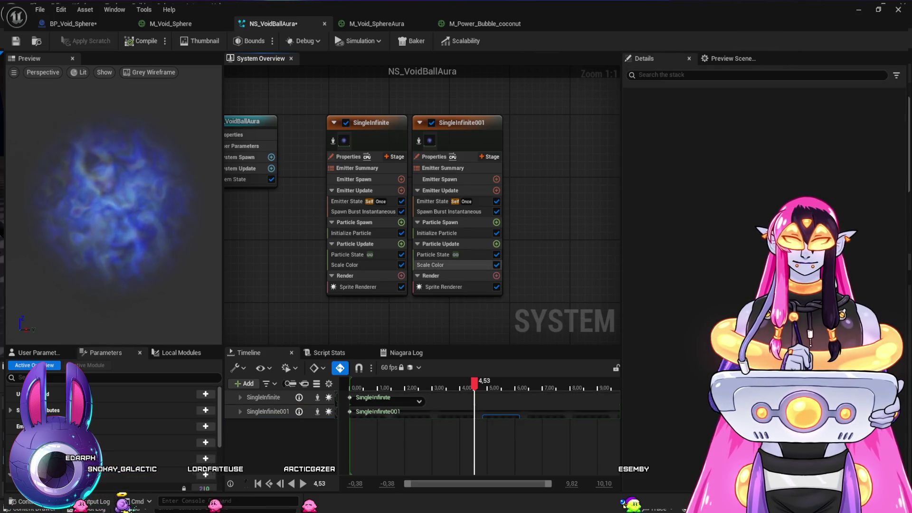
Step: Clear SingleInfinite001's Sprite Renderer material to None
left_click(361, 233)
left_click(437, 233)
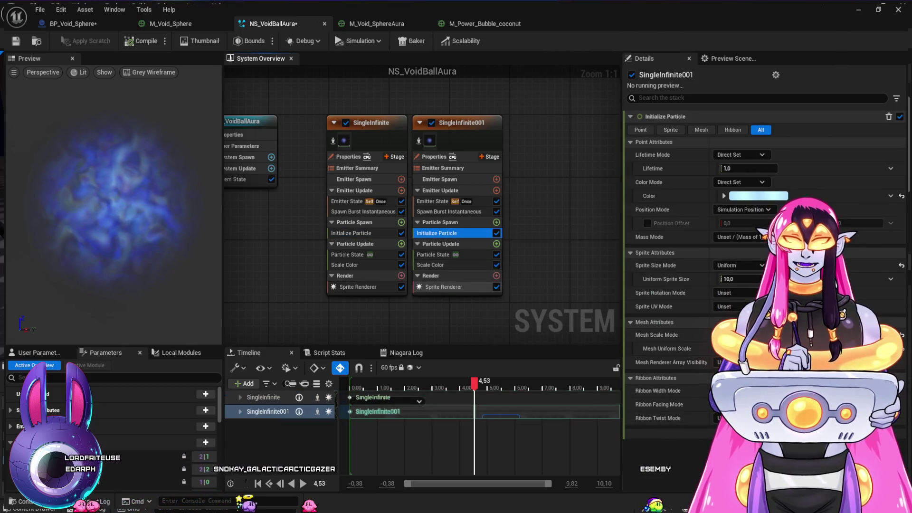
left_click(443, 286)
left_click(757, 154)
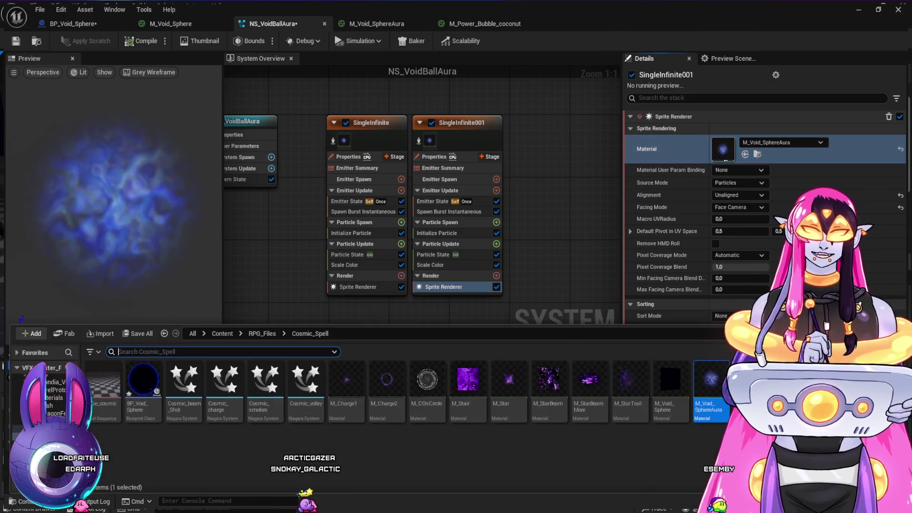
key("ctrl+space")
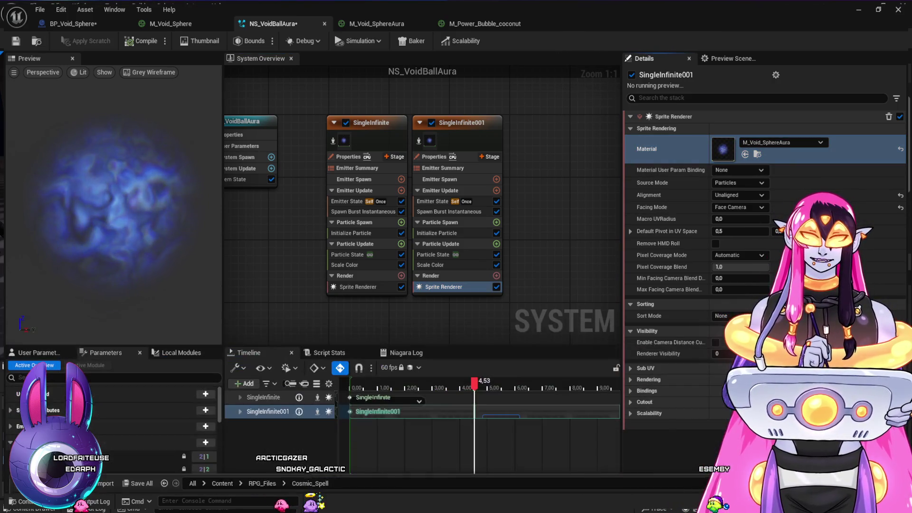
left_click(901, 149)
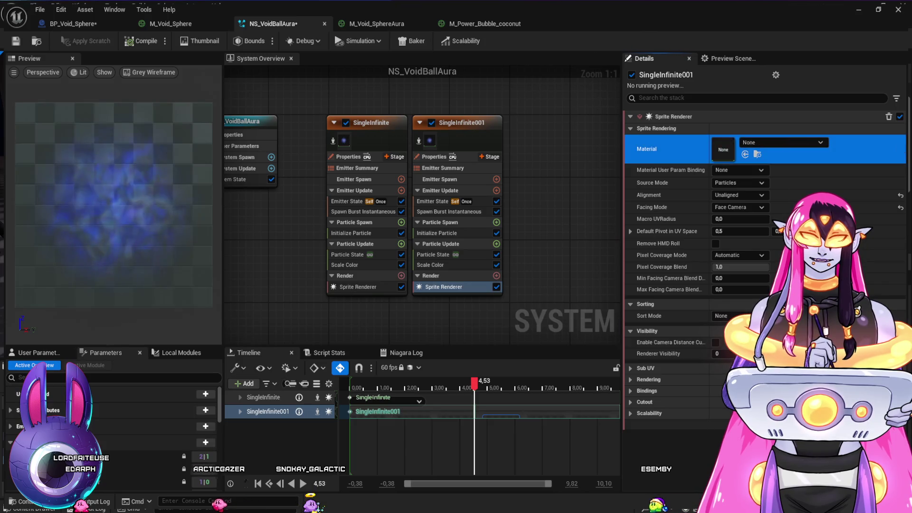
key("ctrl+space")
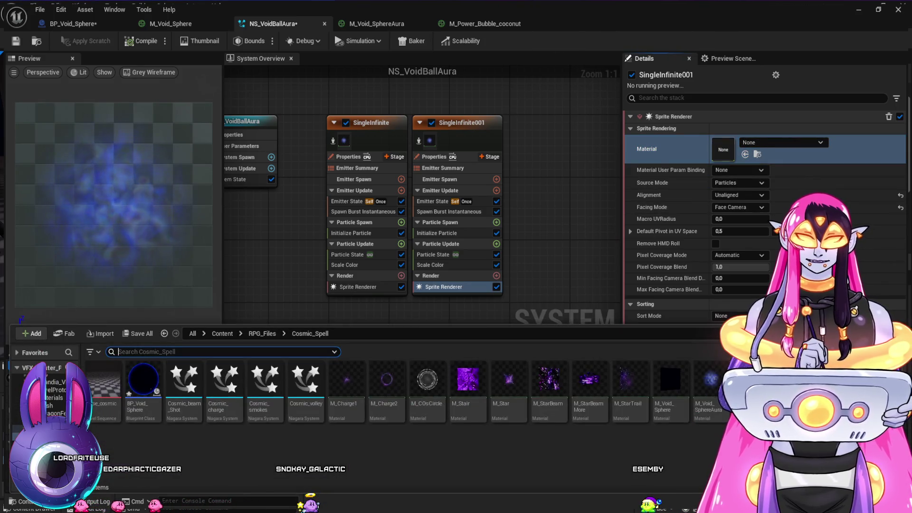
key("ctrl+space")
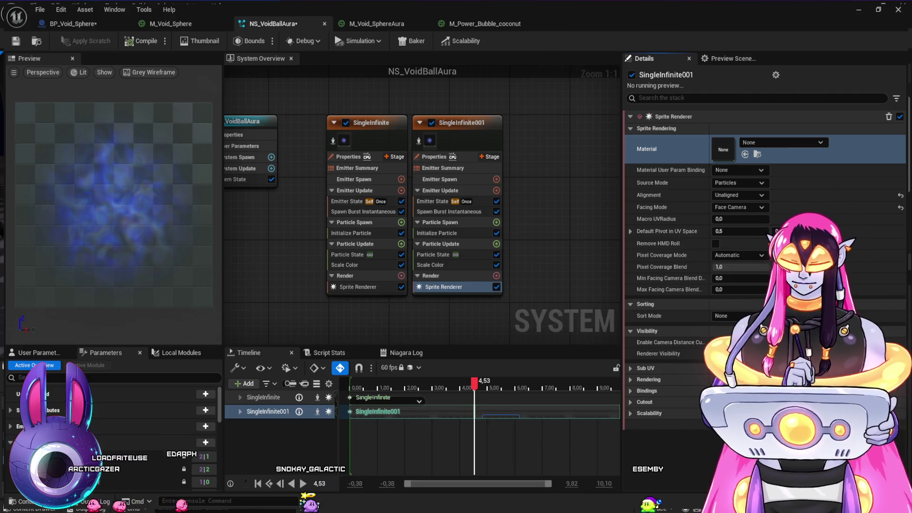
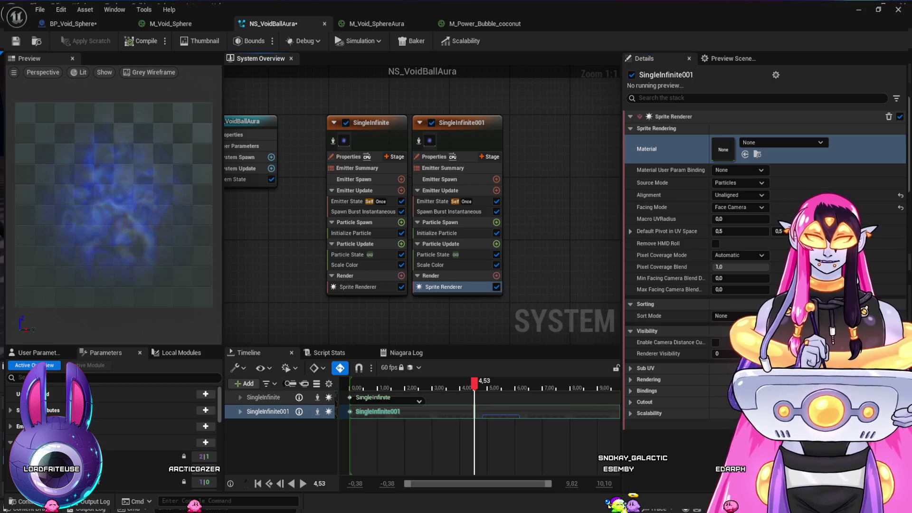
Step: Delete and restore SingleInfinite001, then set its Initialize Particle sprite size to Uniform 10
left_click(463, 122)
key("Delete")
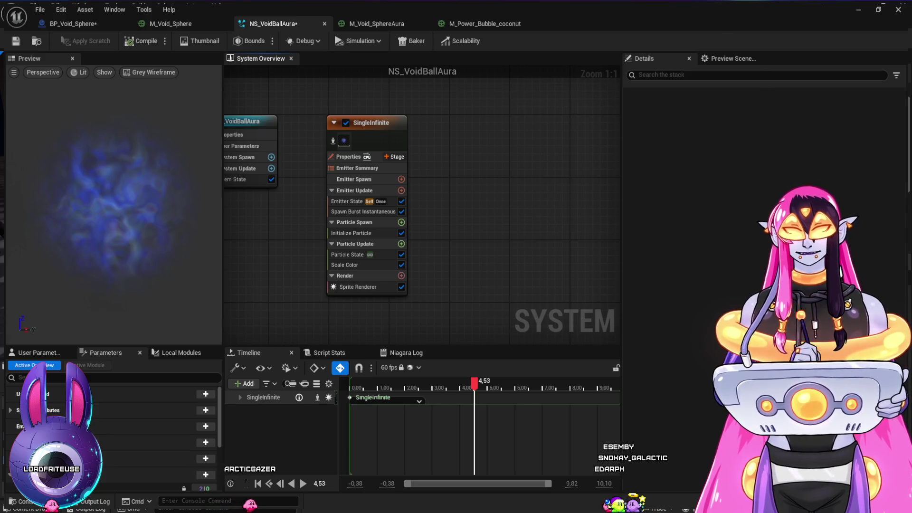
key("ctrl+z")
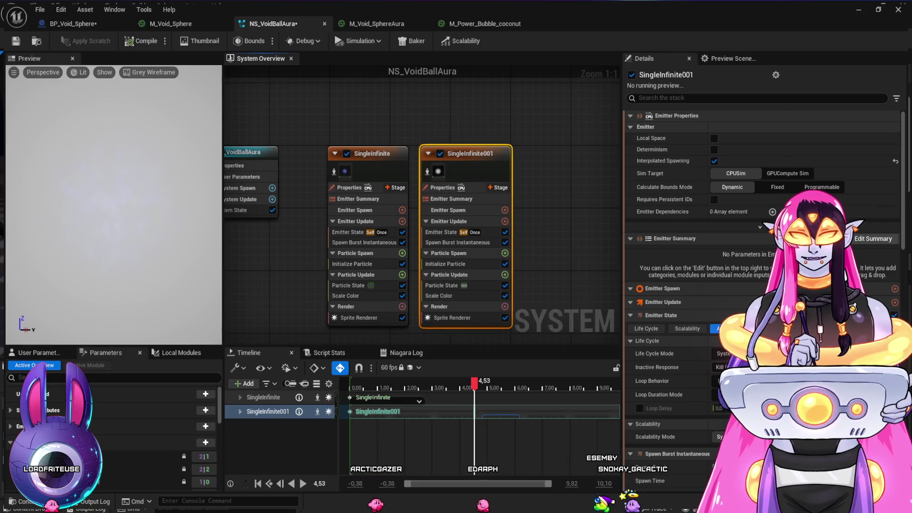
left_click(442, 264)
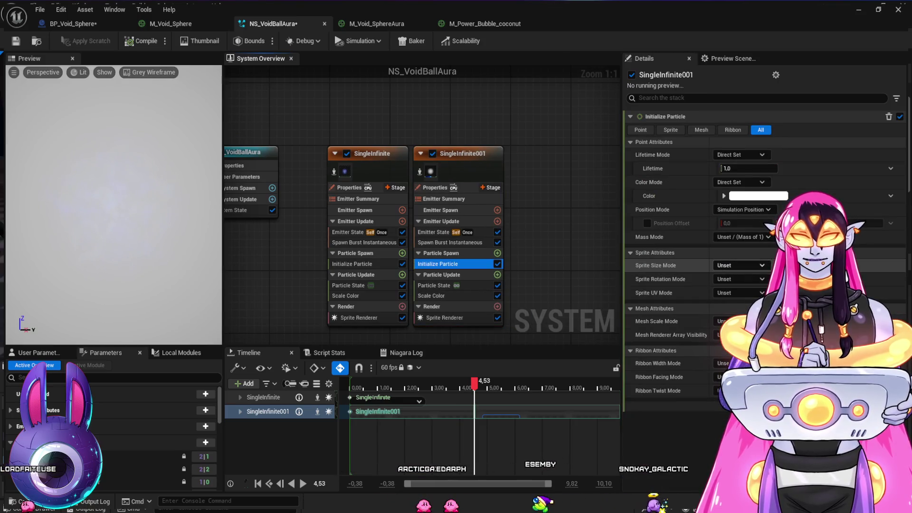
left_click(739, 265)
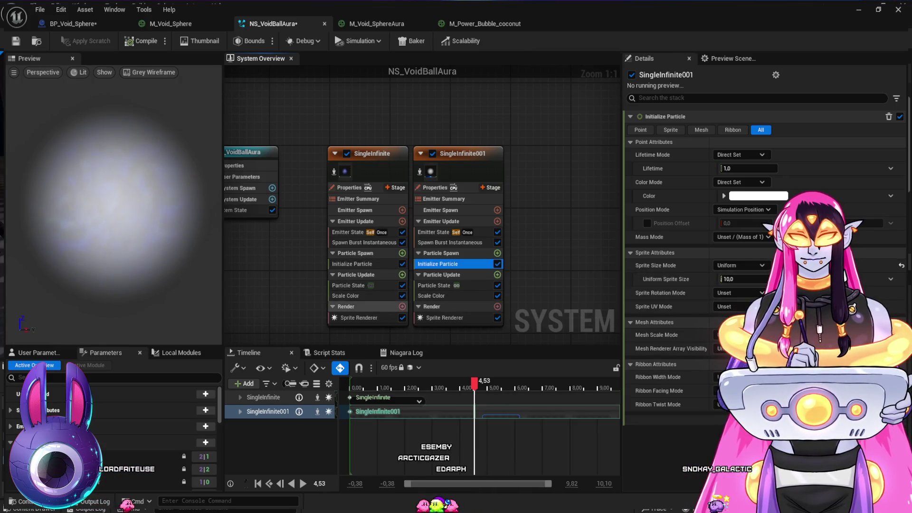
Step: Review the Sprite Renderer's rendering options and the Scale Color module
left_click(360, 317)
left_click(649, 380)
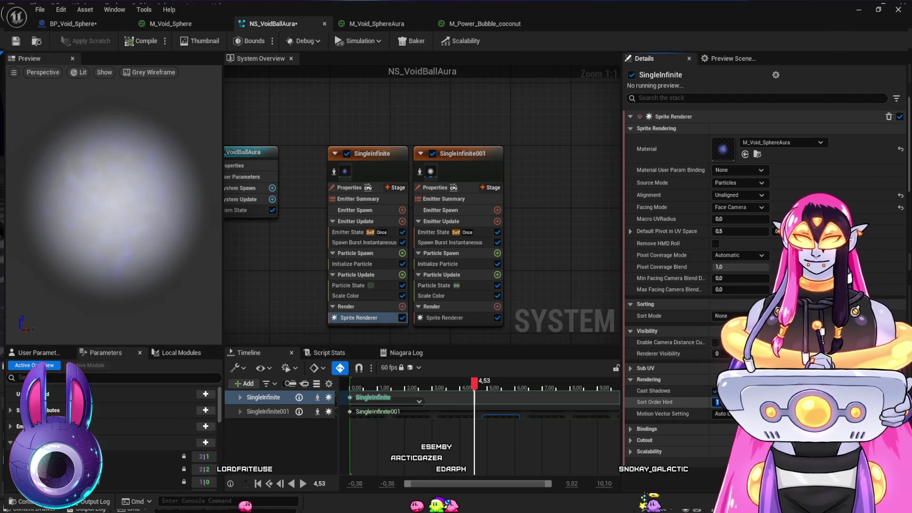
left_click(431, 295)
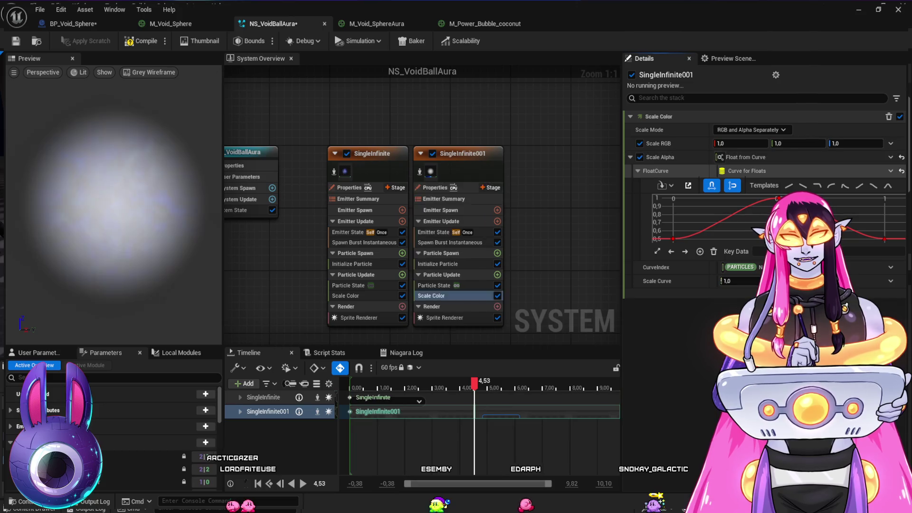
Step: Replace SingleInfinite001's Scale Alpha curve with a constant value of 0.3
key("ctrl+z")
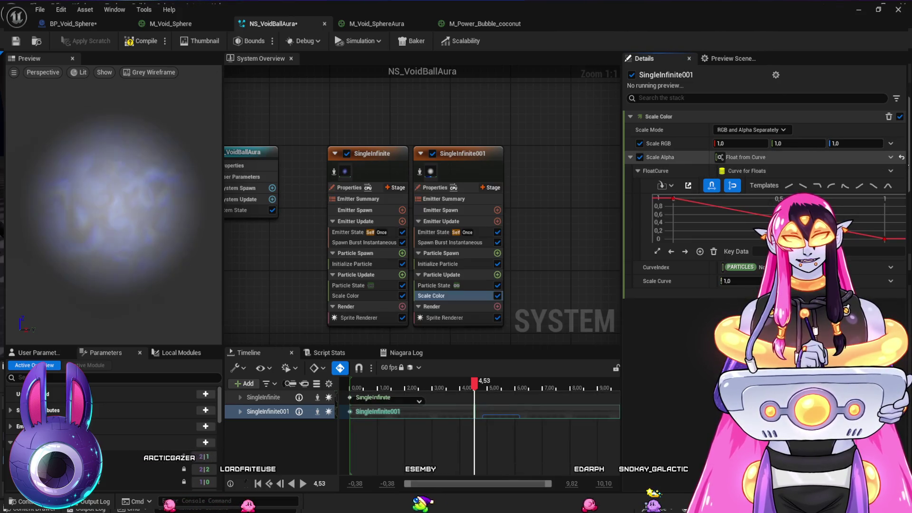
key("ctrl+z")
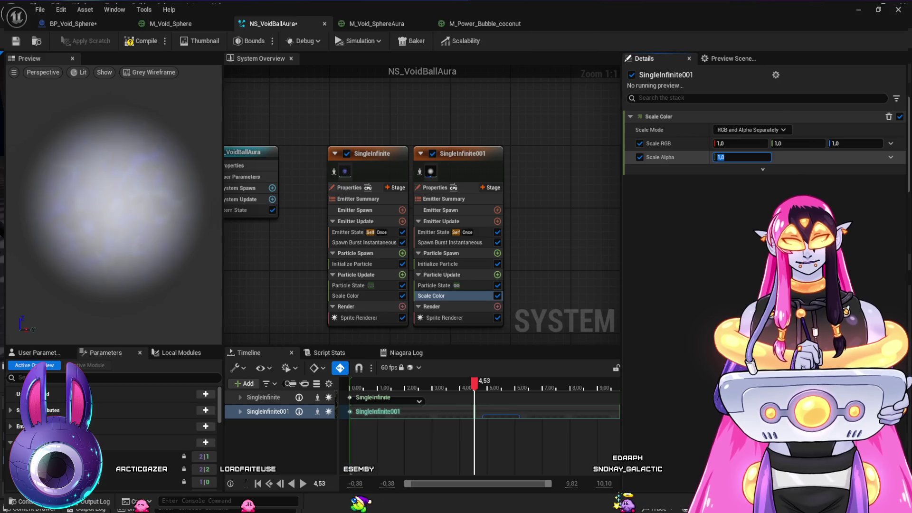
left_click(742, 157)
type("0.3")
key("Return")
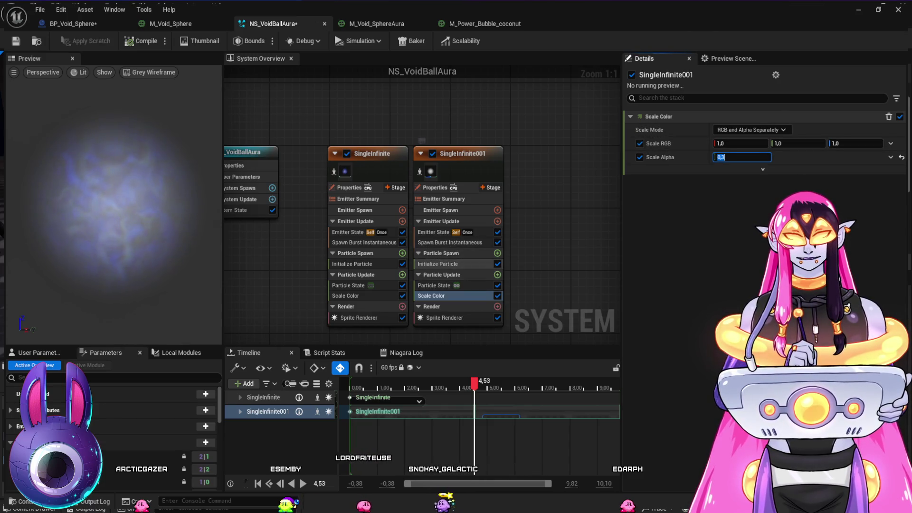
left_click(437, 264)
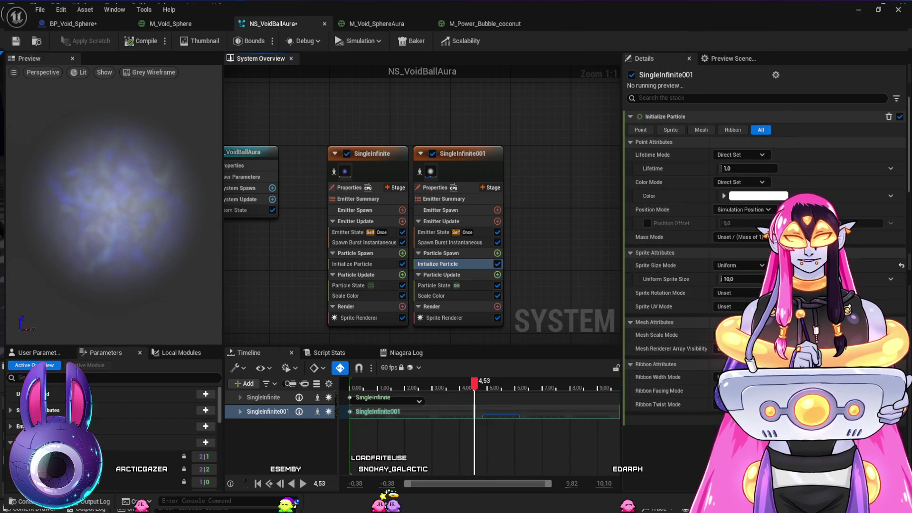
Step: Change SingleInfinite001's initial particle color from white to blue, then bring up BP_Void_Sphere
key("ctrl+v")
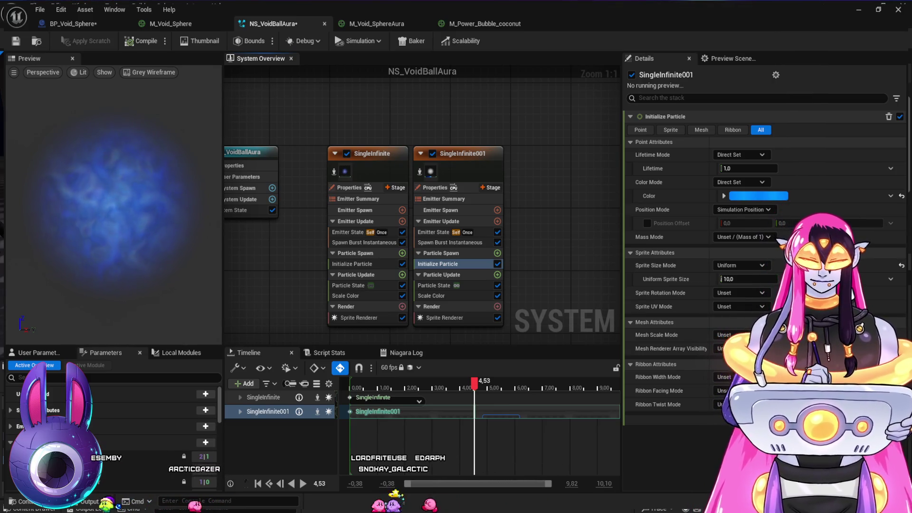
left_click(437, 264)
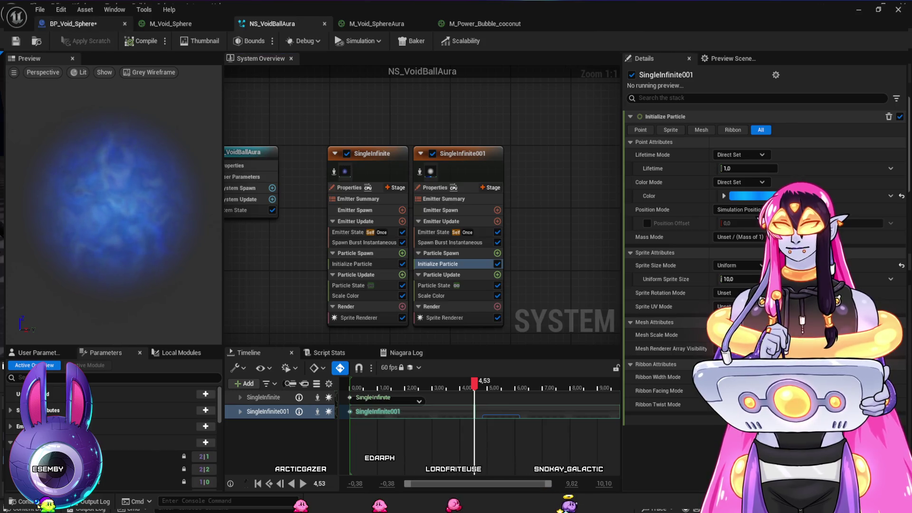
left_click(74, 24)
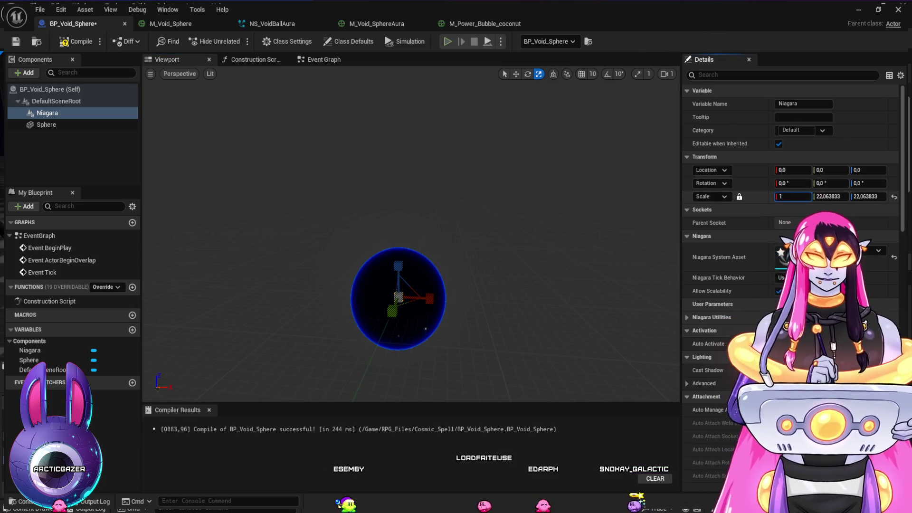
Step: Commit a 1, 1, 1 scale on the blueprint's Niagara component and leave transform mode
key("Return")
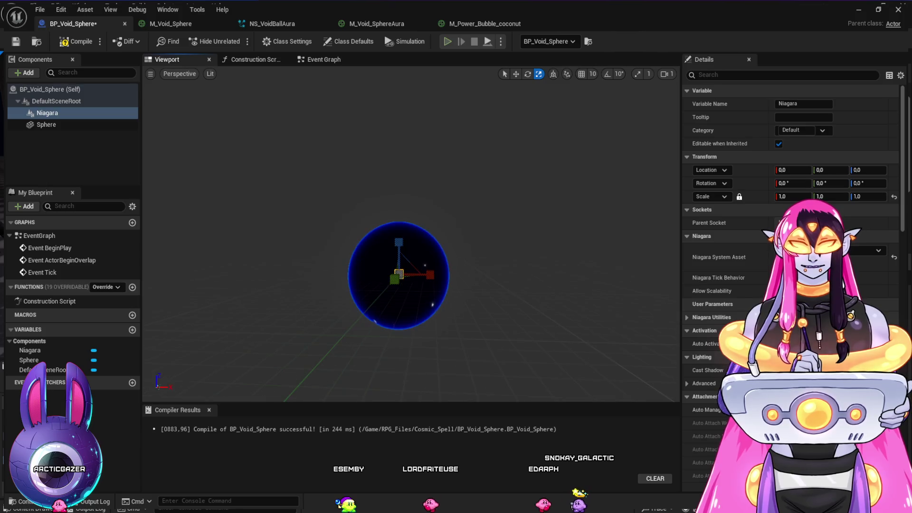
key("q")
scroll(399, 280, "up", 6)
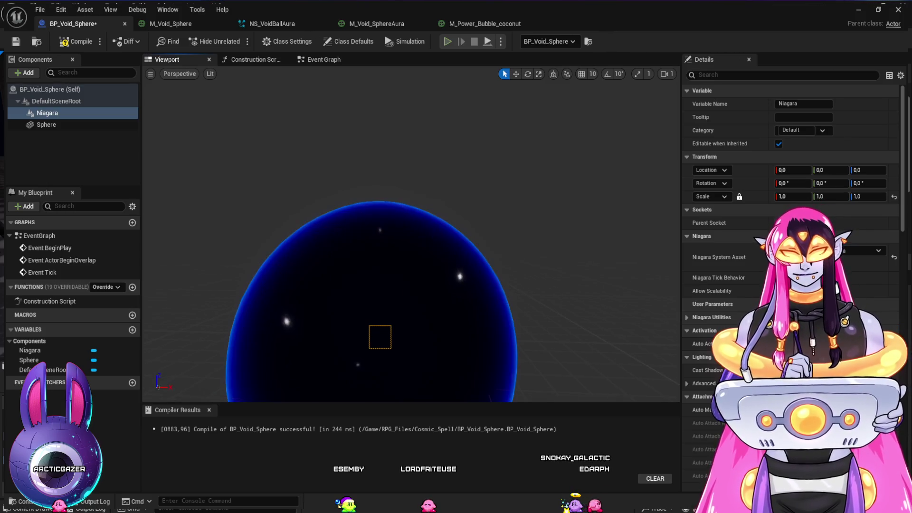
scroll(399, 280, "down", 5)
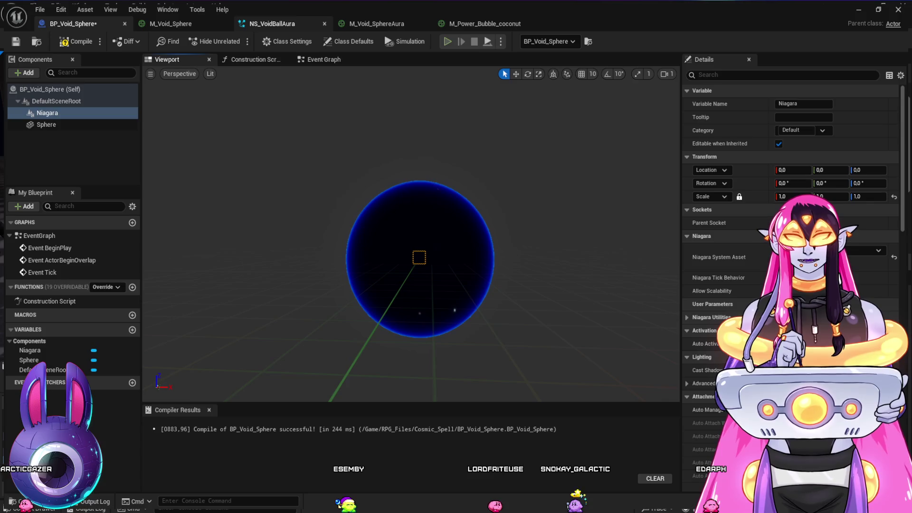
left_click(272, 24)
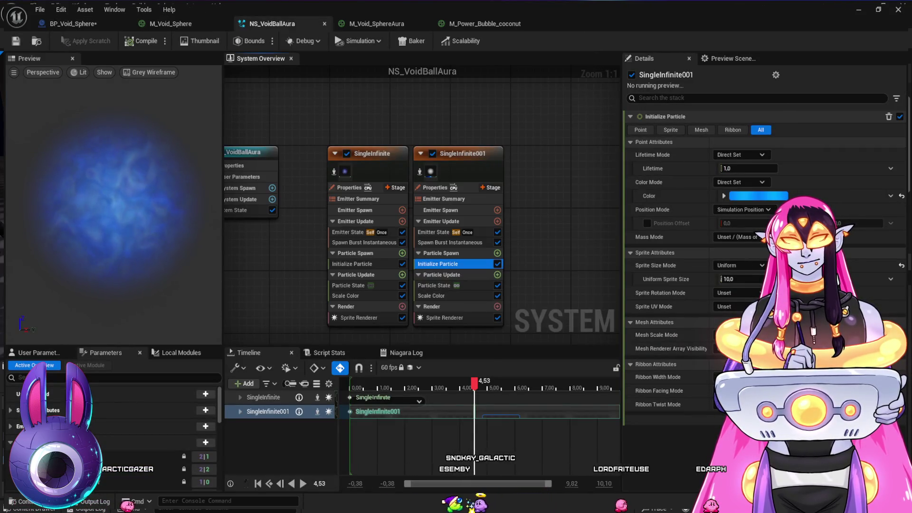
Step: Try Uniform Sprite Sizes of 100 and 150, checking the aura in BP_Void_Sphere
left_click(748, 279)
type("1")
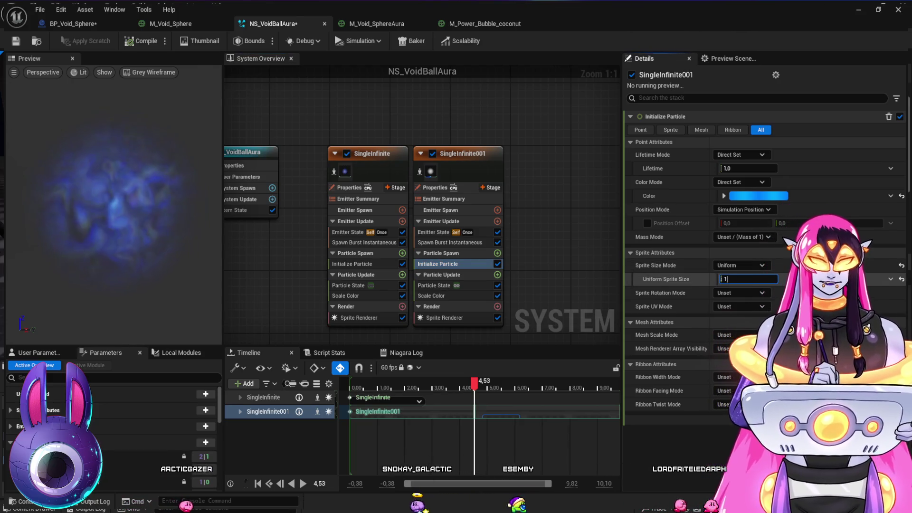
type("00")
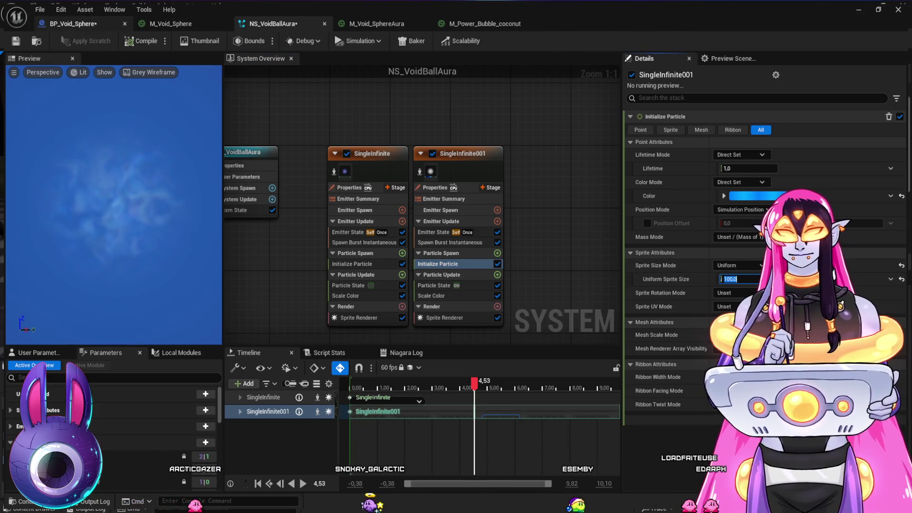
left_click(72, 23)
left_click_drag(418, 285, 440, 299)
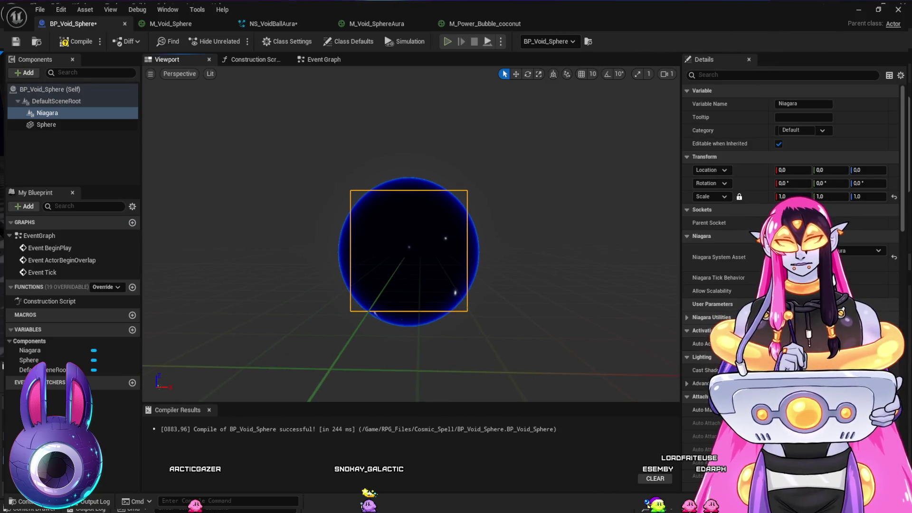
left_click(273, 23)
left_click(748, 279)
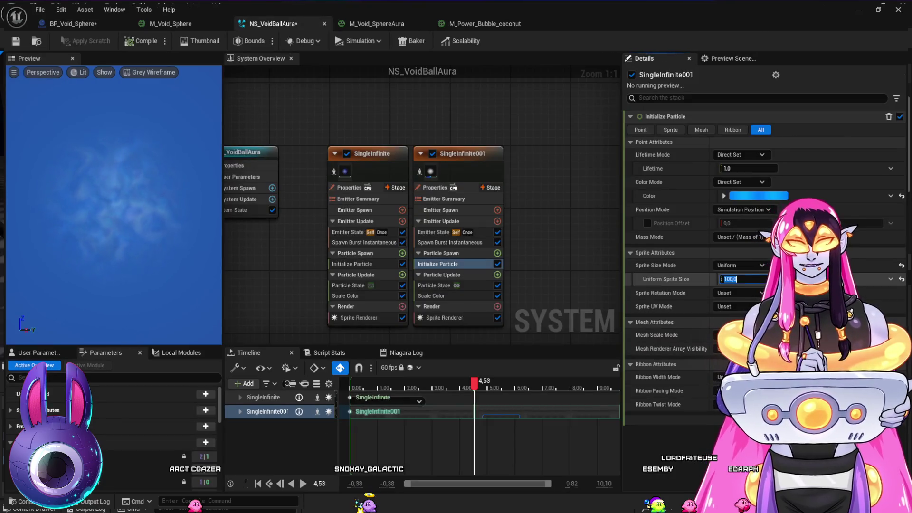
type("150")
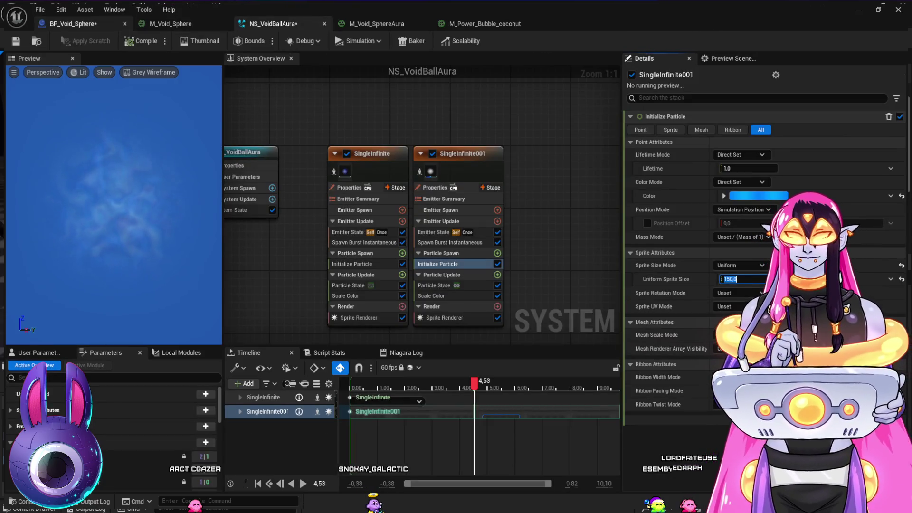
left_click(71, 23)
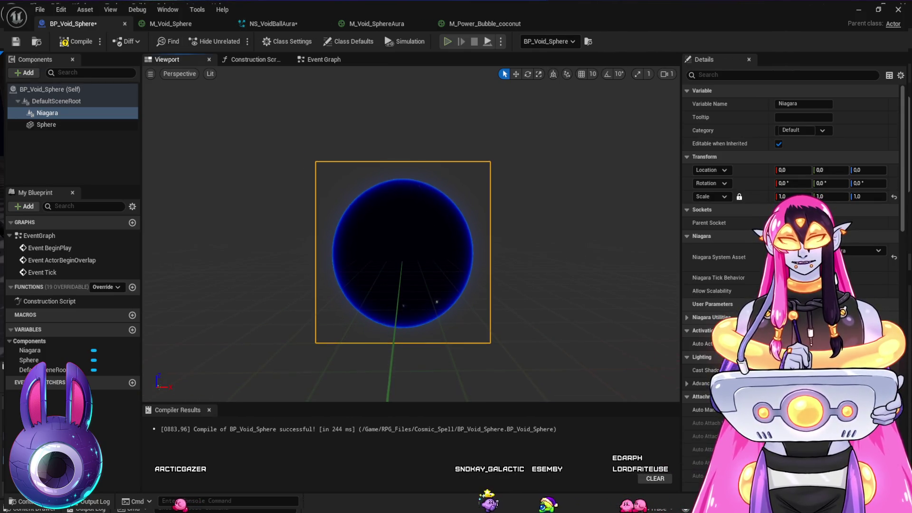
left_click(273, 23)
Step: Try a sprite size of 25, glance at the sphere materials, then set SingleInfinite's size to 200
type("25")
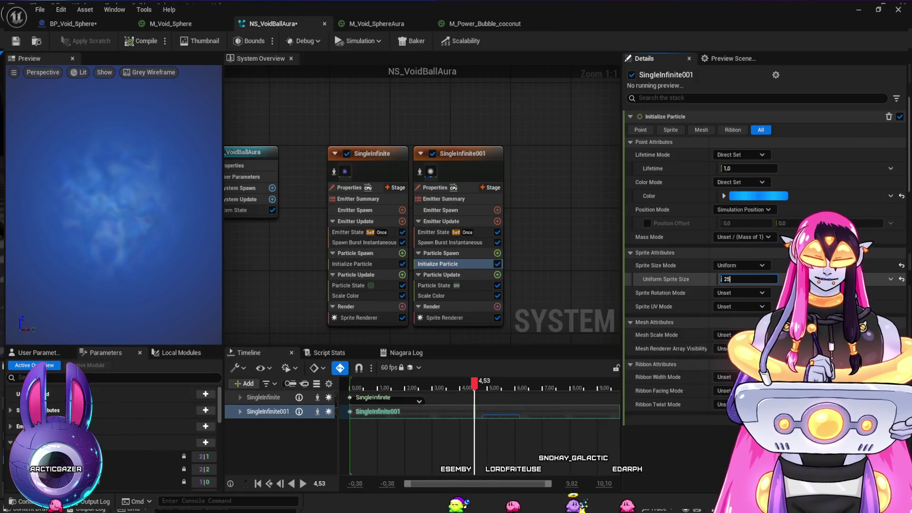
left_click(74, 23)
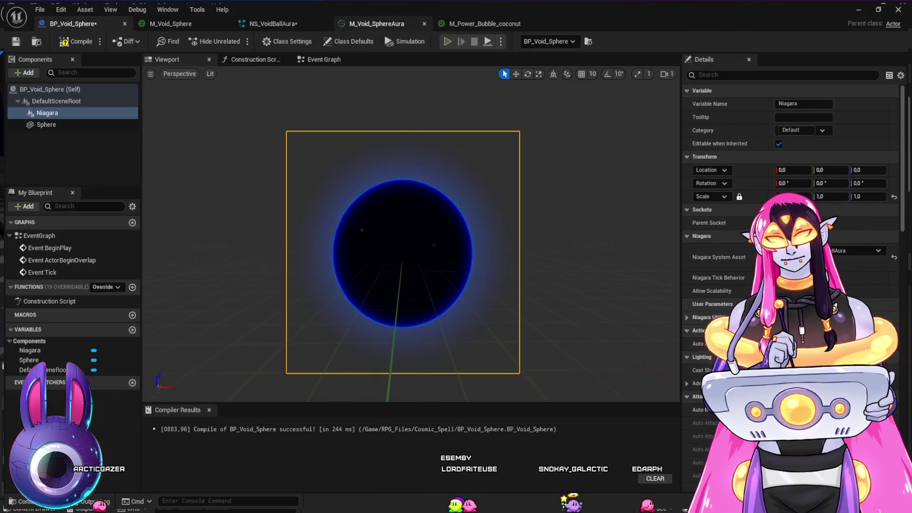
left_click(375, 23)
left_click(171, 23)
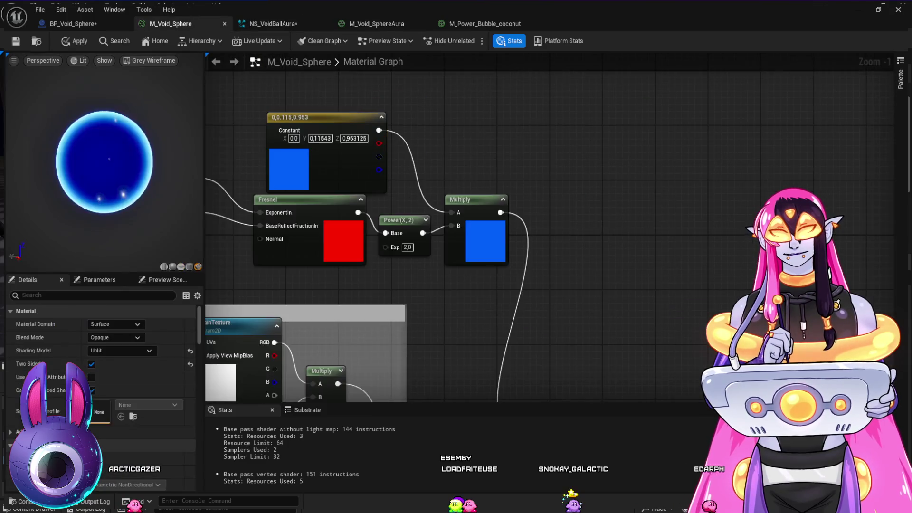
left_click(273, 23)
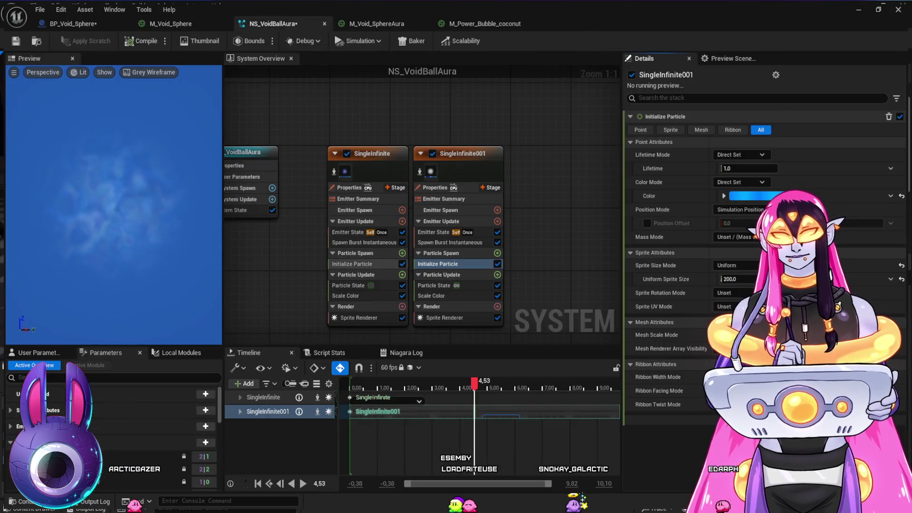
left_click(352, 263)
type("200")
key("Return")
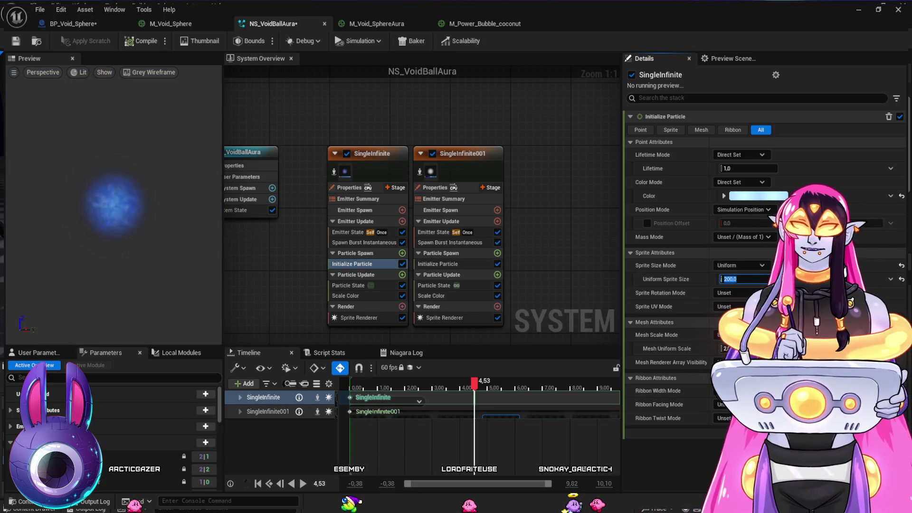
Step: Check the aura in the BP_Void_Sphere blueprint and select the sphere mesh component
left_click(71, 23)
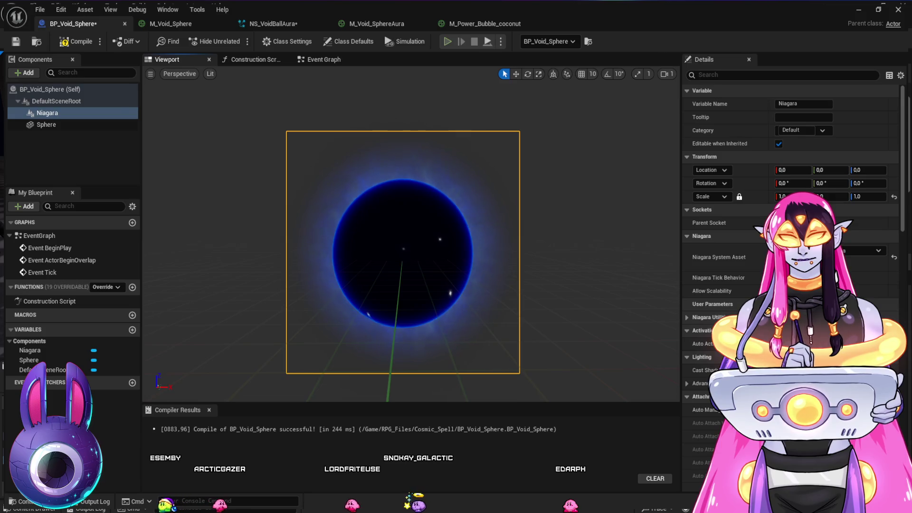
left_click(46, 124)
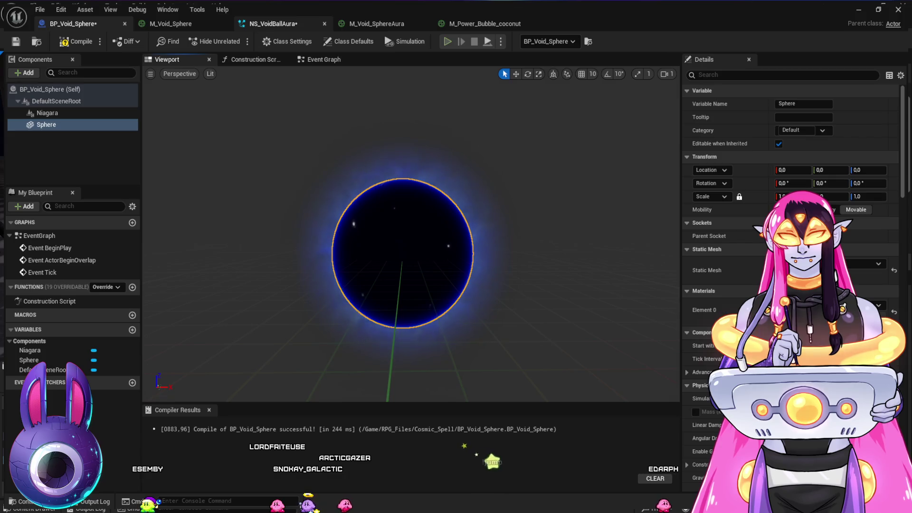
left_click(274, 23)
Step: Turn off Scale Alpha in SingleInfinite's Scale Color module and select the blueprint's Niagara component
left_click(349, 285)
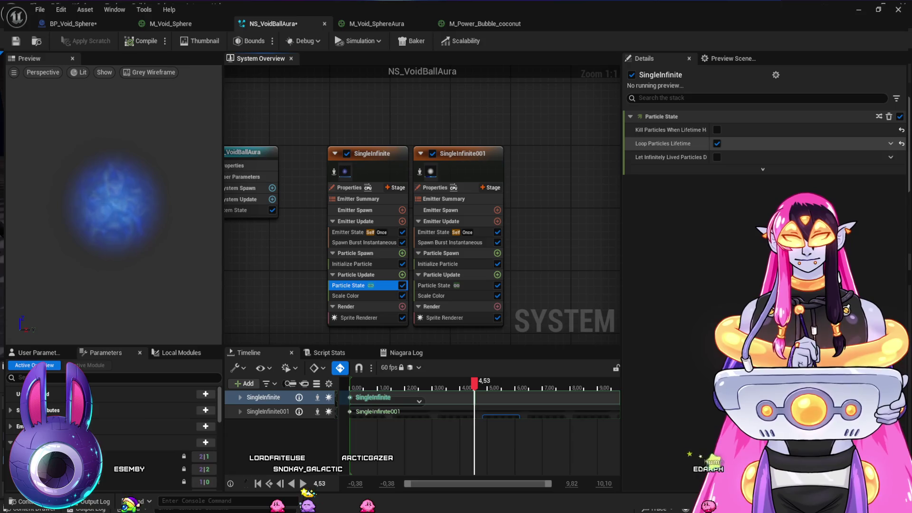
left_click(349, 295)
left_click(640, 157)
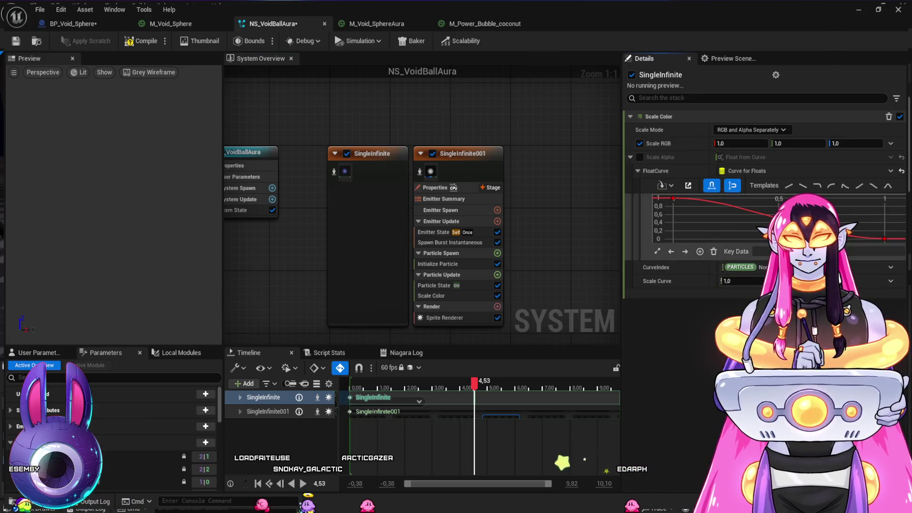
key("ctrl+Tab")
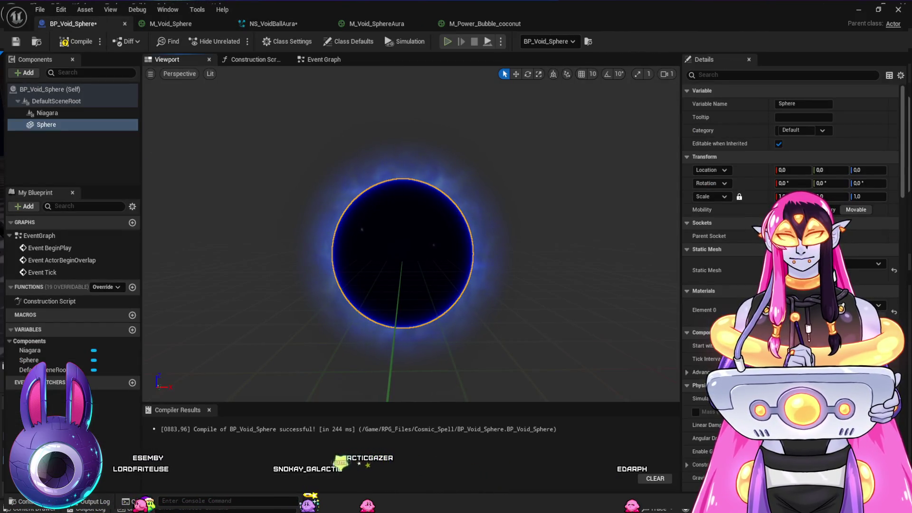
left_click(47, 112)
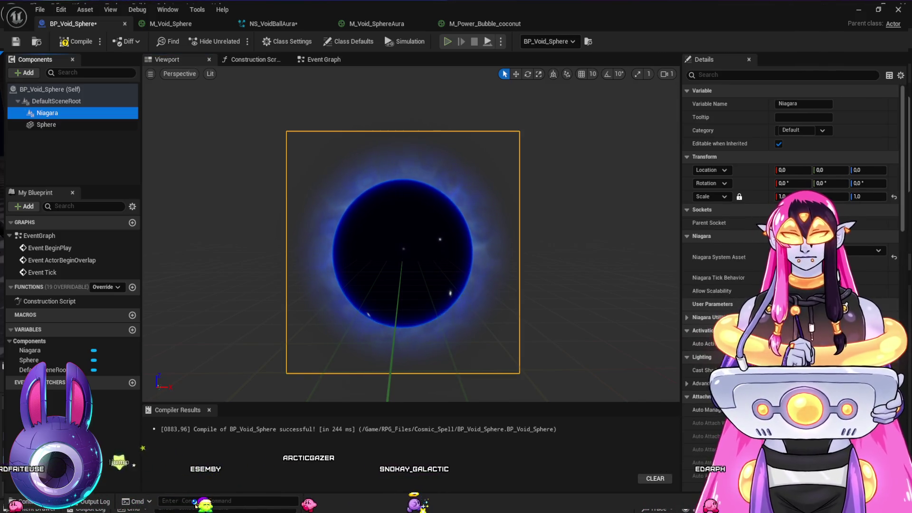
Step: Frame, zoom and orbit the viewport to inspect the blue aura around the void sphere
key("f")
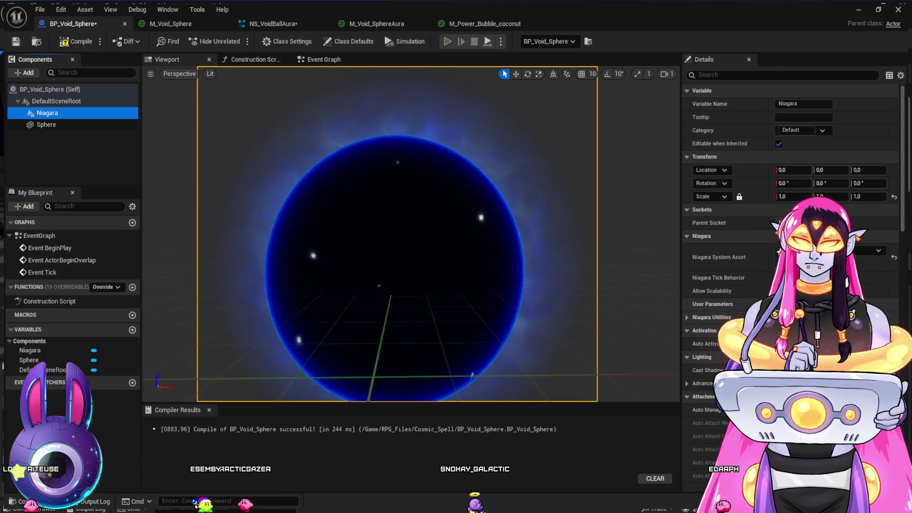
scroll(403, 252, "down", 3)
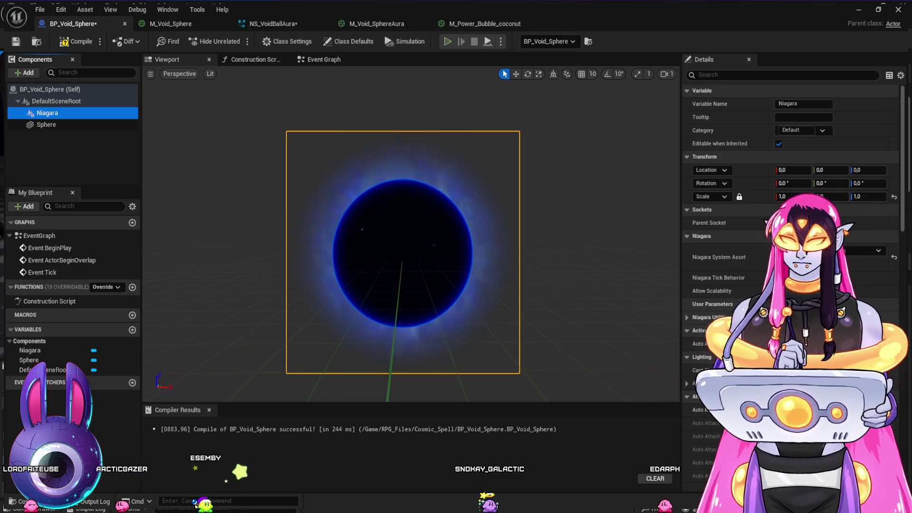
key("f")
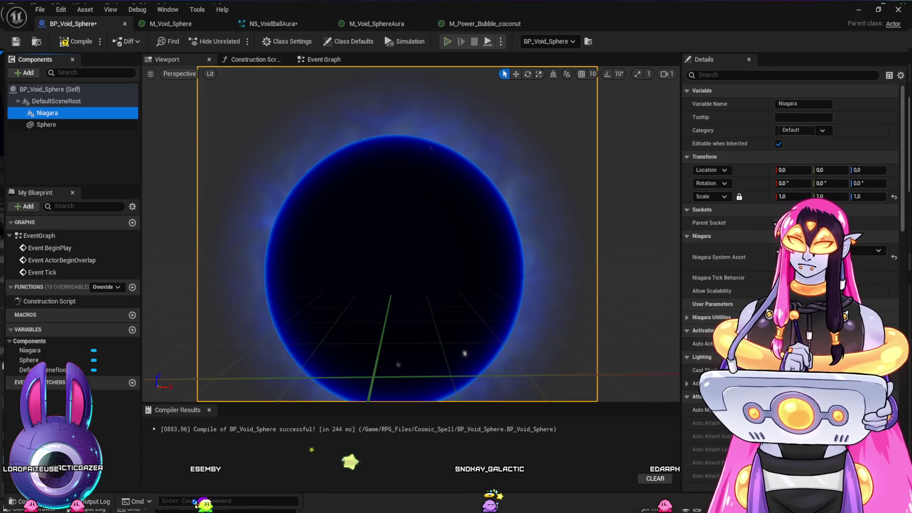
scroll(403, 252, "down", 3)
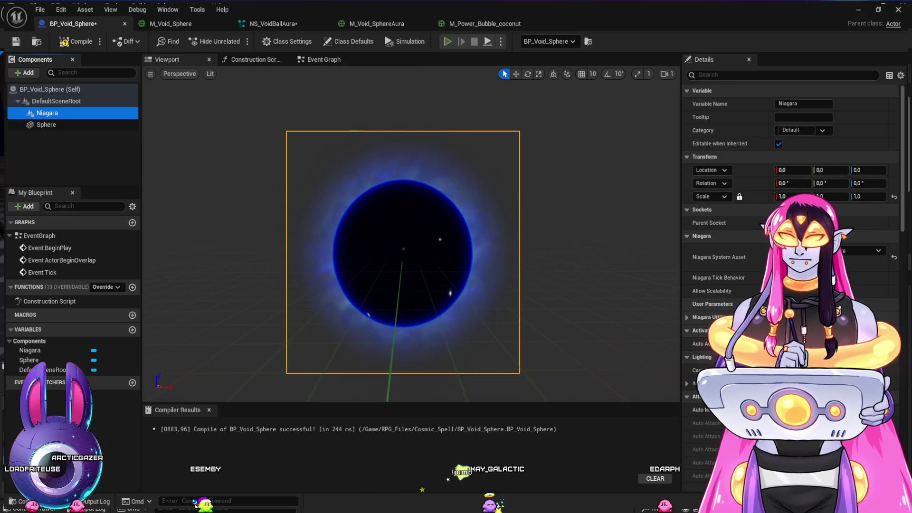
key("f")
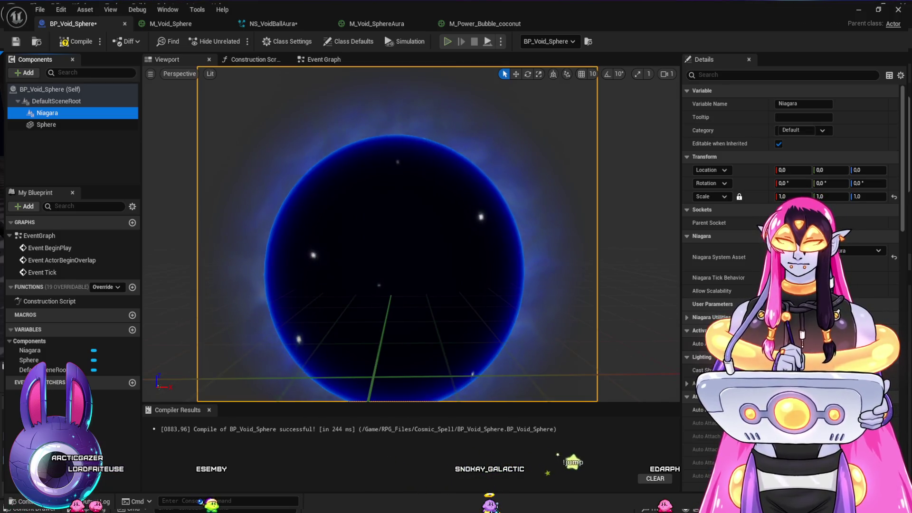
scroll(403, 251, "down", 3)
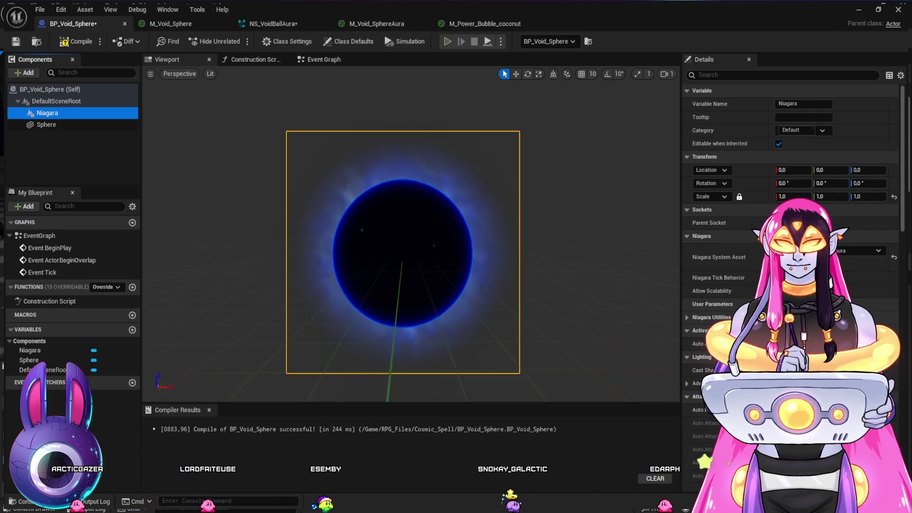
mouse_move(403, 251)
left_mouse_down()
mouse_move(361, 252)
mouse_move(456, 228)
mouse_move(380, 242)
mouse_move(427, 256)
mouse_move(409, 257)
mouse_move(537, 269)
mouse_move(480, 269)
mouse_move(515, 269)
left_mouse_up()
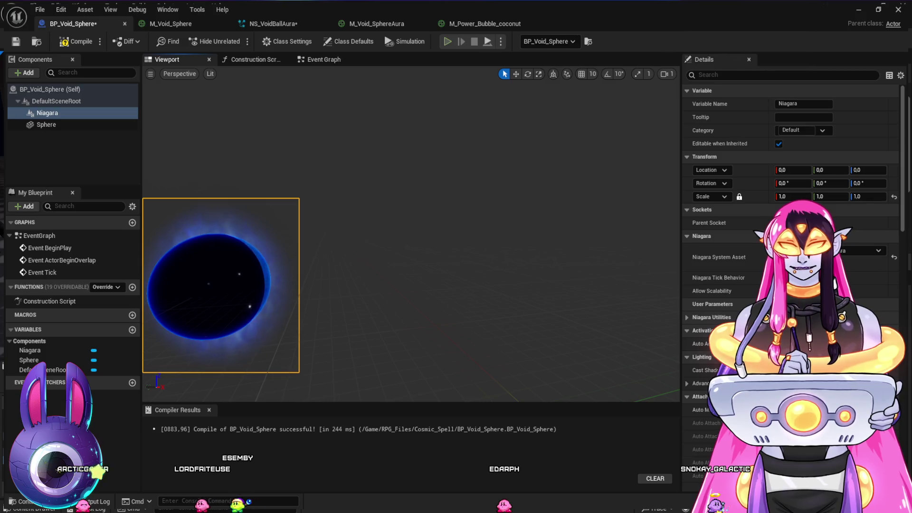
left_click(273, 23)
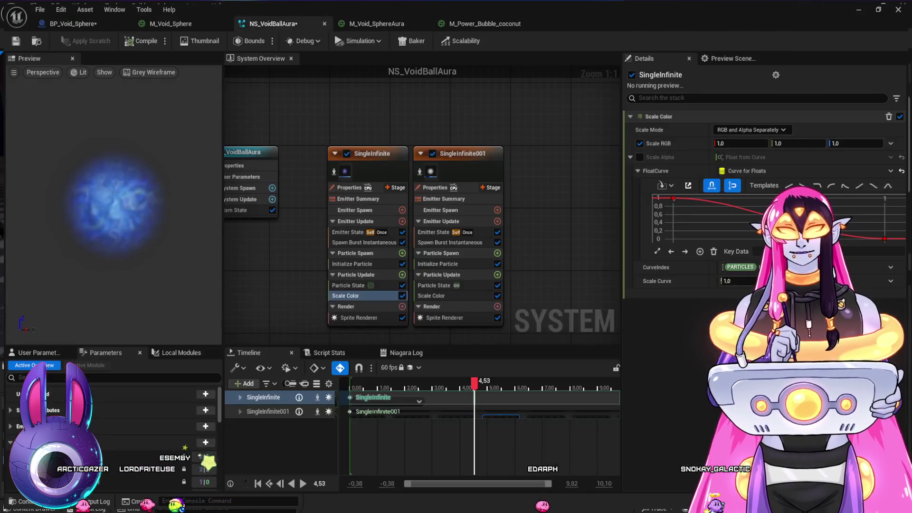
Step: Set the aura emitter's sprite Facing Mode to Face Camera Plane and preview it in the blueprint
left_click(359, 317)
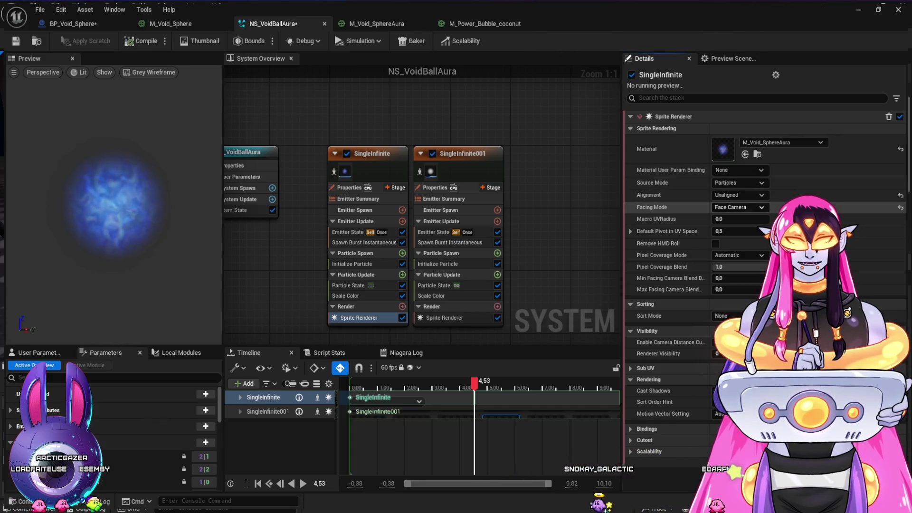
left_click(738, 207)
left_click(738, 228)
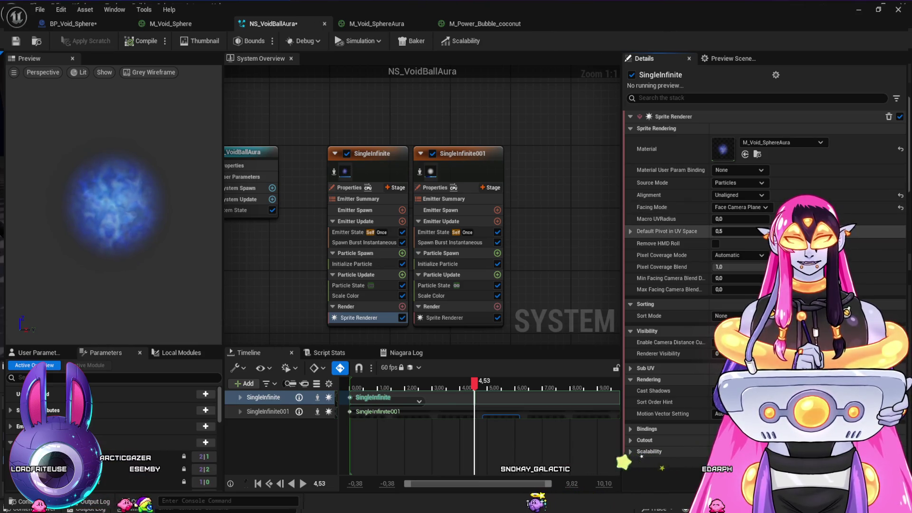
left_click(74, 23)
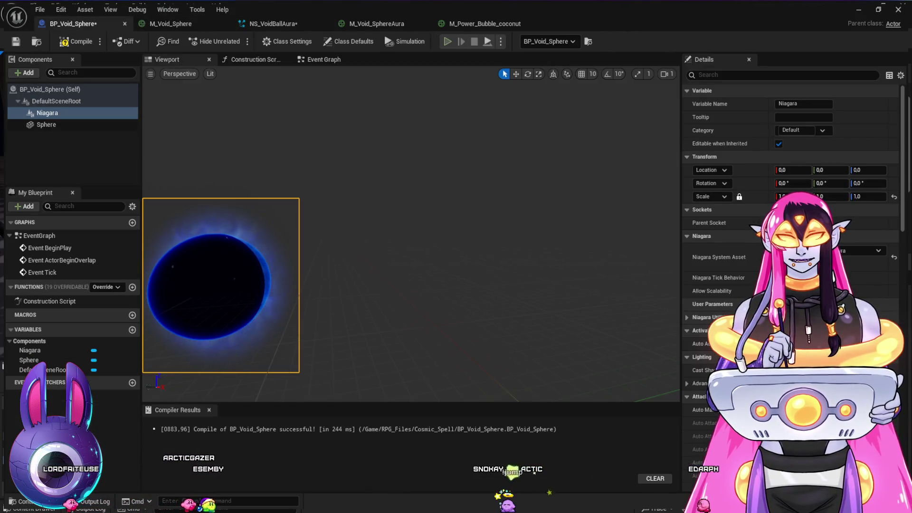
left_click(375, 23)
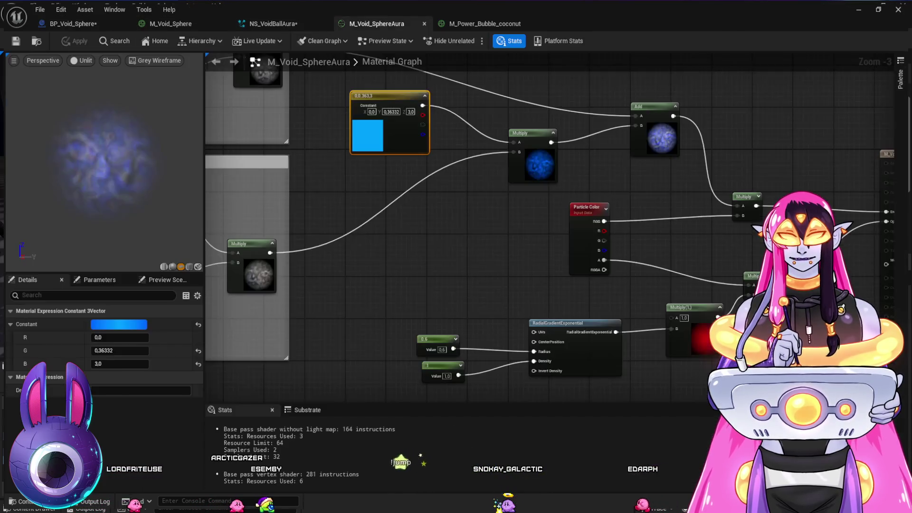
left_click(273, 24)
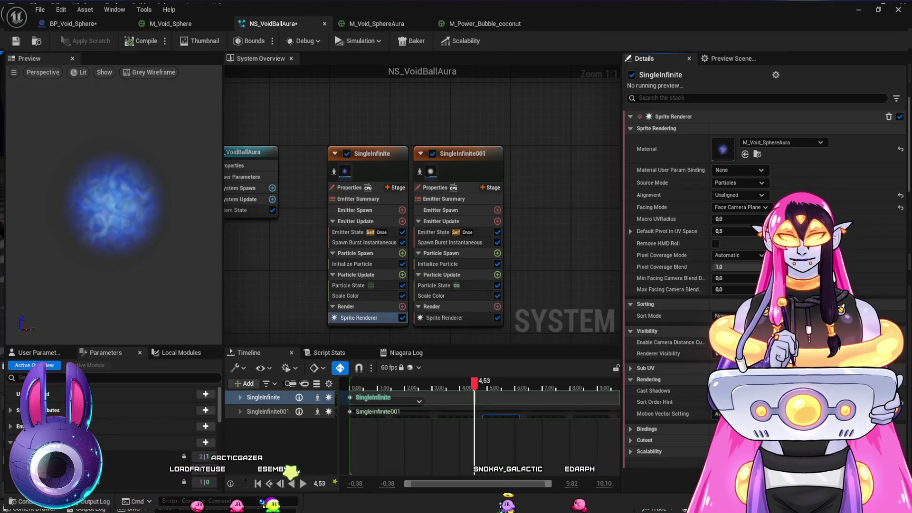
Step: Keep Face Camera Plane on the small particles' Sprite Renderer and check the effect in the blueprint
left_click(444, 318)
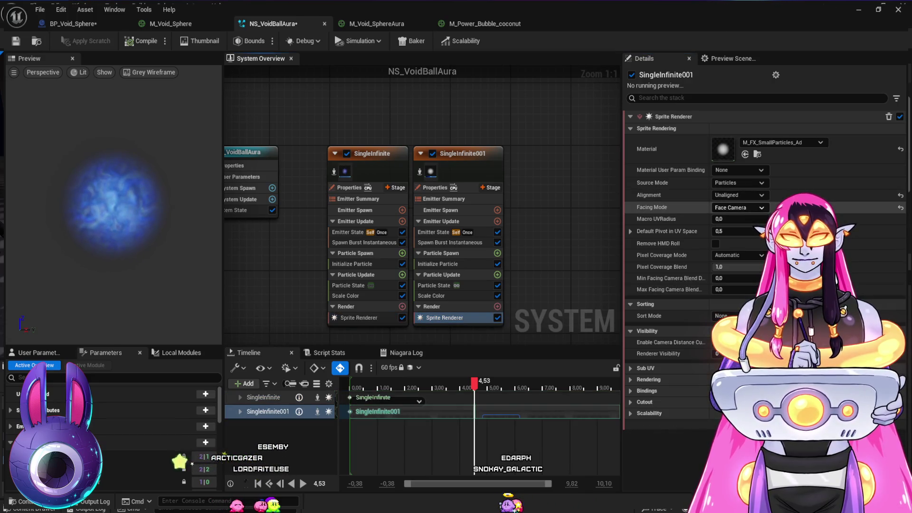
key("ctrl+z")
left_click(73, 23)
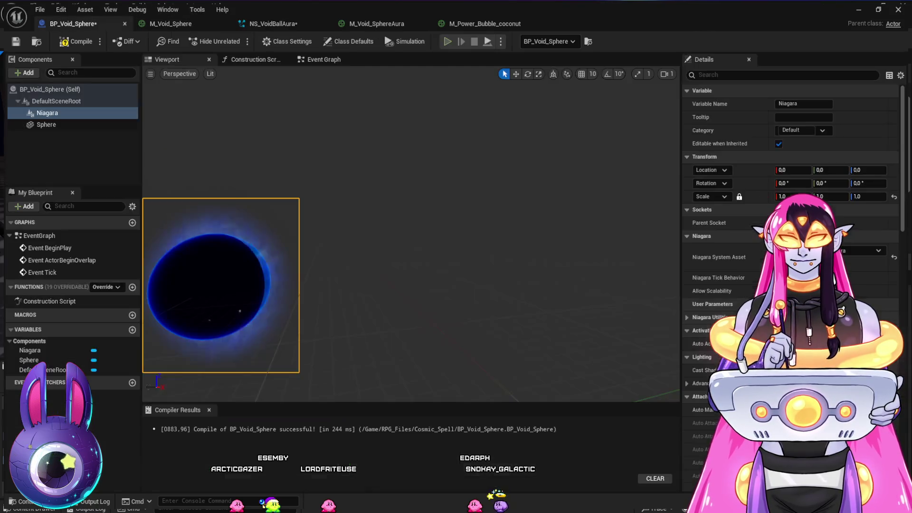
left_click(273, 24)
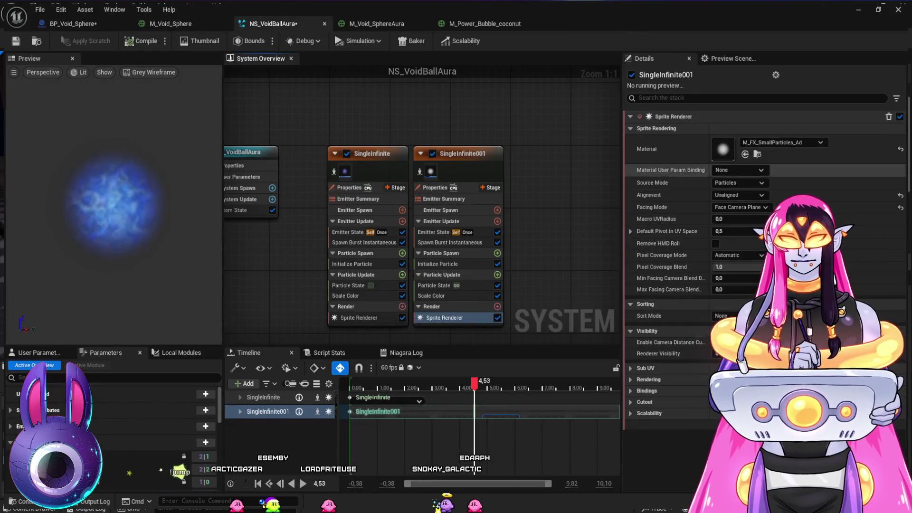
Step: Switch the sprite Facing Mode to Face Camera Position and frame the void sphere in the blueprint
left_click(741, 207)
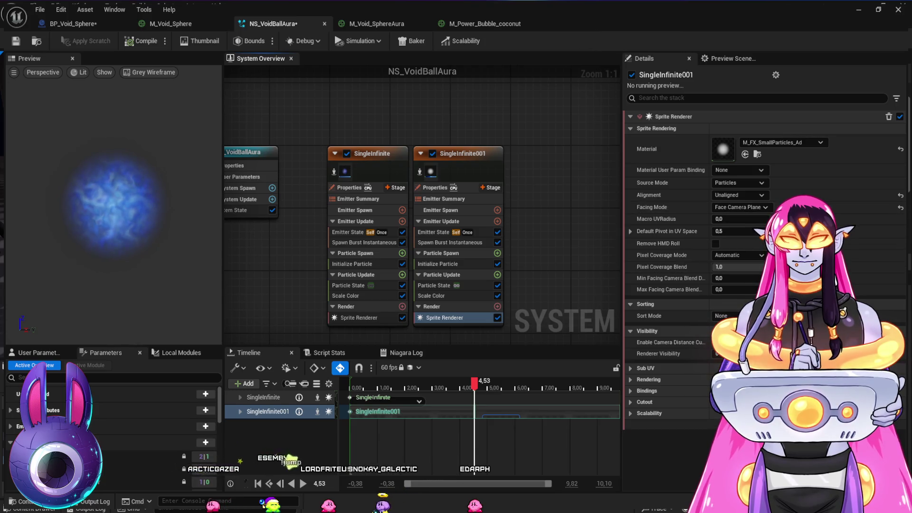
left_click(741, 250)
left_click(359, 318)
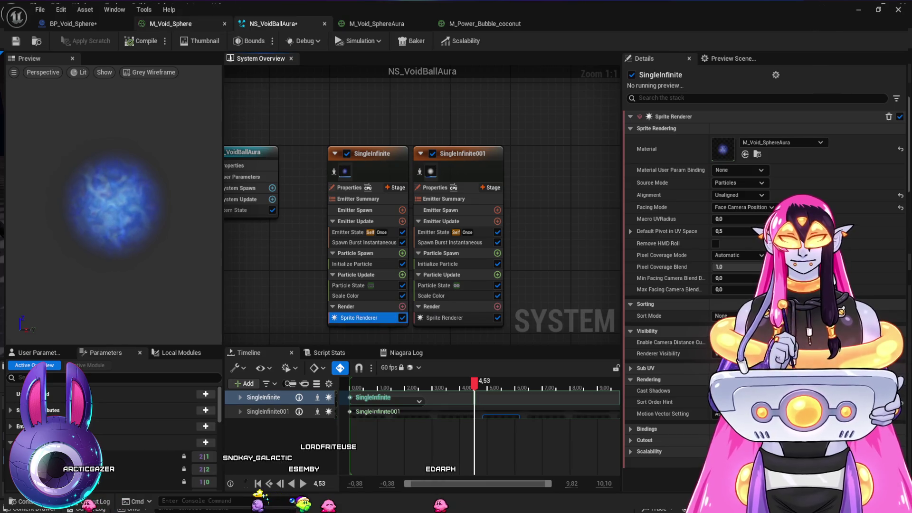
left_click(71, 24)
mouse_move(409, 238)
left_mouse_down()
mouse_move(237, 237)
mouse_move(389, 238)
mouse_move(266, 237)
mouse_move(366, 238)
mouse_move(285, 238)
left_mouse_up()
key("f")
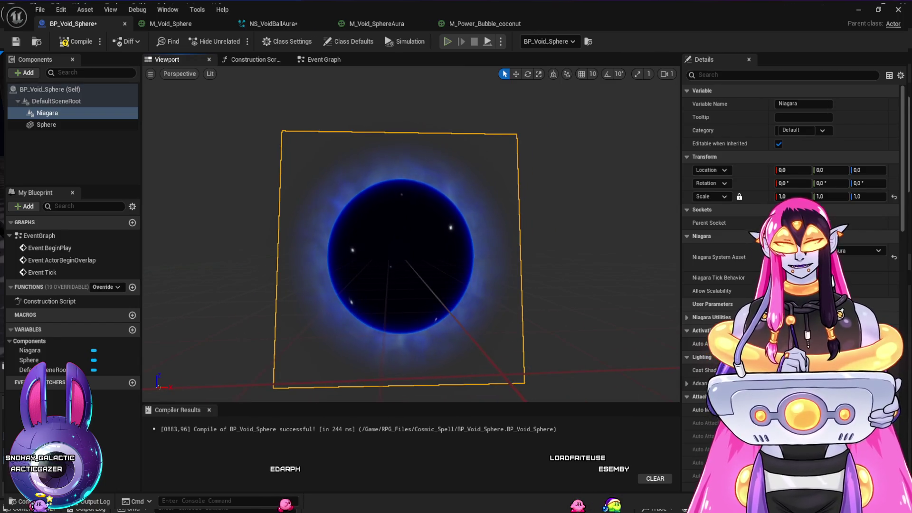
Step: Compare M_Void_SphereAura with M_Power_Bubble_coconut and review both emitters' Initialize Particle settings
left_click(377, 24)
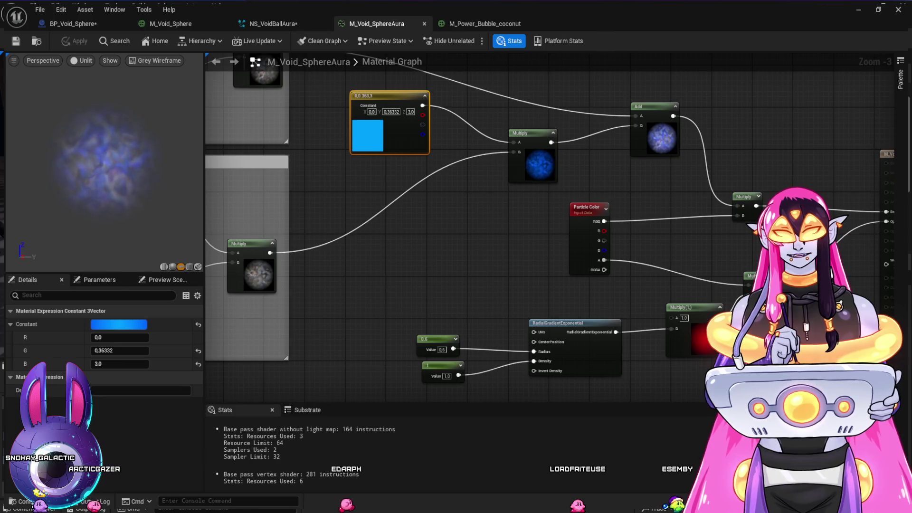
left_click(484, 23)
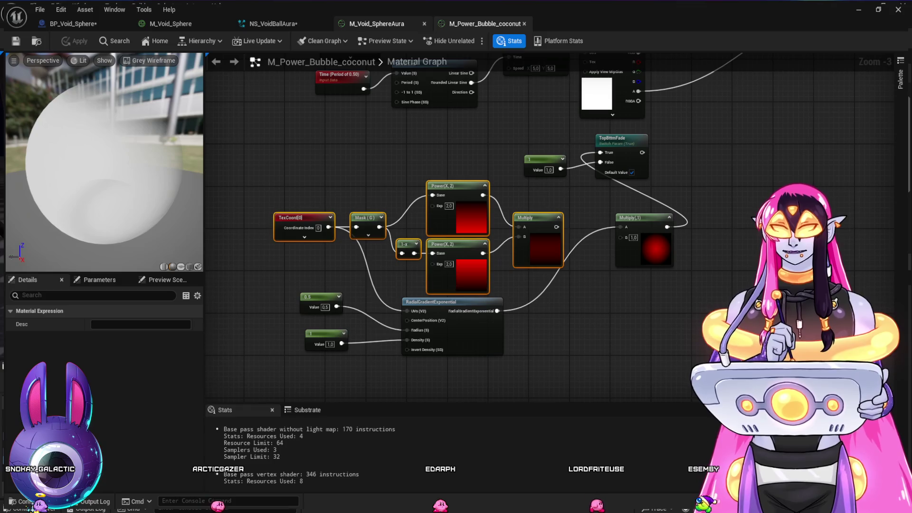
left_click(377, 24)
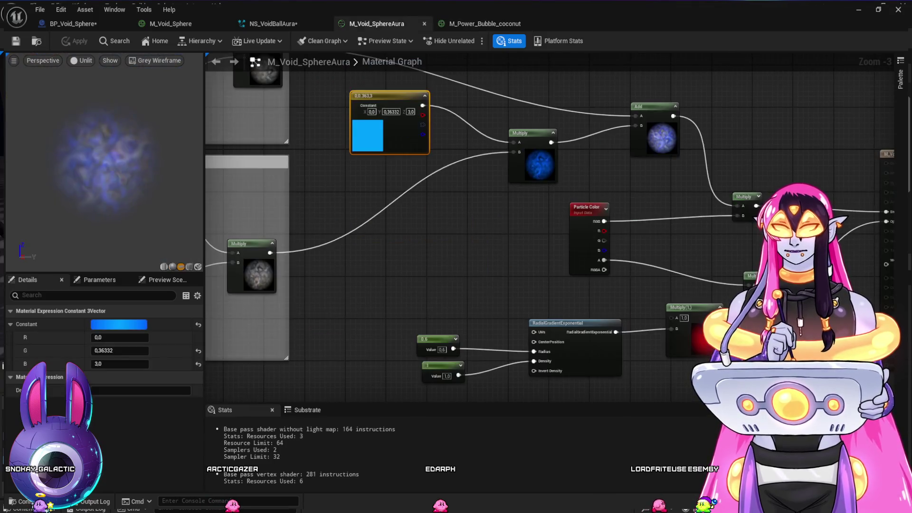
left_click(274, 23)
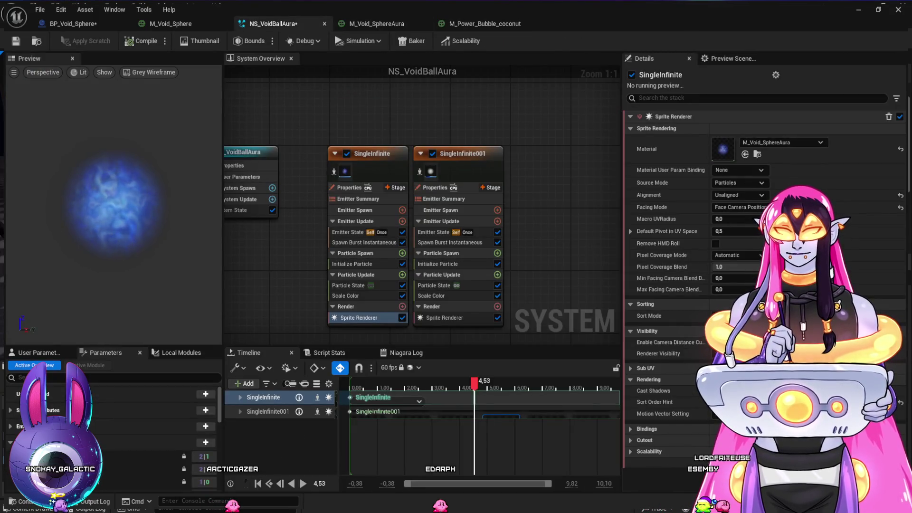
left_click(437, 263)
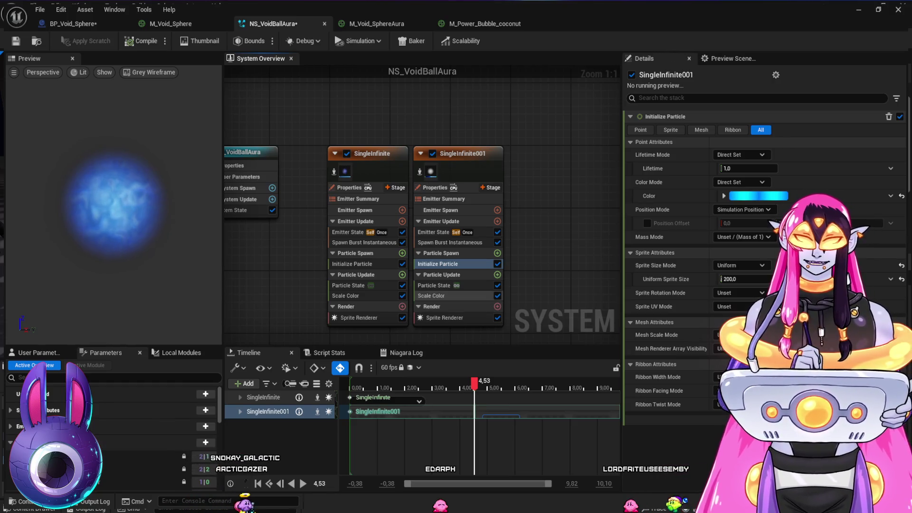
left_click(352, 264)
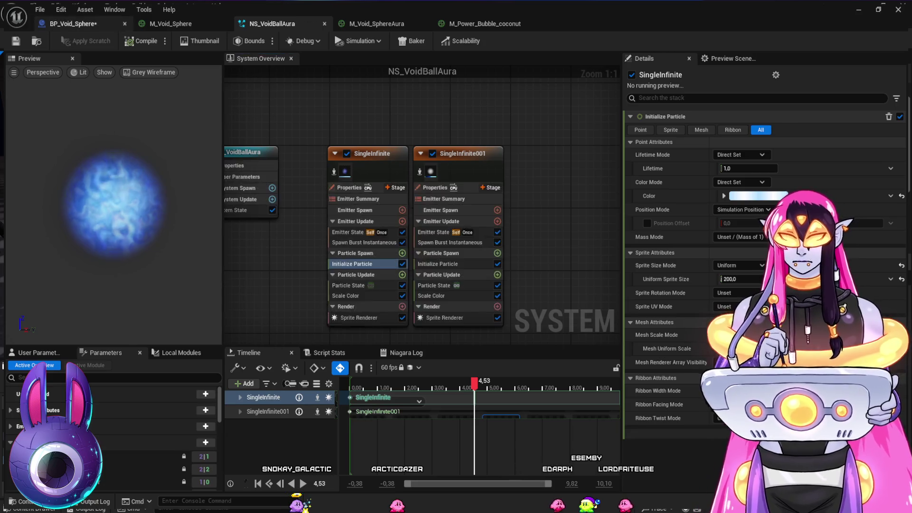
key("ctrl+Tab")
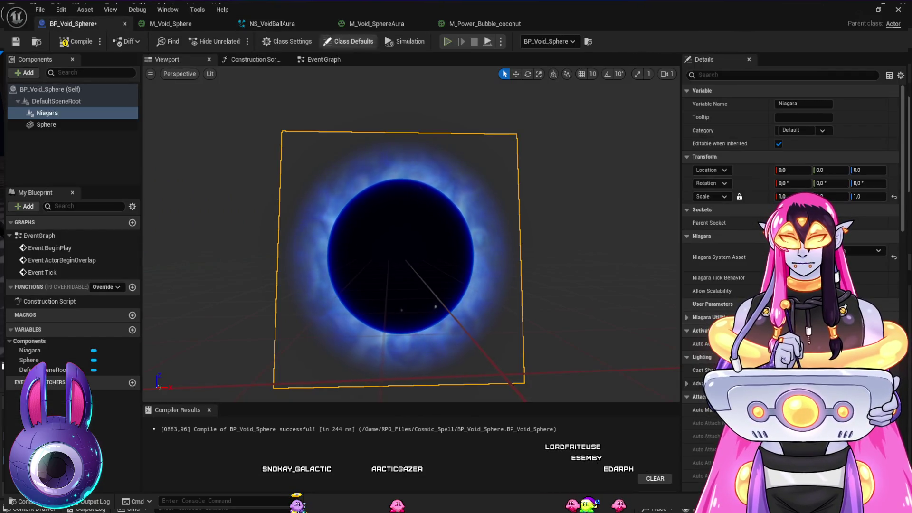
key("ctrl+Tab")
Step: Edit the Uniform Sprite Size fields, giving SingleInfinite001 a size of 170
left_click(741, 279)
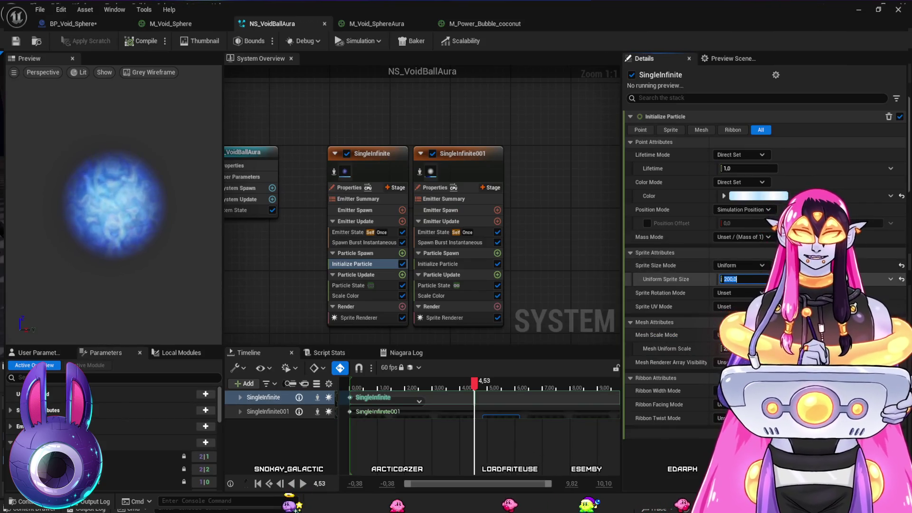
type("70")
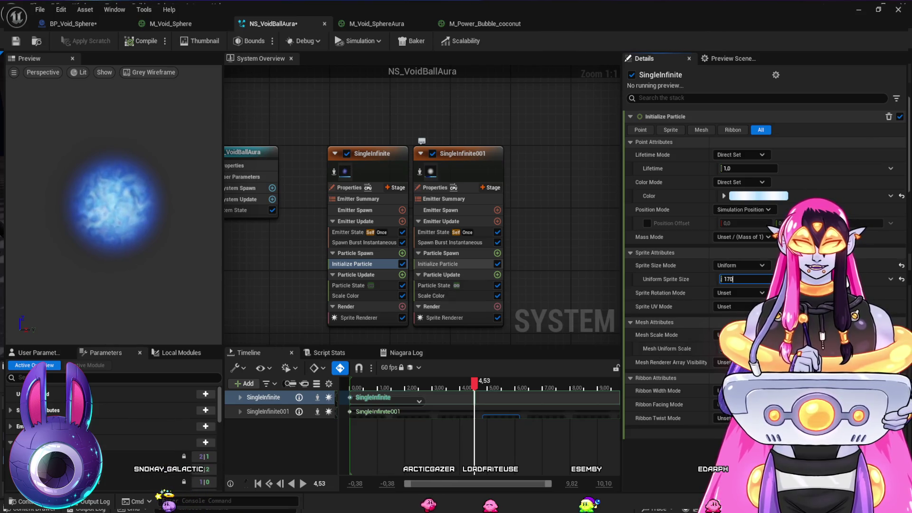
left_click(438, 264)
left_click(748, 279)
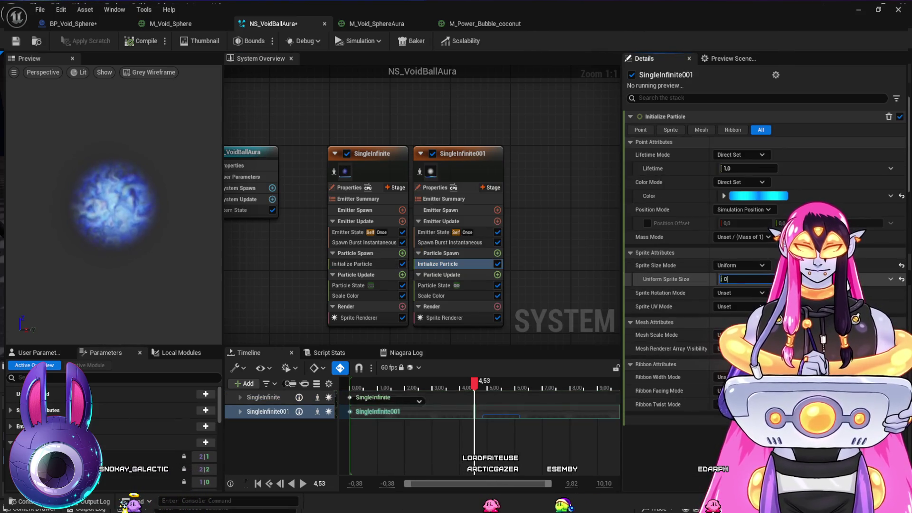
key("BackSpace")
type("170")
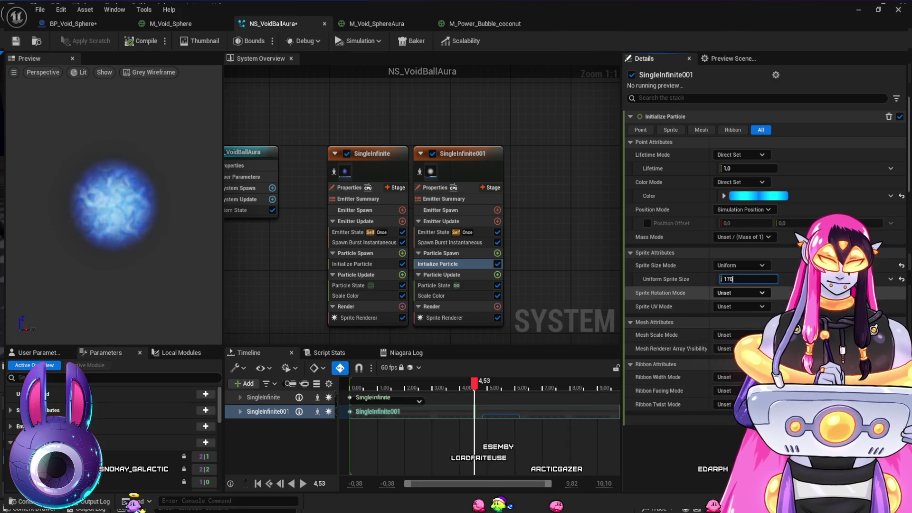
left_click(74, 23)
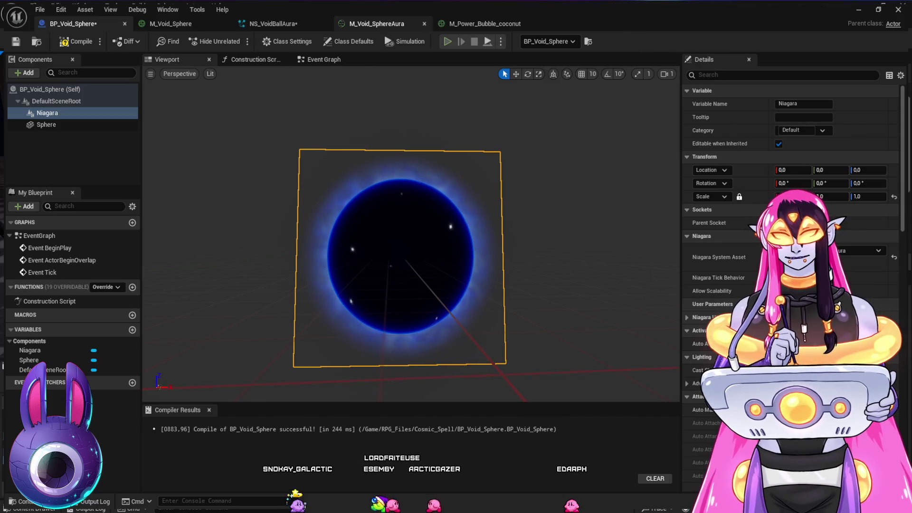
Step: Close the Niagara editor and orbit the level camera around the resized void sphere aura
left_click(377, 23)
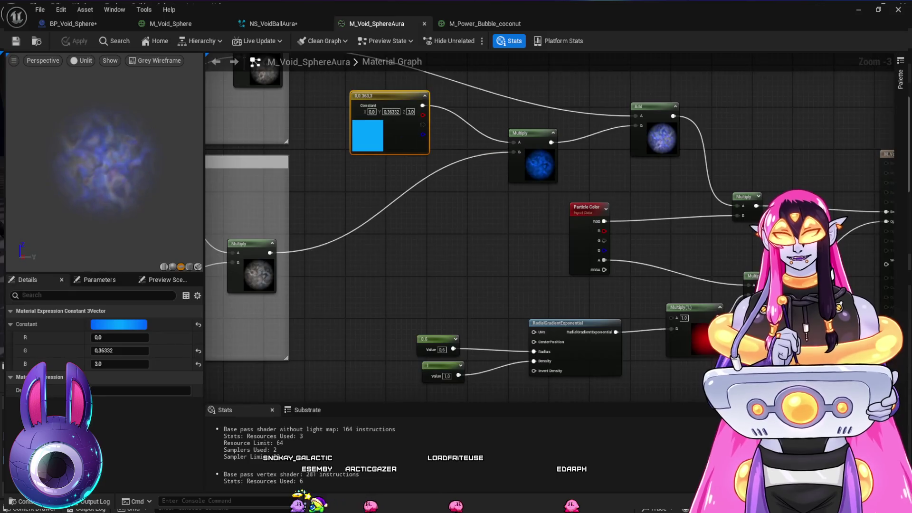
left_click(273, 23)
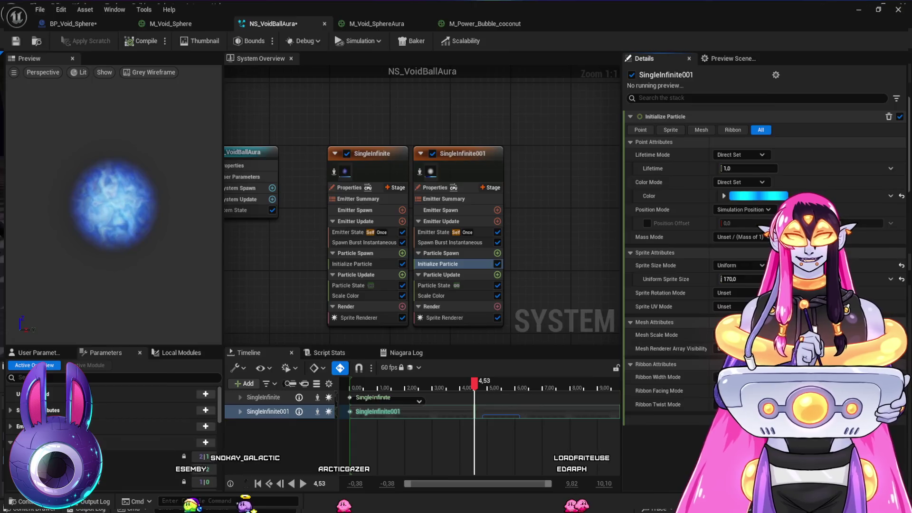
left_click(859, 10)
scroll(433, 200, "up", 2)
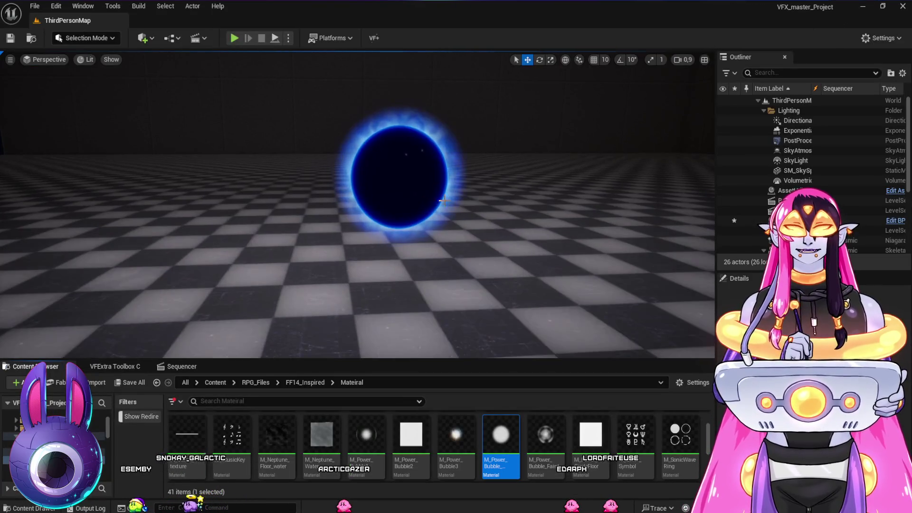
scroll(454, 194, "down", 3)
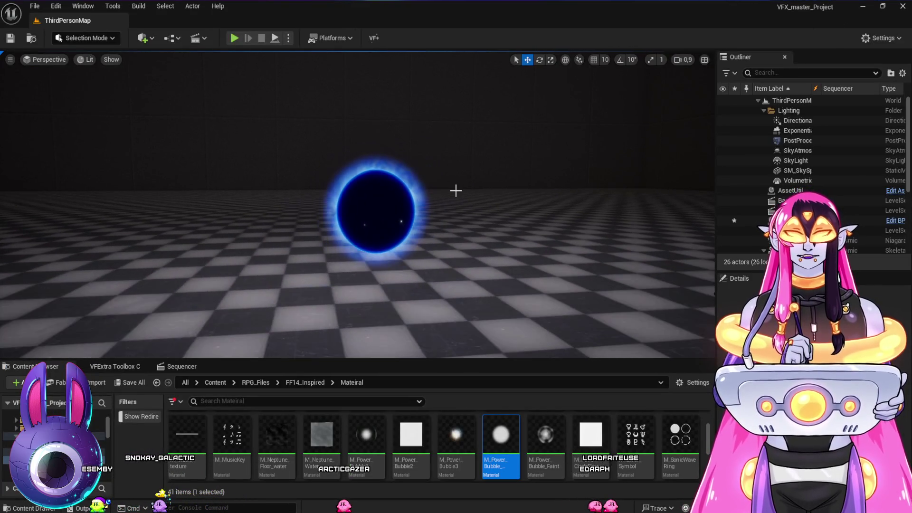
mouse_move(405, 262)
left_mouse_down()
mouse_move(342, 261)
mouse_move(513, 254)
mouse_move(427, 256)
mouse_move(480, 256)
mouse_move(413, 271)
left_mouse_up()
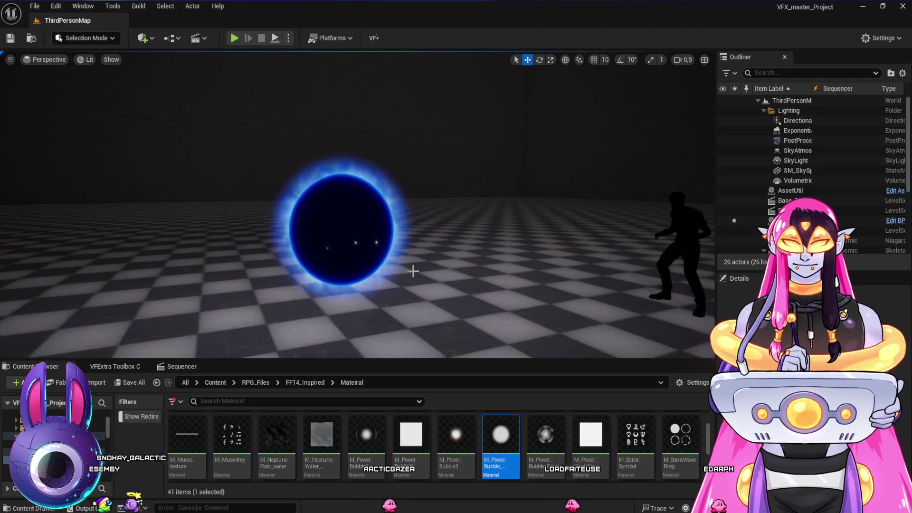
scroll(413, 271, "up", 1)
scroll(377, 218, "down", 1)
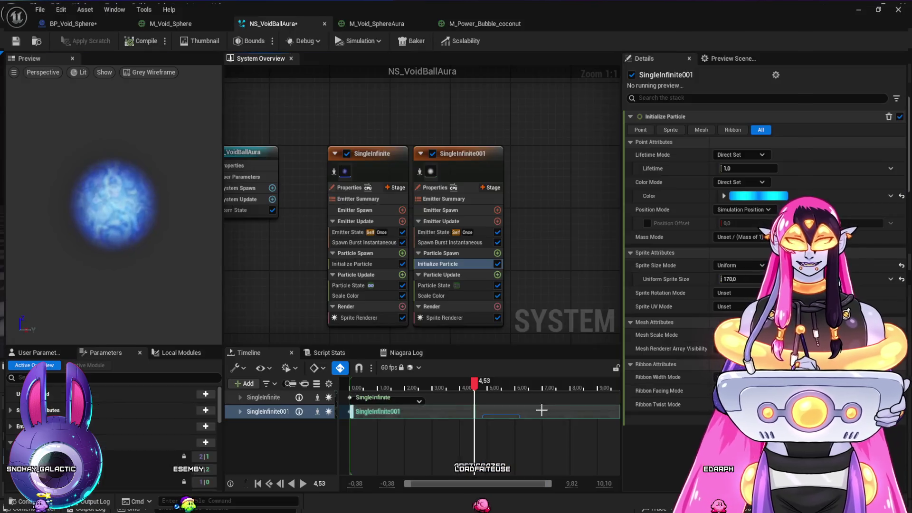
left_click(405, 511)
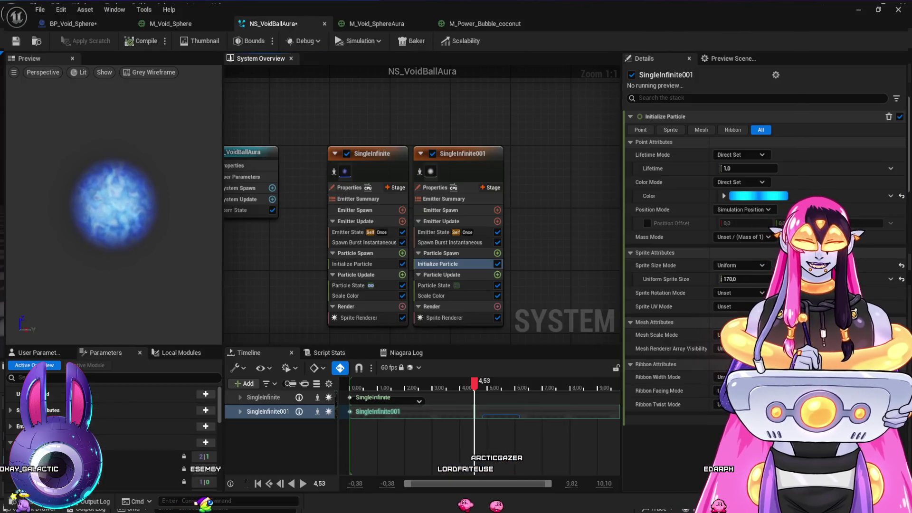
left_click(375, 23)
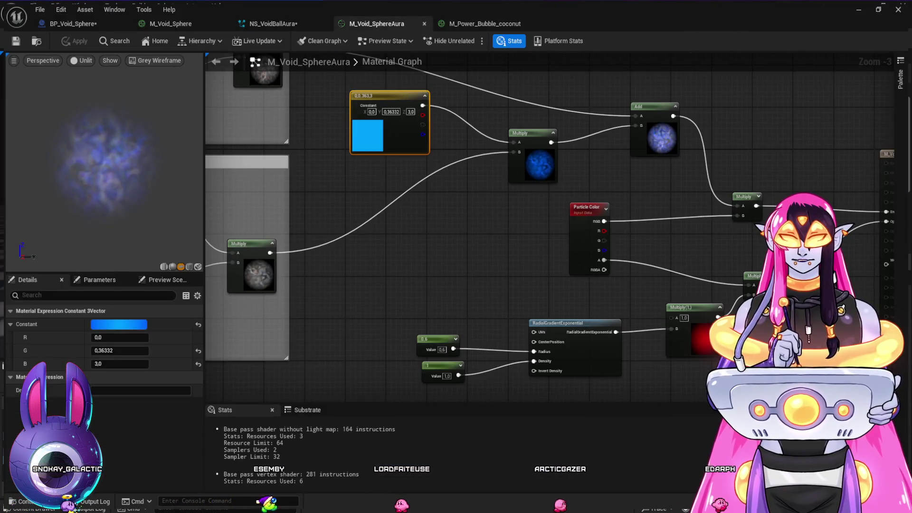
Step: Try density values on the aura's radial gradient, testing 0.3 and then 1.0
scroll(622, 399, "up", 3)
left_click_drag(447, 256, 441, 210)
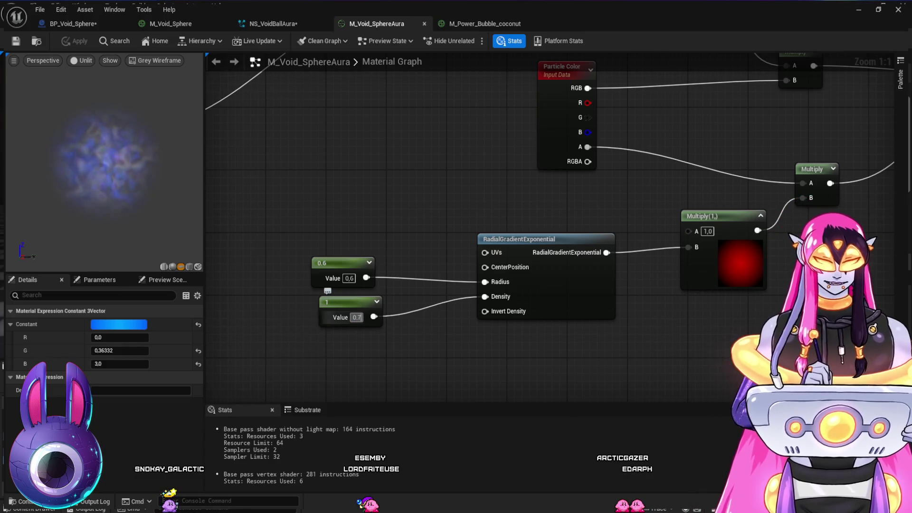
key("Return")
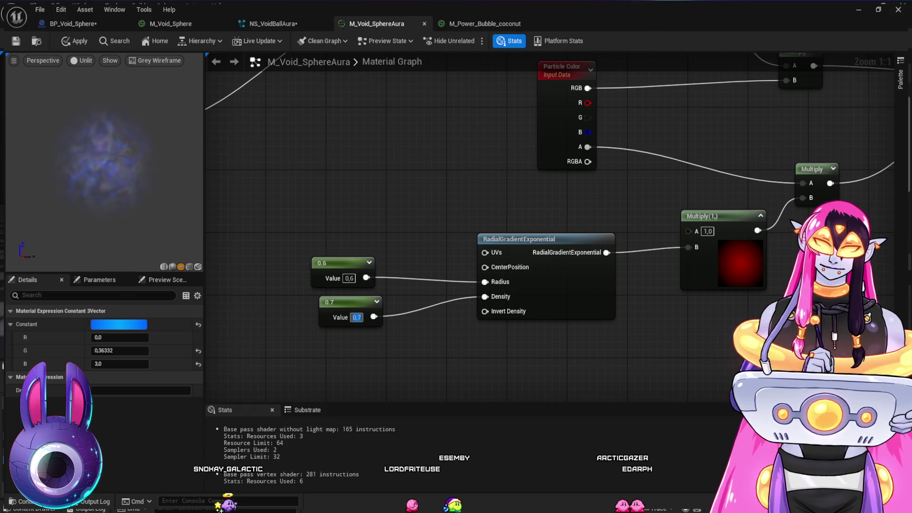
type("0,3")
key("Return")
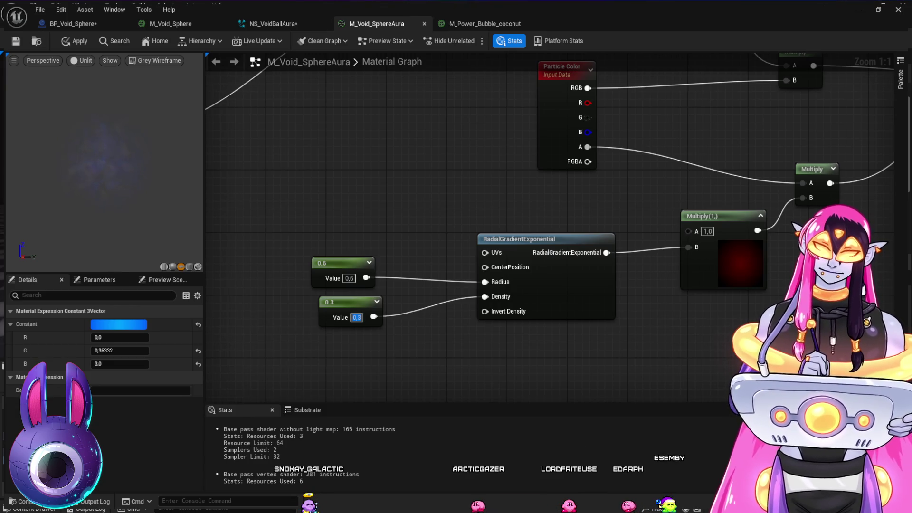
type("1")
key("Return")
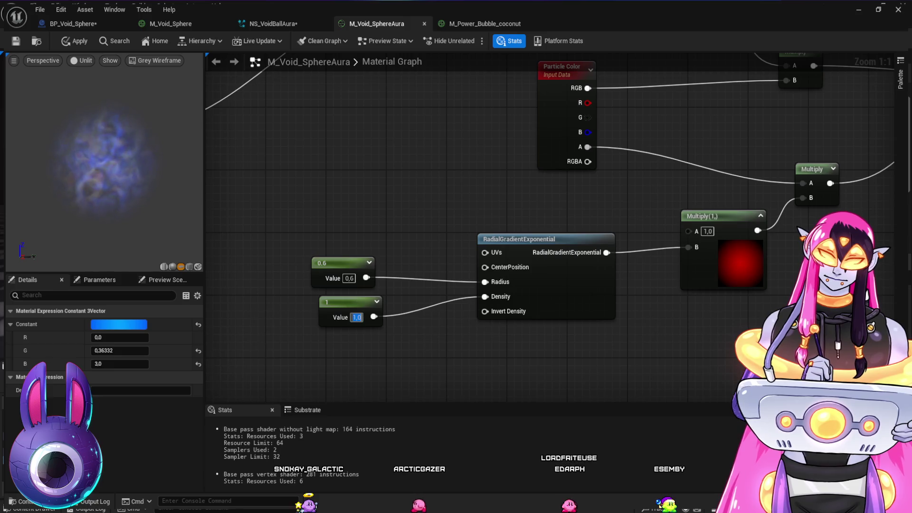
Step: Set the radial gradient radius to 0.5 and density to 0.7
key("ctrl+a")
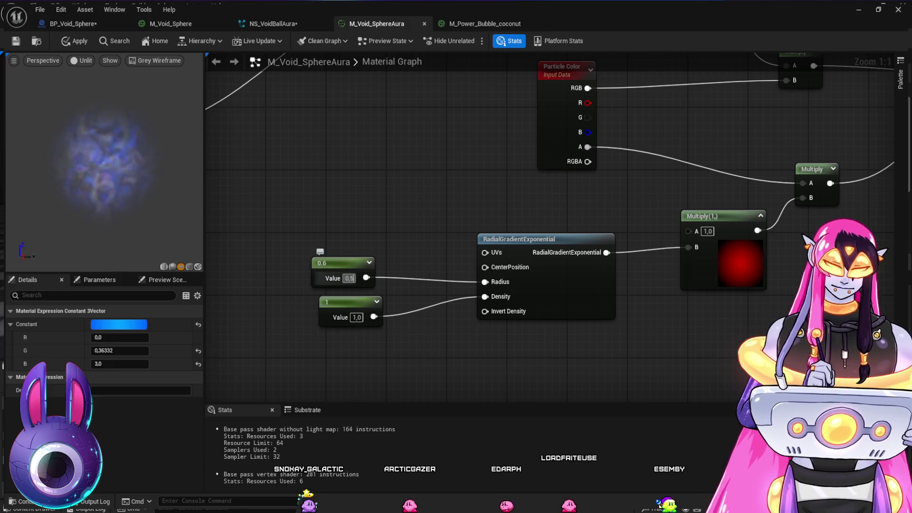
key("Return")
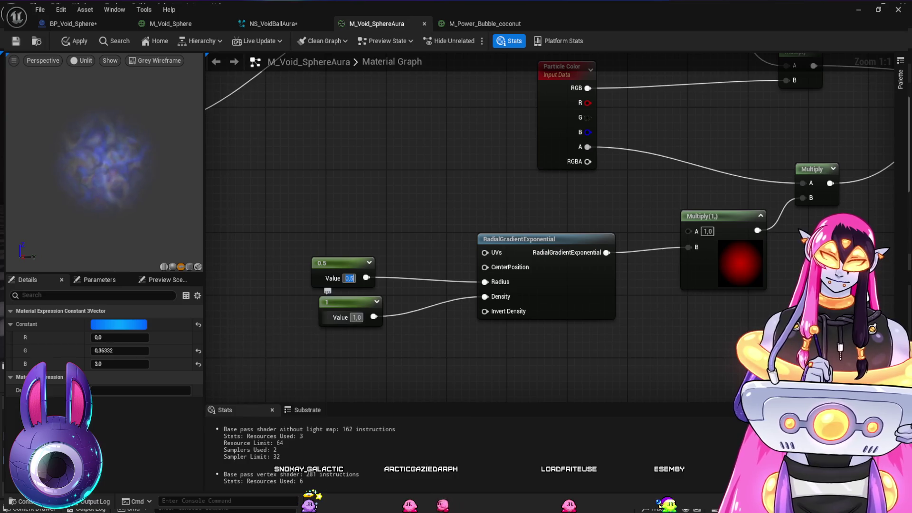
type("0.7")
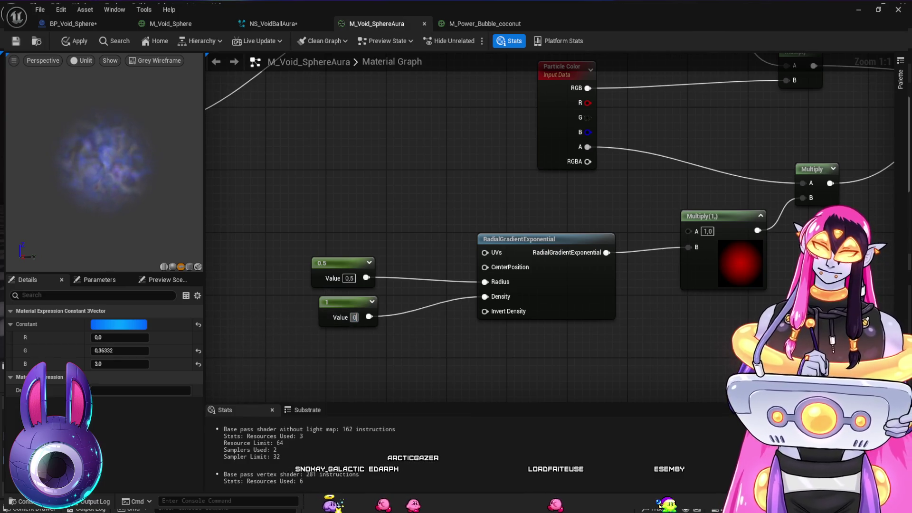
key("Return")
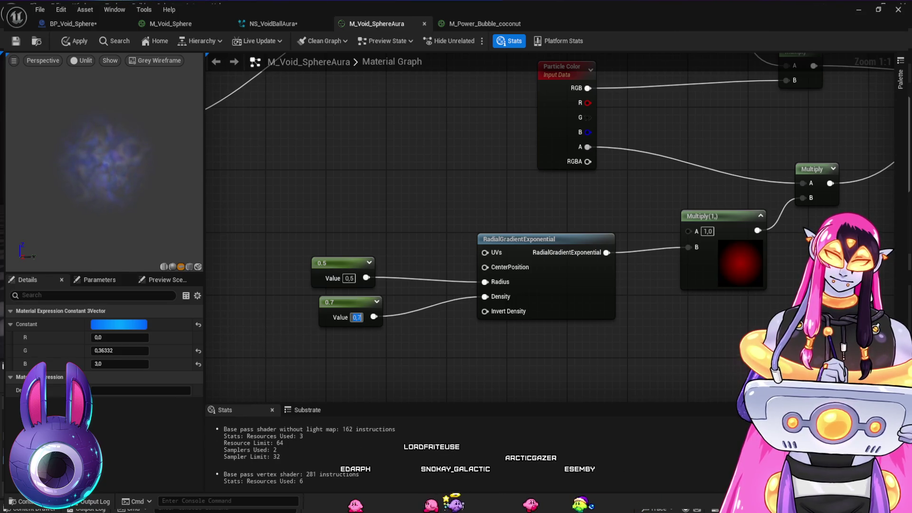
Step: Apply the M_Void_SphereAura changes and return to the BP_Void_Sphere blueprint
left_click(16, 41)
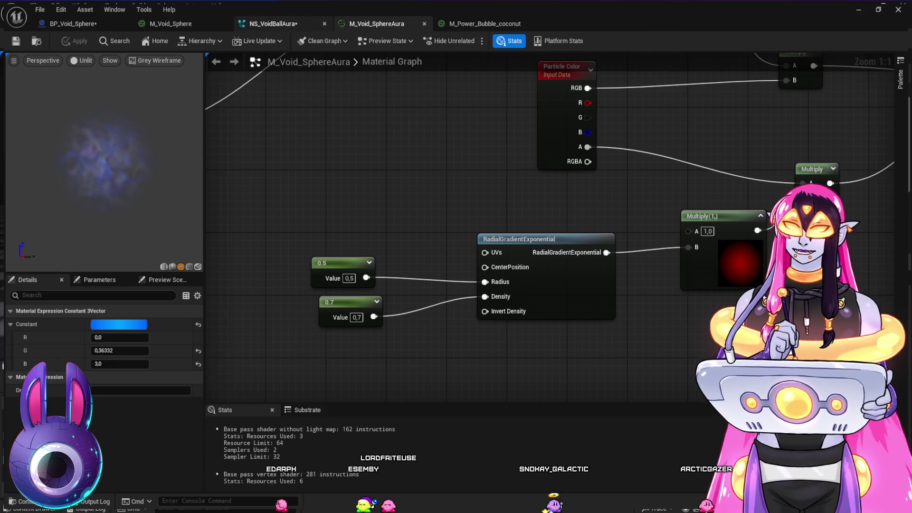
left_click(273, 24)
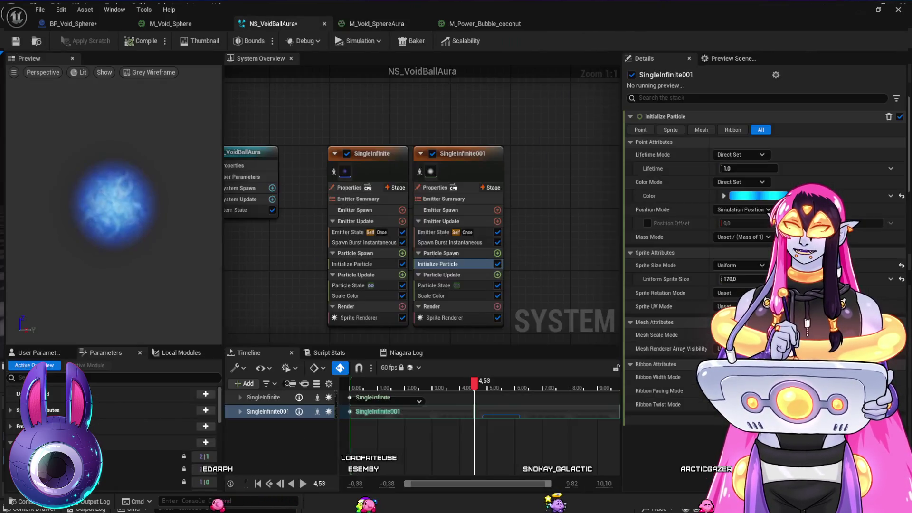
left_click(74, 23)
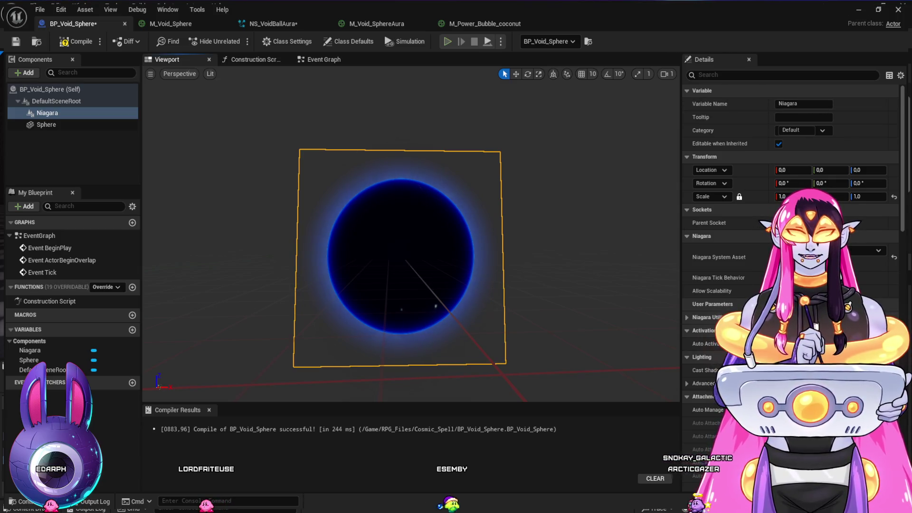
Step: Inspect the updated void sphere in the level editor, then bring back and maximize the Blueprint window
key("super+Down")
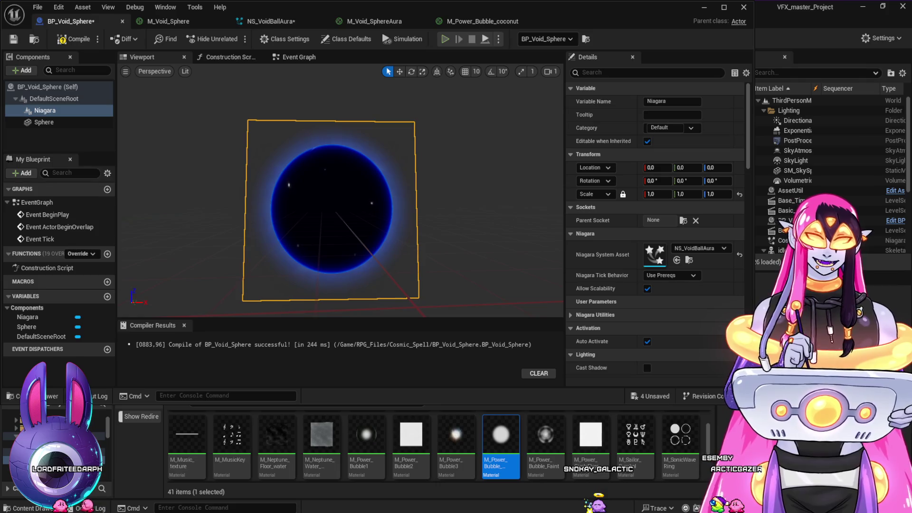
left_click(763, 56)
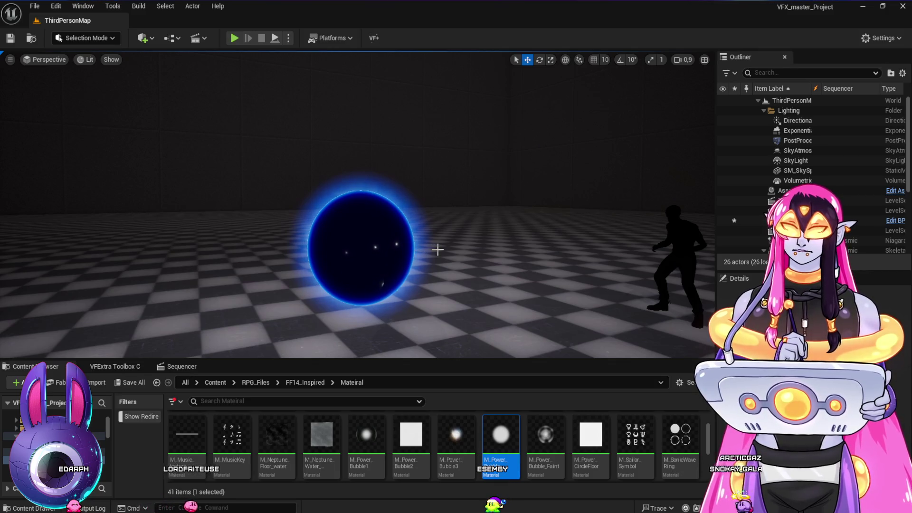
double_click(508, 477)
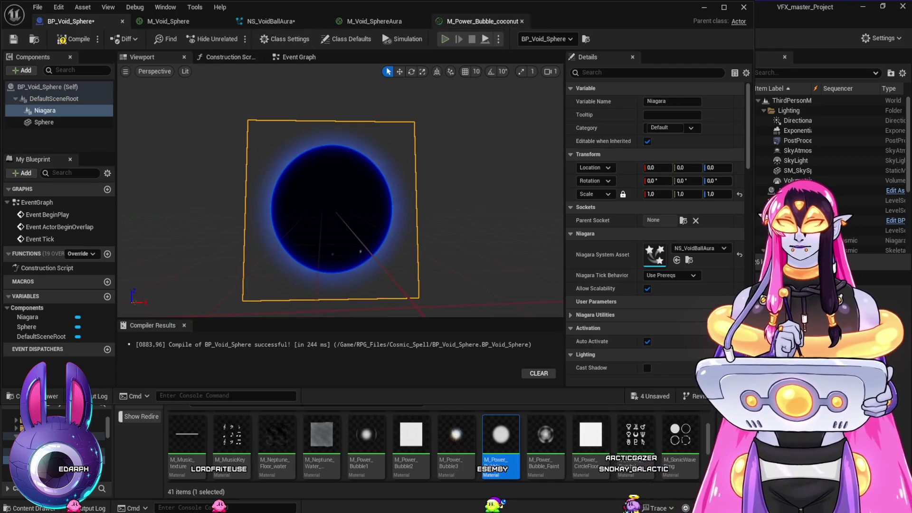
left_click(724, 7)
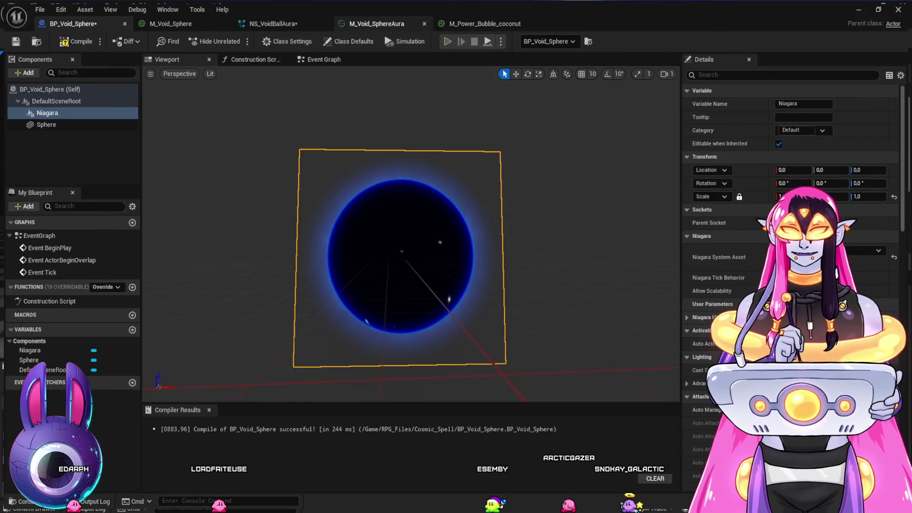
Step: Cycle through the aura, bubble and NS_VoidBallAura tabs, ending on the M_Void_Sphere graph
left_click(376, 23)
left_click(484, 24)
left_click(273, 24)
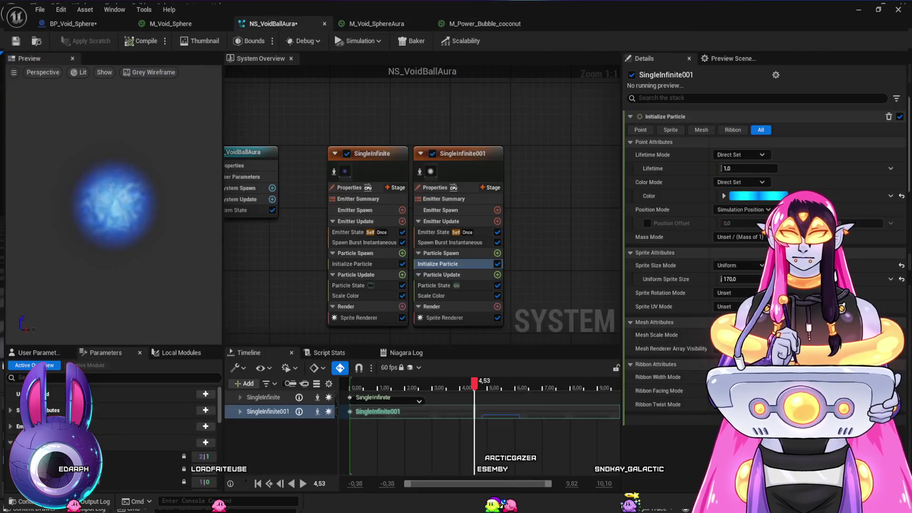
left_click(171, 24)
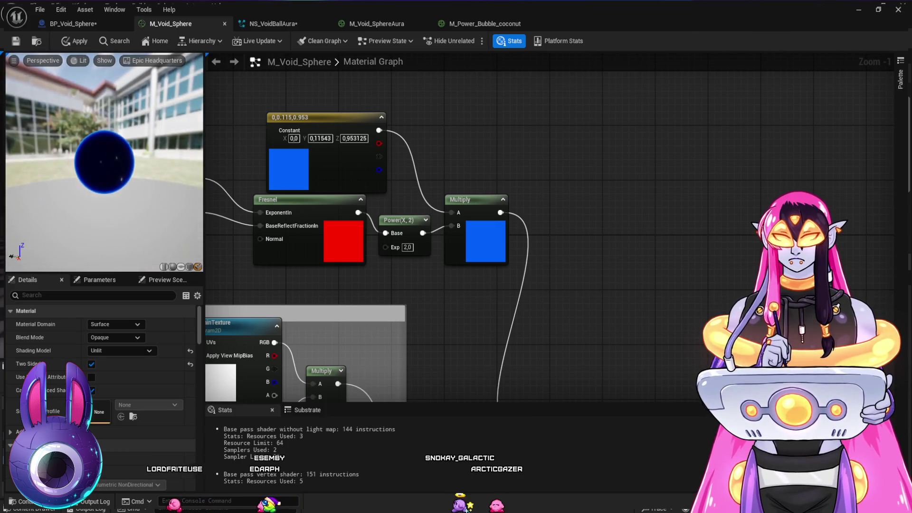
mouse_move(467, 324)
left_mouse_down()
mouse_move(591, 277)
mouse_move(500, 182)
mouse_move(537, 248)
left_mouse_up()
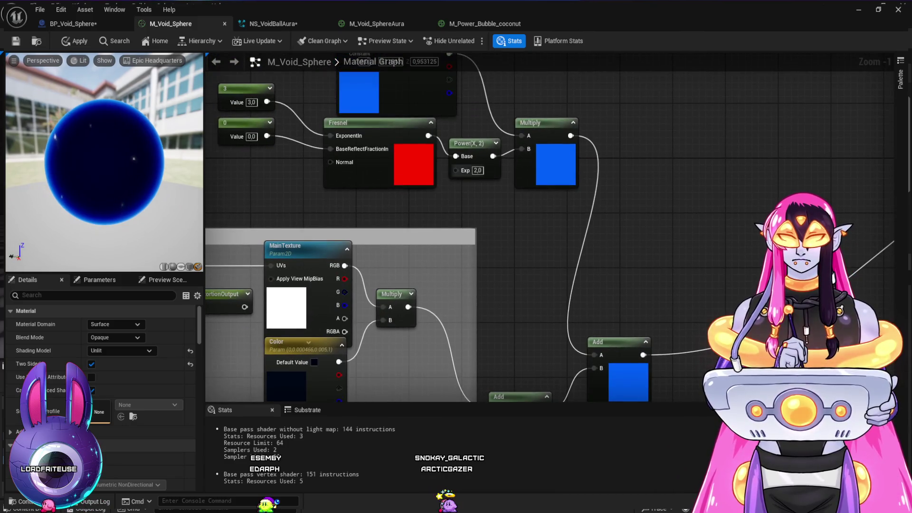
type("1")
key("Return")
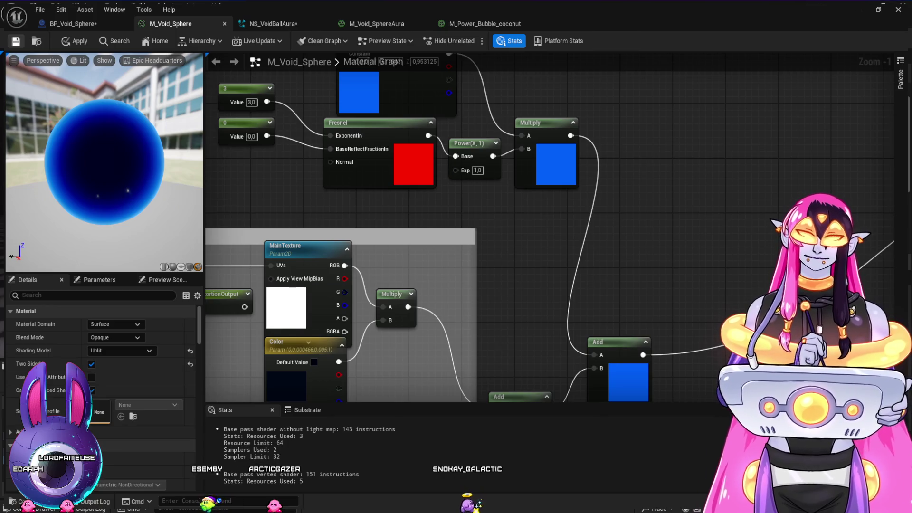
key("ctrl+s")
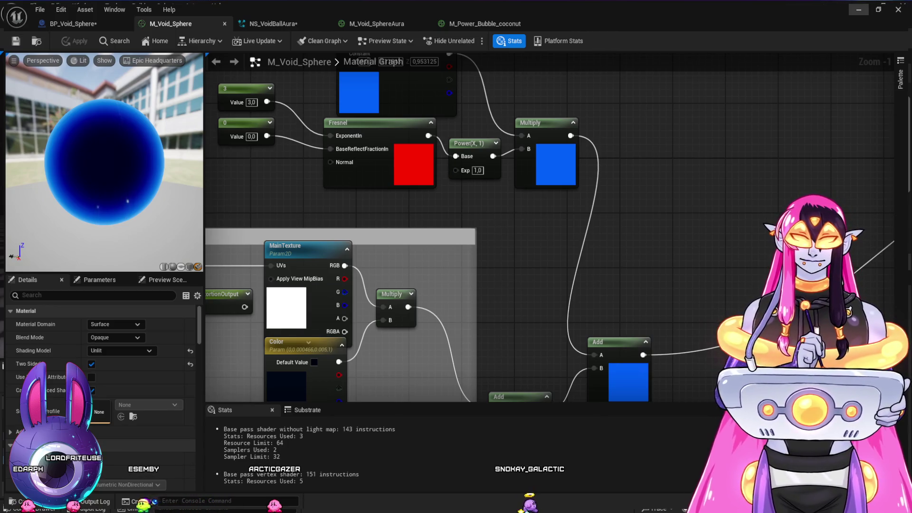
key("alt+Tab")
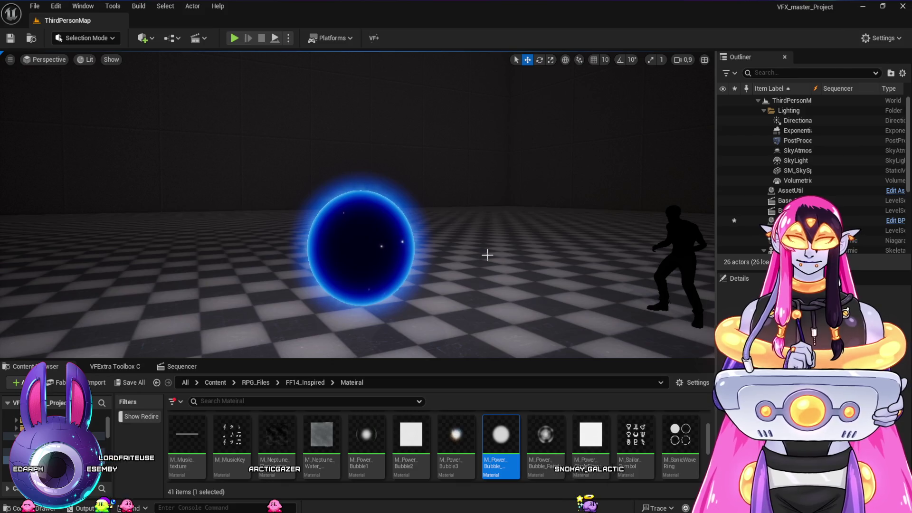
mouse_move(475, 259)
left_mouse_down()
mouse_move(471, 237)
mouse_move(475, 259)
left_mouse_up()
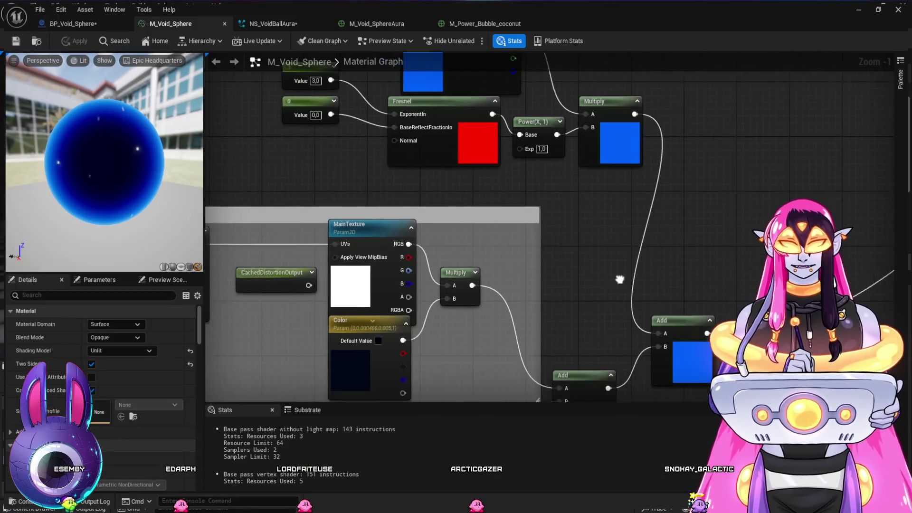
scroll(617, 277, "down", 2)
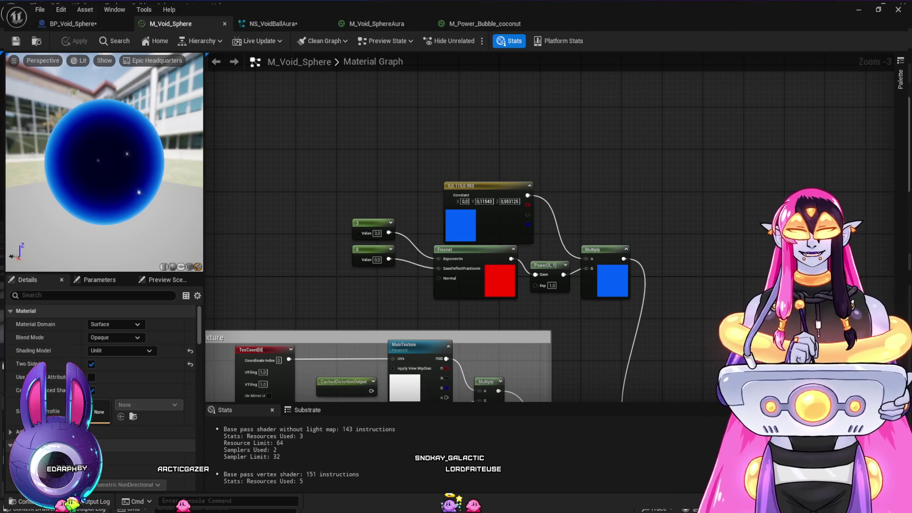
left_click_drag(475, 285, 498, 298)
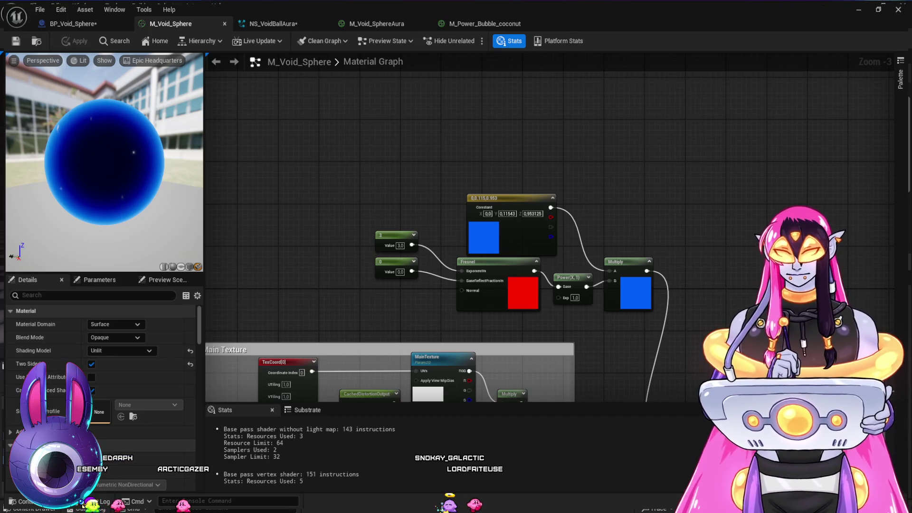
left_click(358, 136)
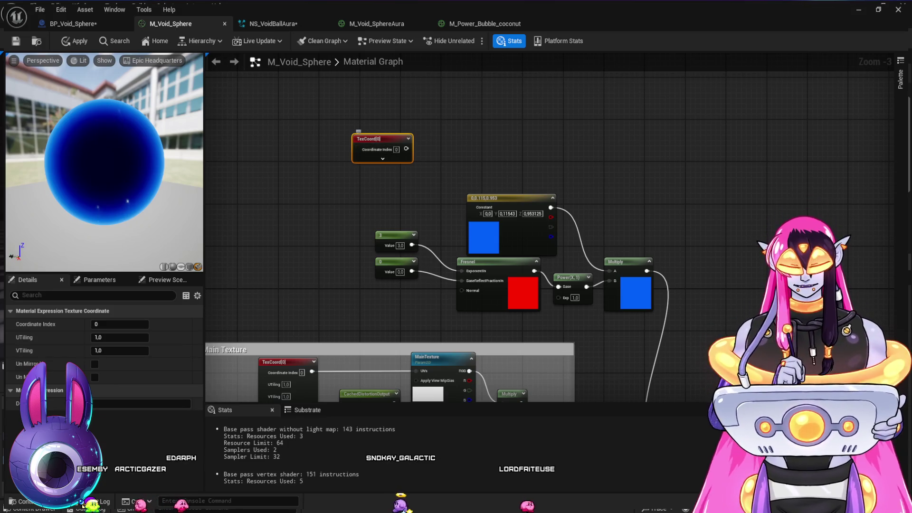
Step: Add a Texture Sample using Caustic1 and feed a Panner into its UVs
key("Delete")
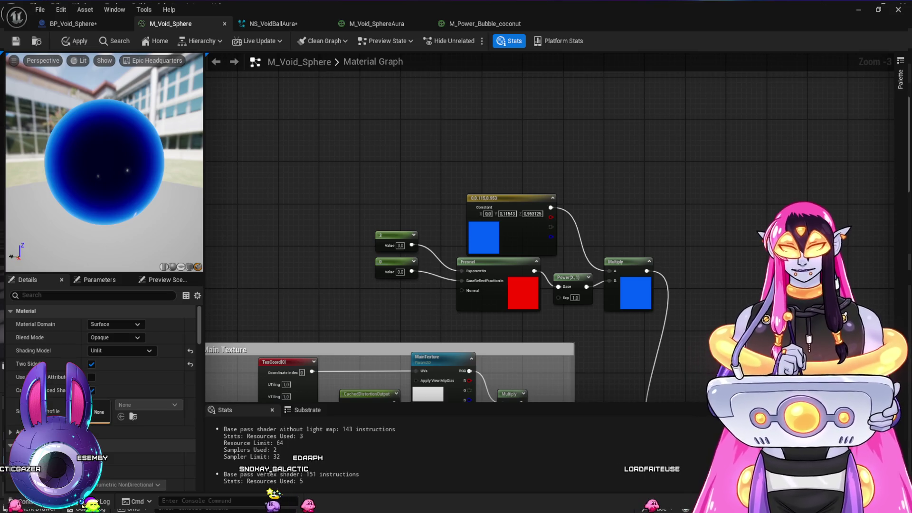
left_click(380, 137)
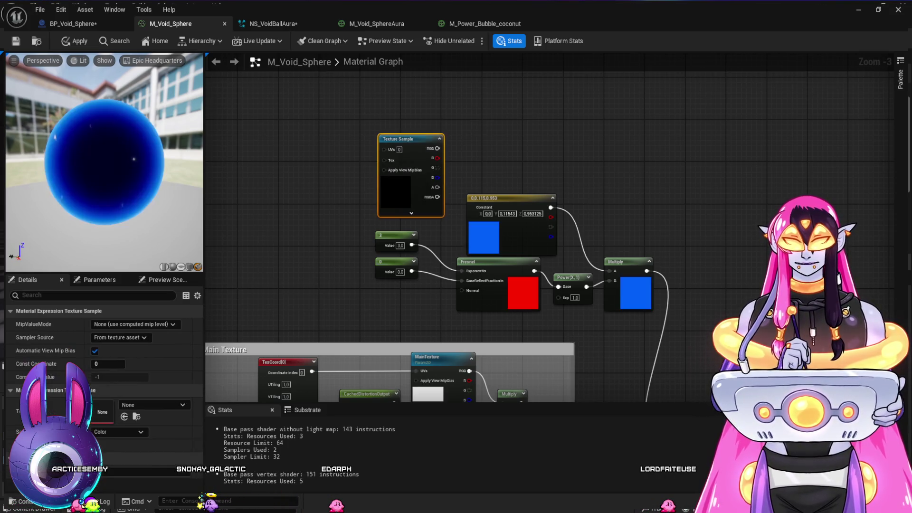
left_click_drag(385, 130, 402, 106)
key("ctrl+space")
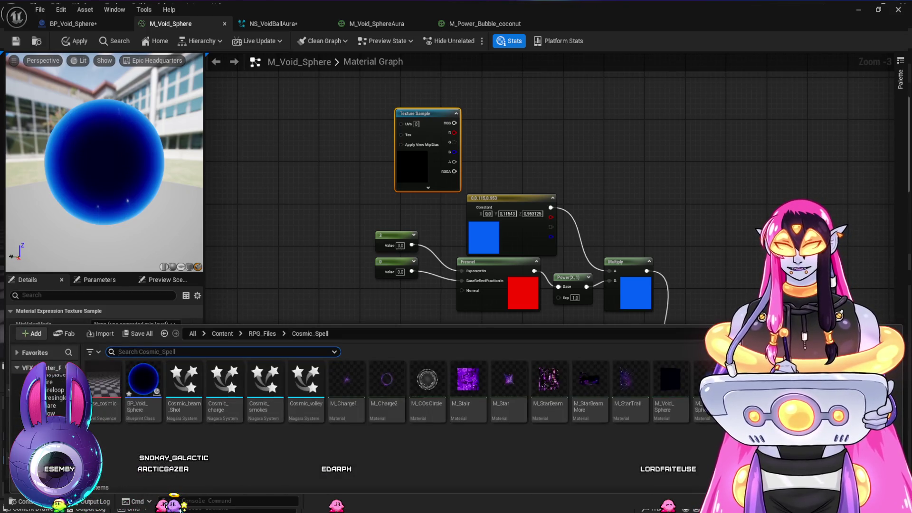
left_click(53, 382)
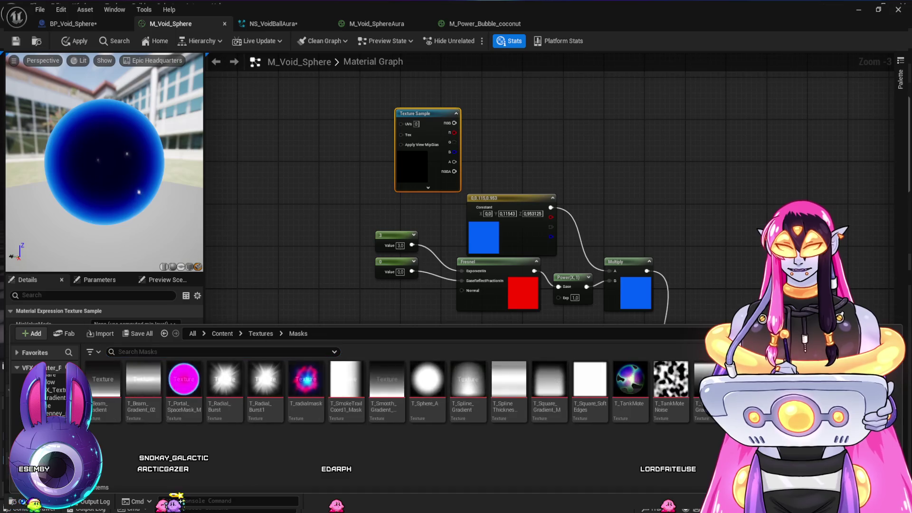
left_click(53, 390)
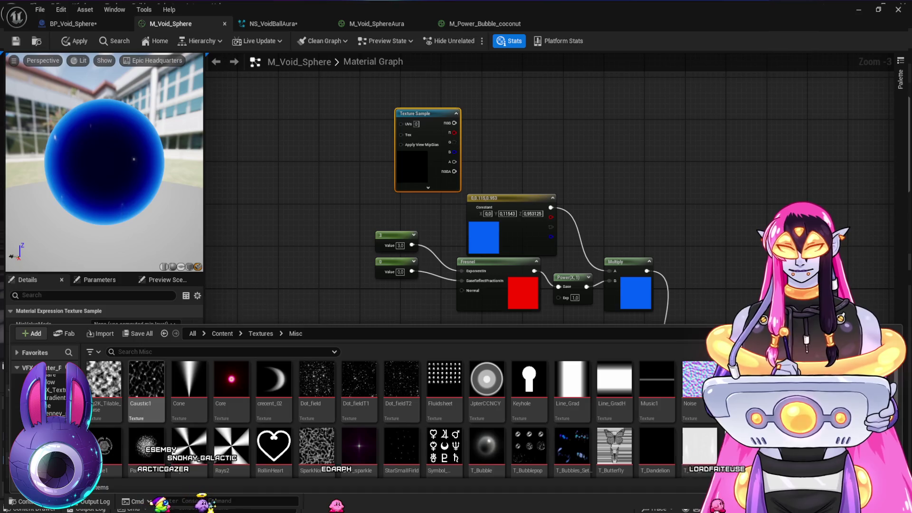
left_click(147, 383)
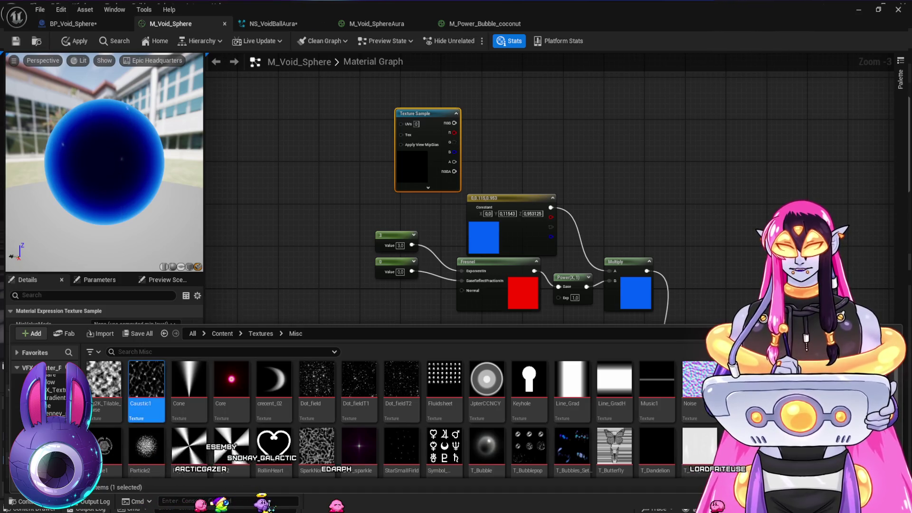
mouse_move(146, 383)
left_mouse_down()
mouse_move(123, 408)
mouse_move(102, 411)
left_mouse_up()
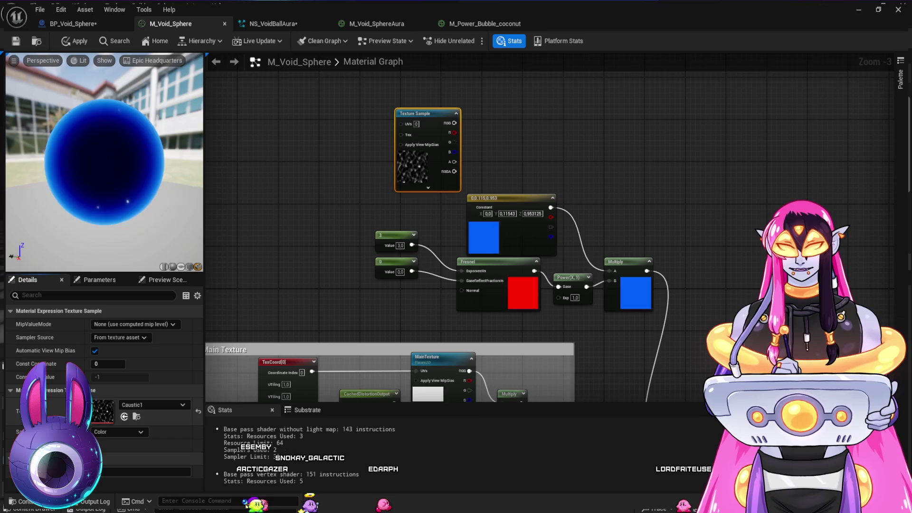
left_click_drag(428, 114, 453, 113)
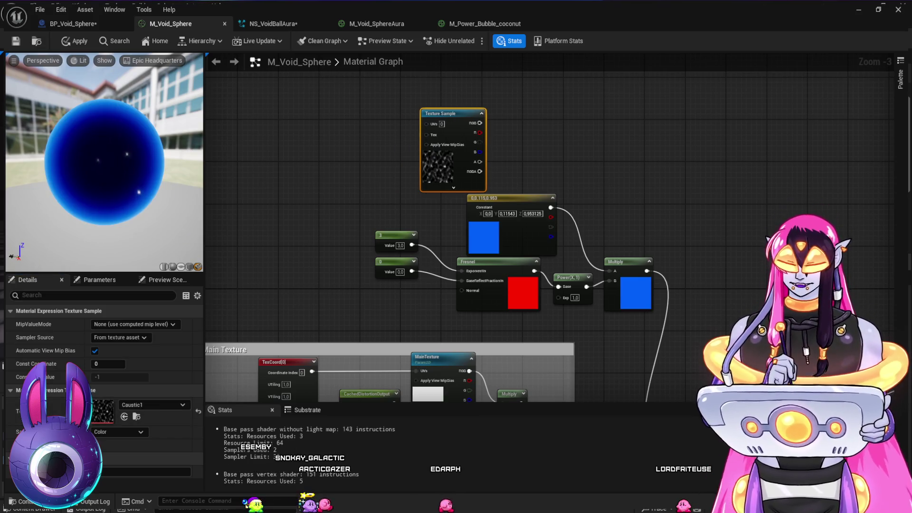
left_click(306, 138)
left_click_drag(360, 149, 386, 140)
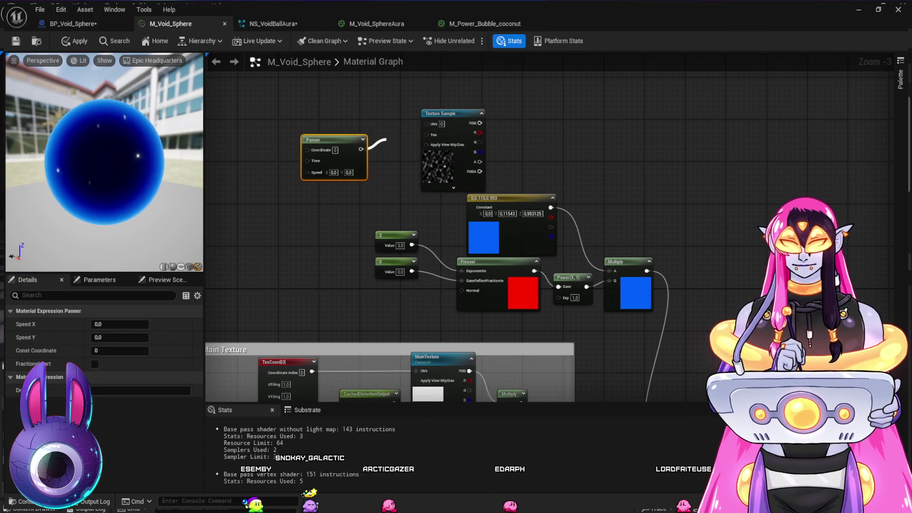
left_click_drag(314, 140, 291, 113)
Step: Multiply the texture's RGB with the Fresnel rim result and preview it on the sphere
left_click_drag(475, 190, 377, 172)
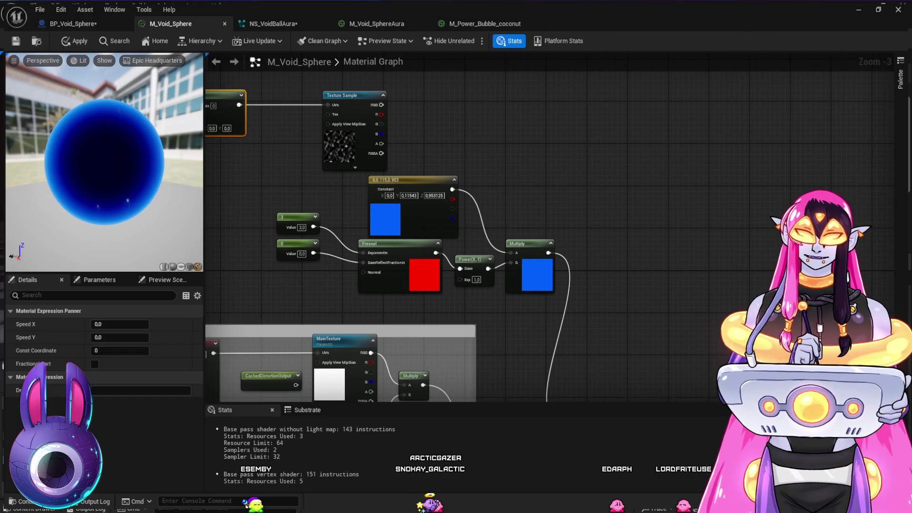
left_click_drag(614, 266, 574, 203)
left_click(565, 167)
left_click_drag(483, 126, 507, 190)
left_click_drag(364, 105, 593, 243)
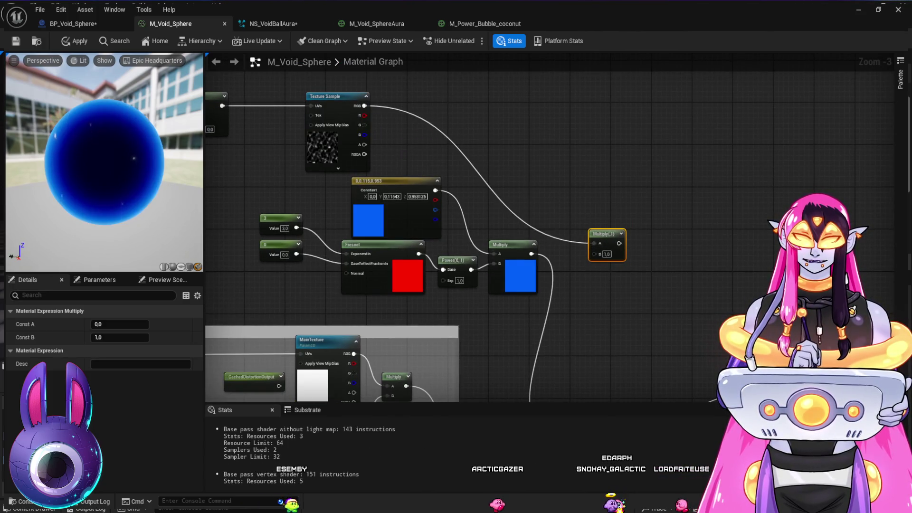
left_click_drag(531, 254, 593, 254)
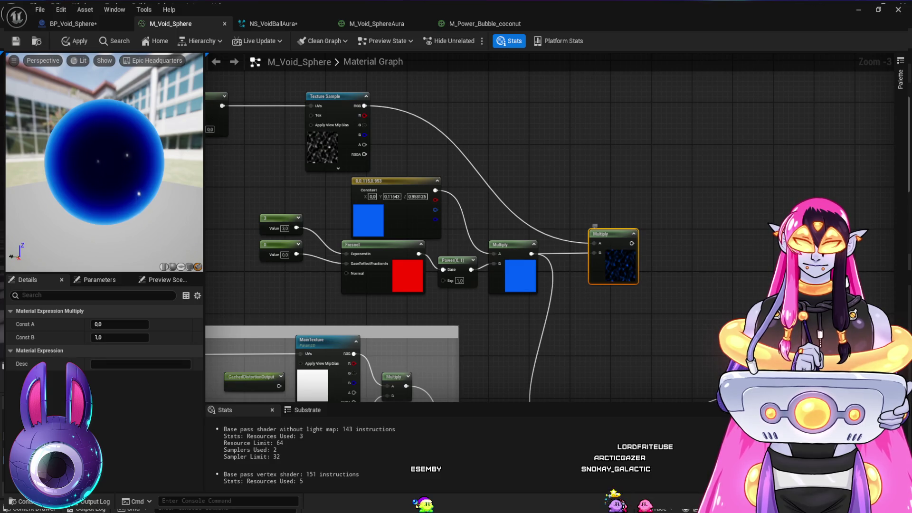
key("space")
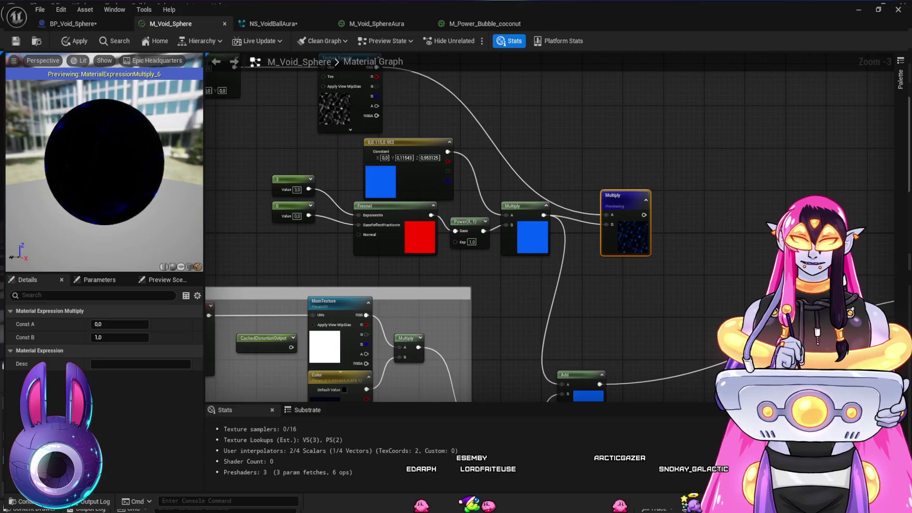
Step: Switch the Texture Sample from Caustic1 to the tileable noise texture
left_click_drag(615, 295, 591, 226)
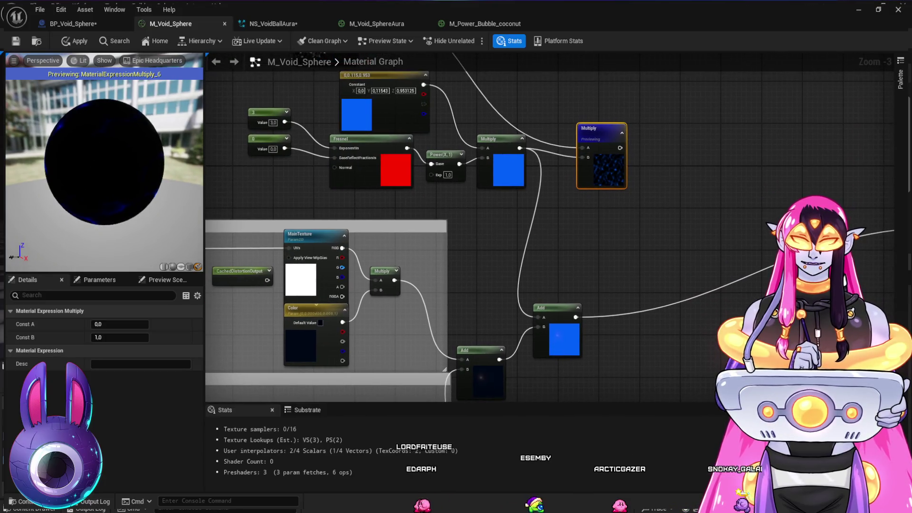
key("ctrl+space")
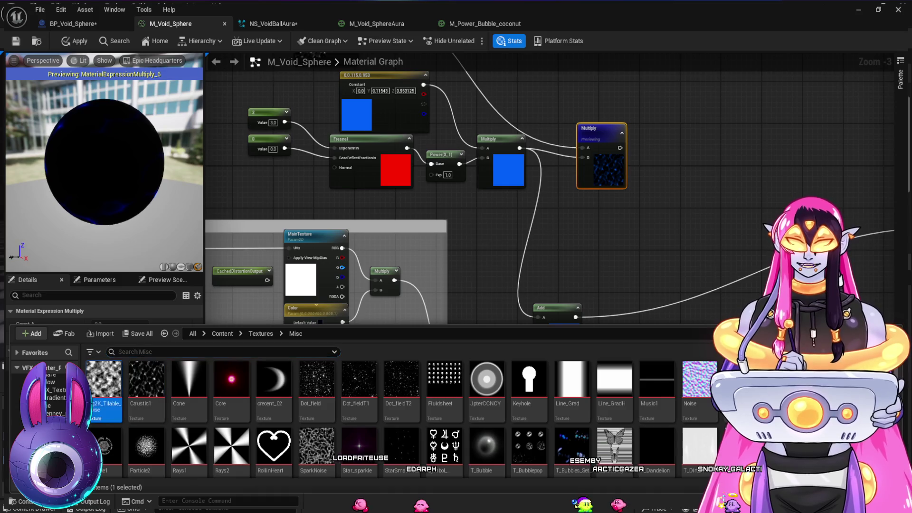
key("ctrl+space")
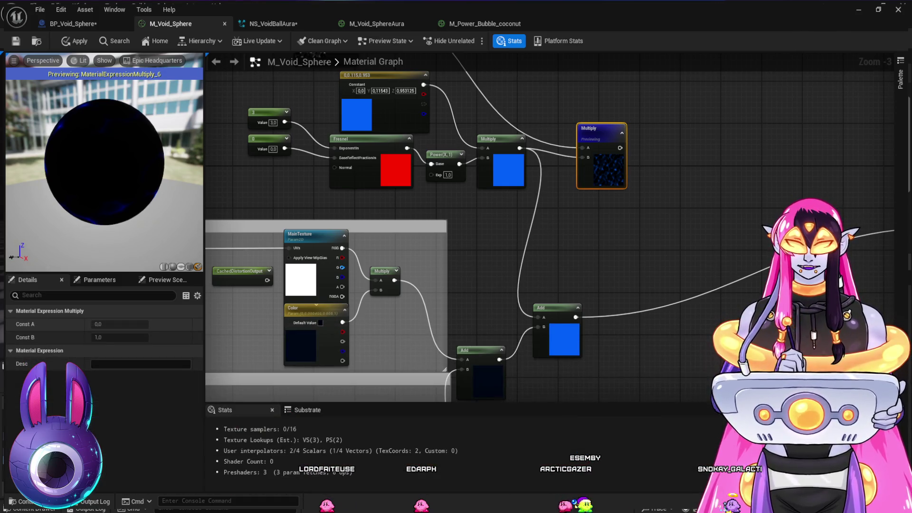
left_click_drag(477, 119, 507, 221)
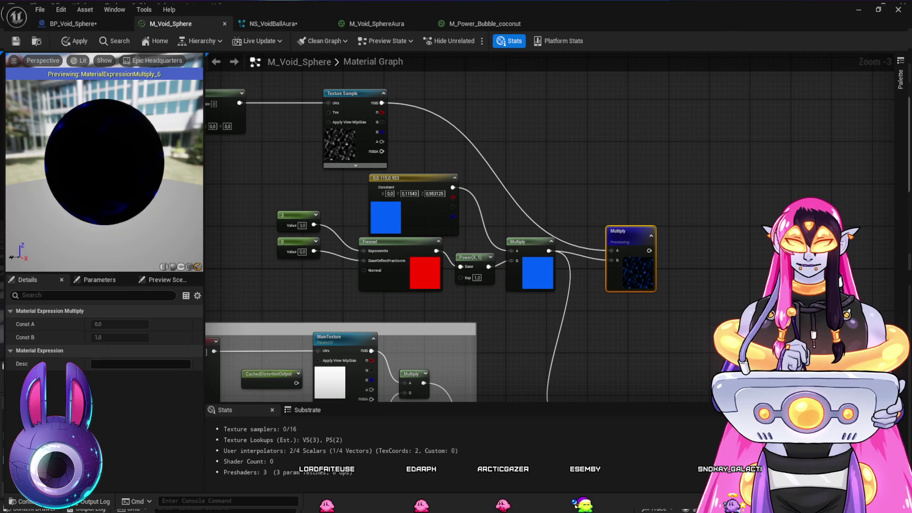
left_click(354, 143)
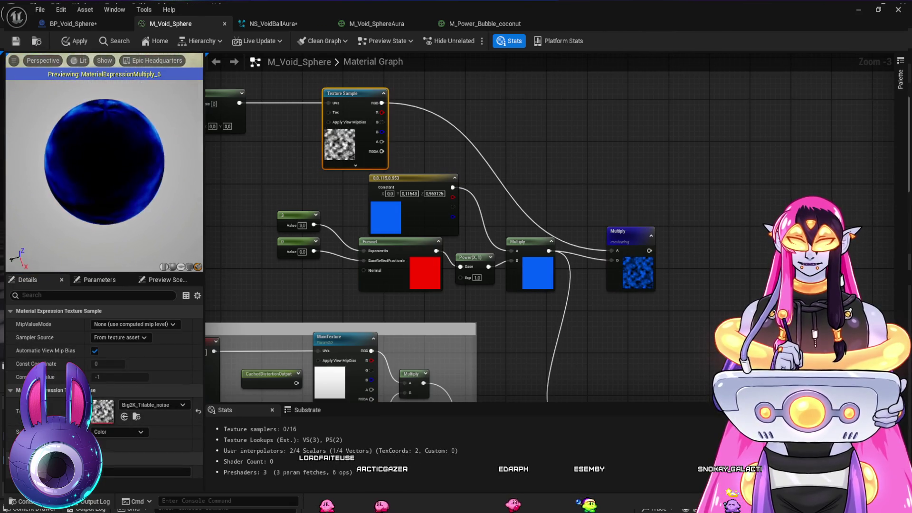
Step: Wire a Constant2Vector of 0,-1 into the Panner's Speed
left_click_drag(309, 176, 461, 200)
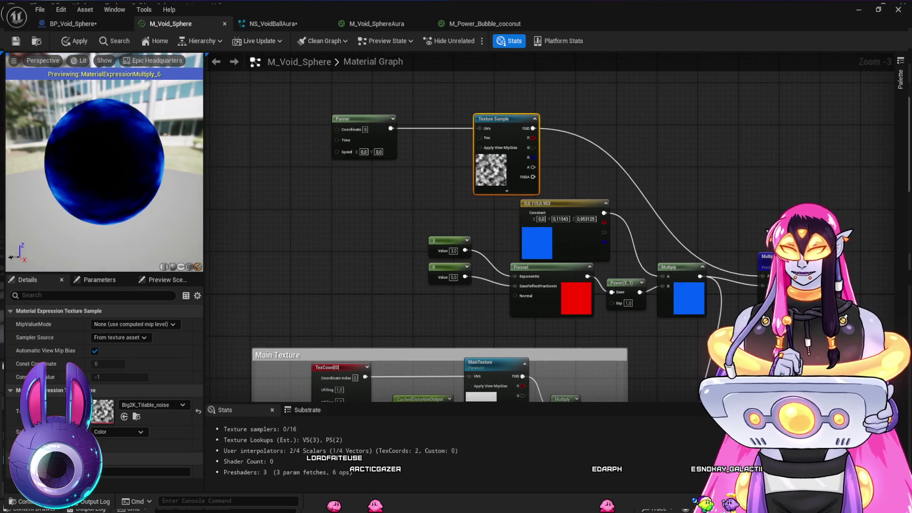
left_click(317, 171)
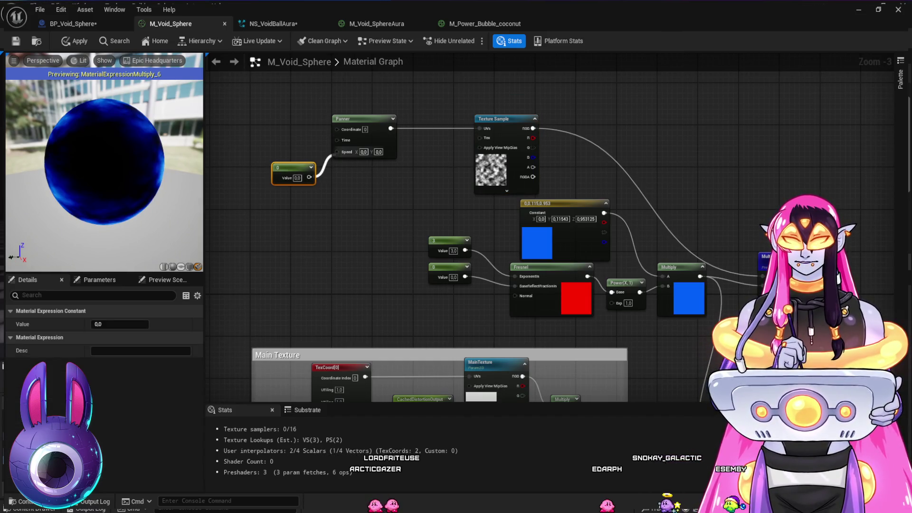
left_click_drag(333, 153, 332, 152)
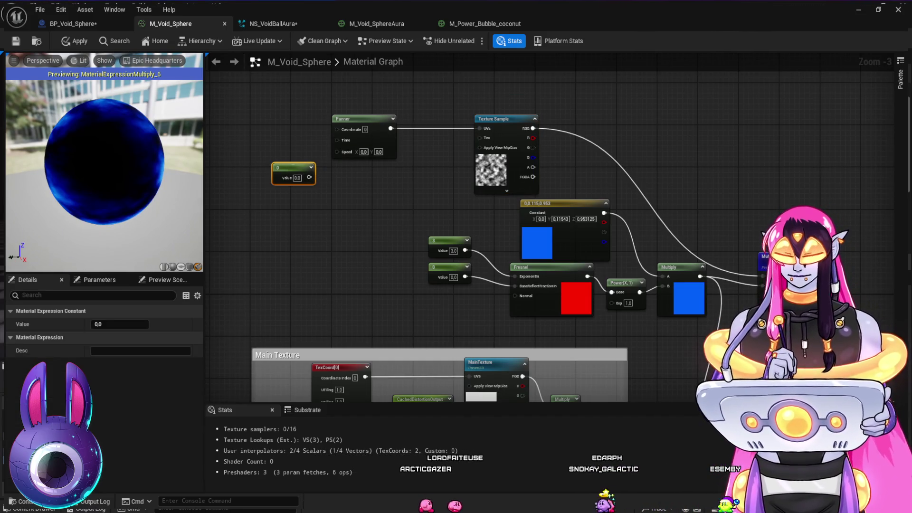
key("Delete")
left_click(271, 162)
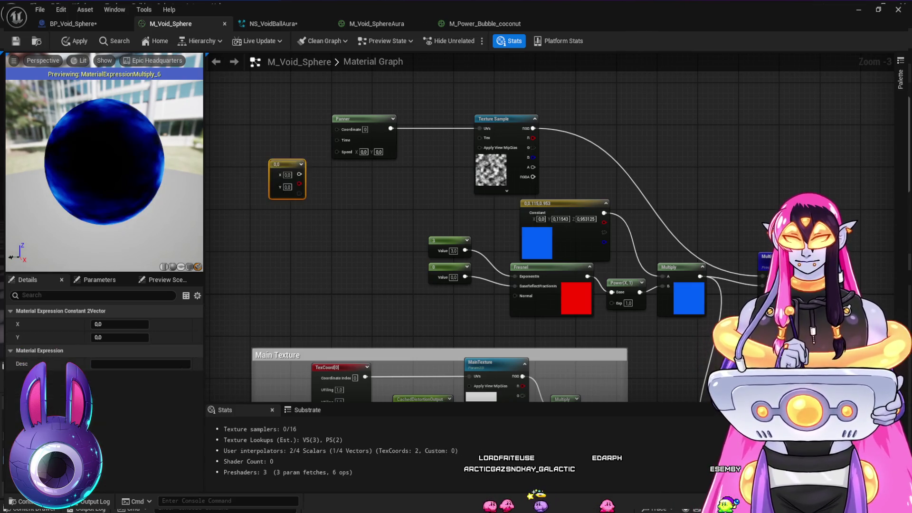
left_click_drag(299, 174, 336, 150)
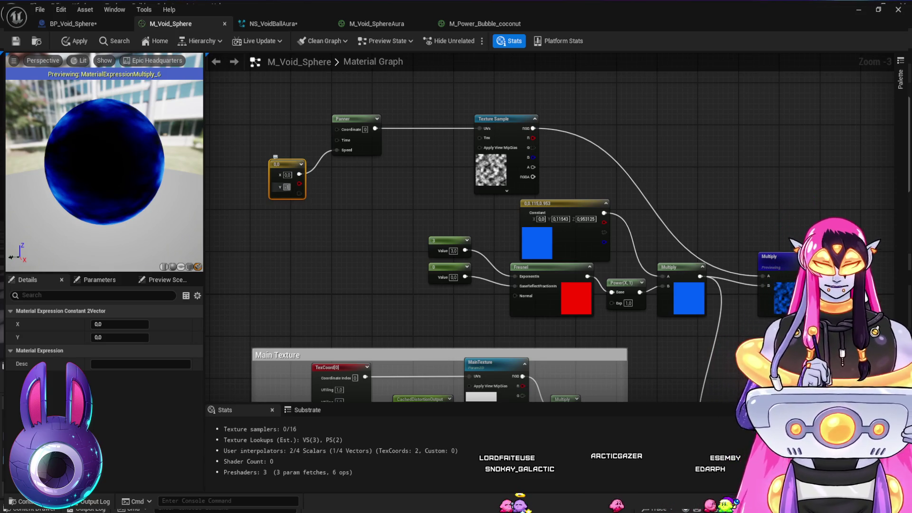
key("Return")
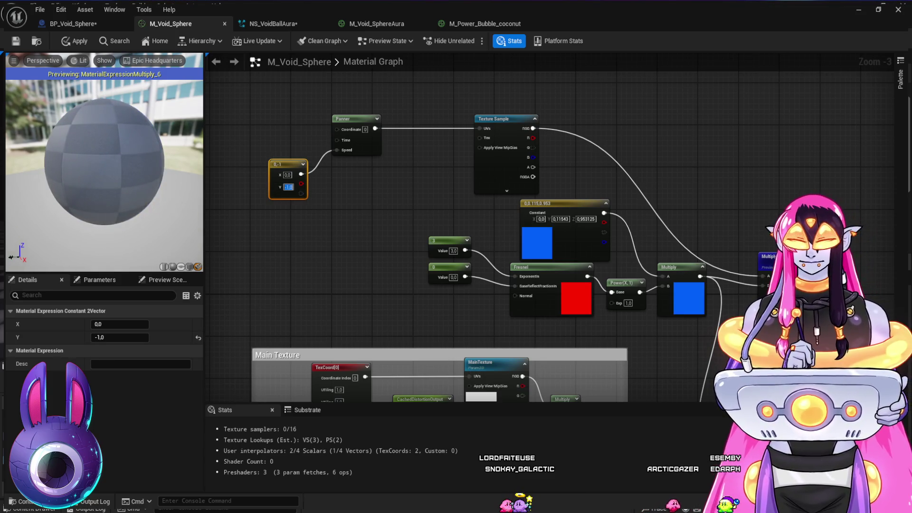
left_click_drag(359, 246, 407, 234)
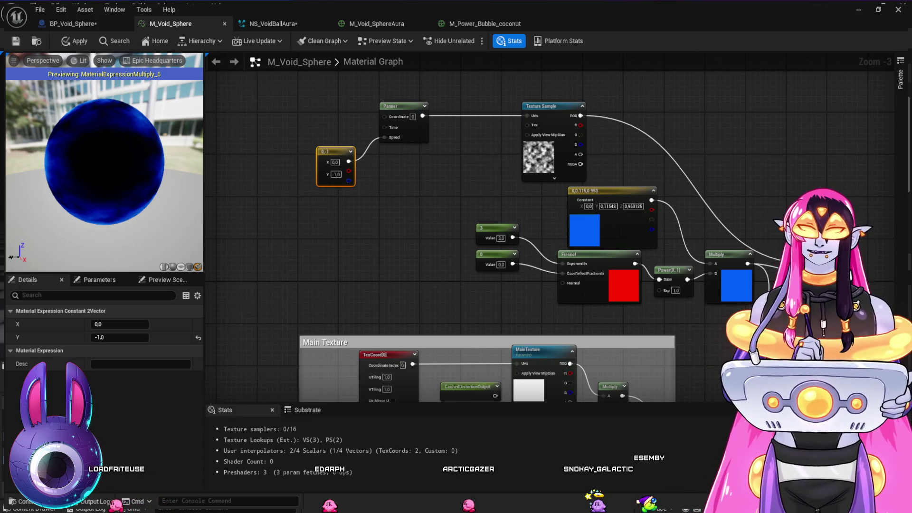
Step: Add a VectorToRadialValue node and trial-wire it between the texture and the Multiply chain
key("ctrl+v")
mouse_move(375, 230)
left_mouse_down()
mouse_move(401, 180)
mouse_move(667, 153)
mouse_move(645, 132)
left_mouse_up()
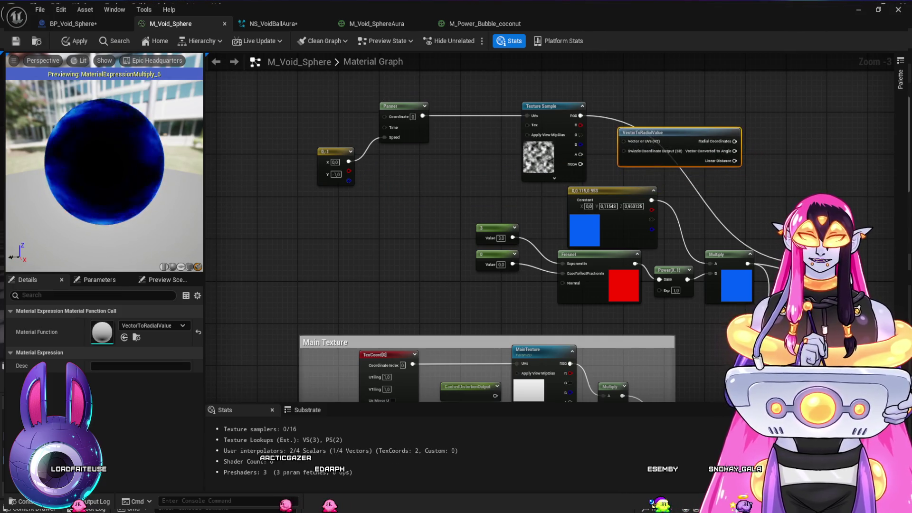
left_click_drag(580, 115, 624, 141)
mouse_move(735, 141)
left_mouse_down()
mouse_move(769, 200)
mouse_move(782, 259)
left_mouse_up()
mouse_move(845, 200)
left_mouse_down()
mouse_move(739, 179)
mouse_move(594, 173)
mouse_move(619, 193)
left_mouse_up()
left_click_drag(492, 142, 502, 127)
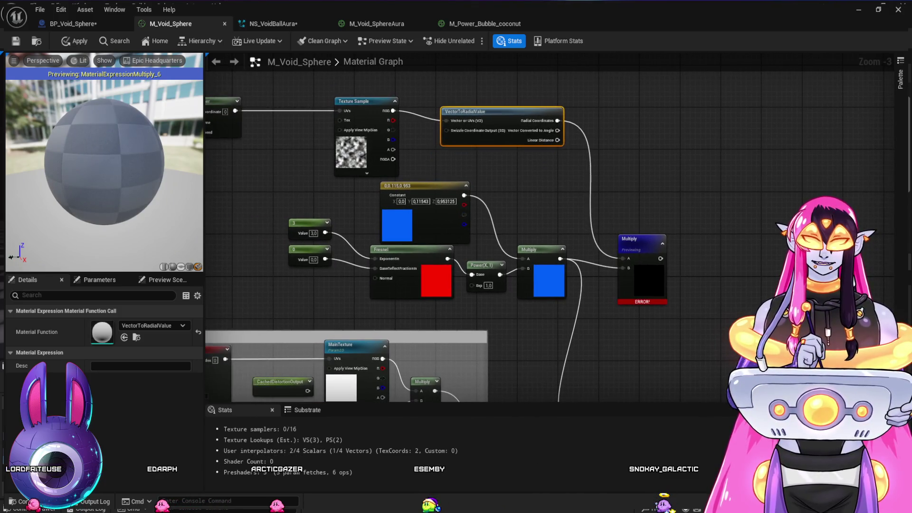
scroll(495, 157, "up", 1)
left_click_drag(498, 171, 704, 240)
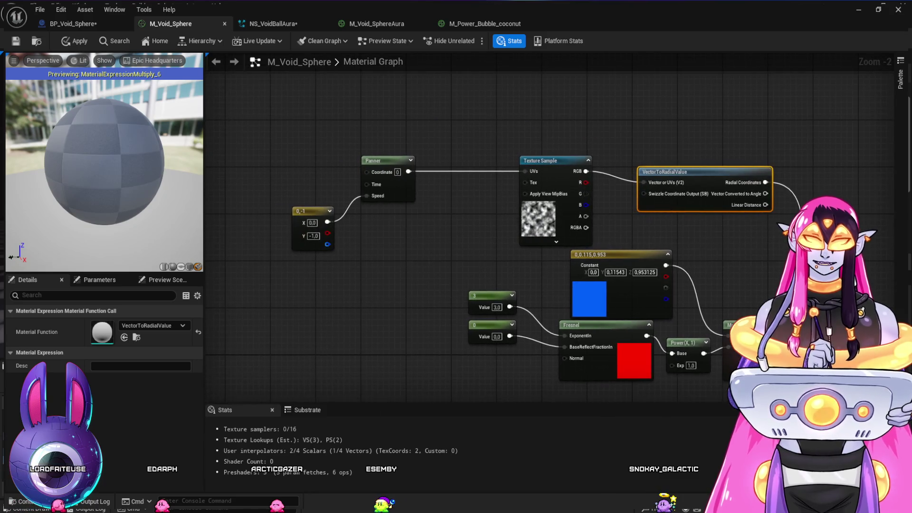
Step: Route the Panner through VectorToRadialValue into the Texture Sample UVs and reconnect RGB to Multiply
mouse_move(409, 171)
left_mouse_down()
mouse_move(638, 186)
mouse_move(405, 207)
mouse_move(399, 219)
left_mouse_up()
left_click_drag(500, 229, 525, 171)
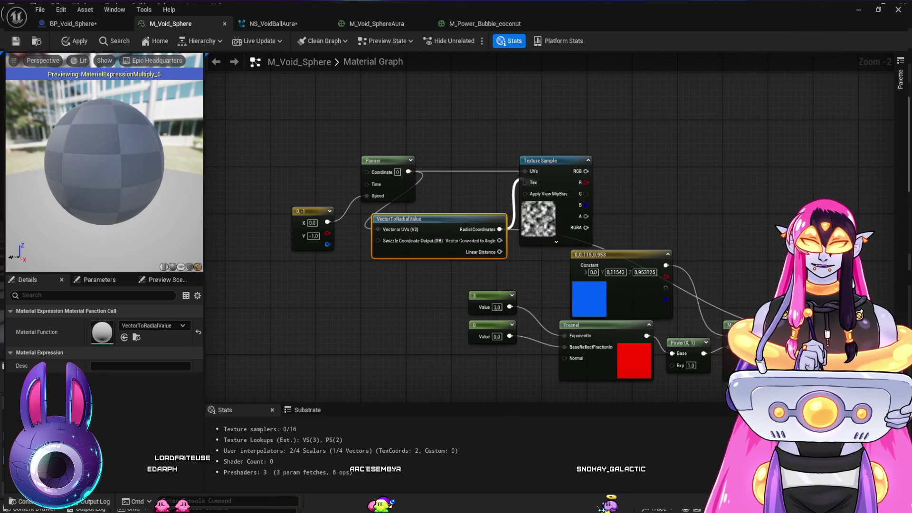
left_click_drag(618, 119, 570, 75)
left_click(570, 76)
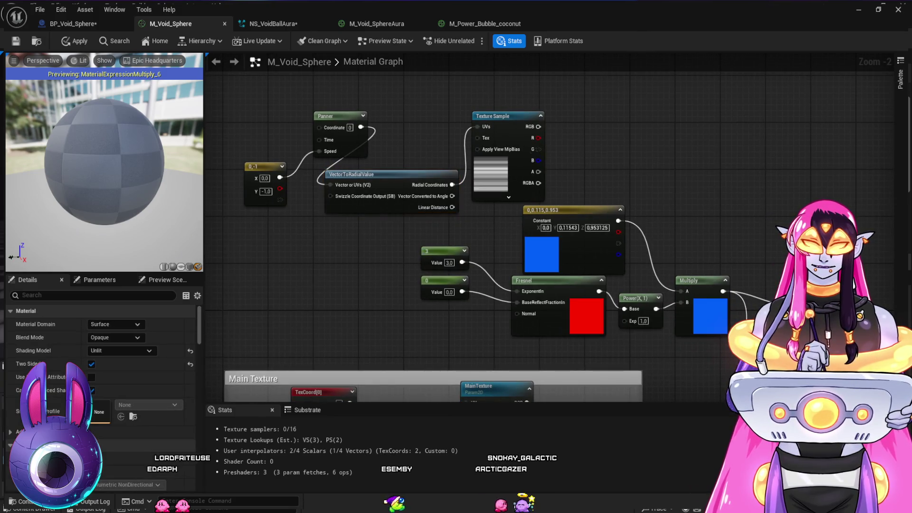
mouse_move(538, 127)
left_mouse_down()
mouse_move(713, 258)
mouse_move(783, 291)
left_mouse_up()
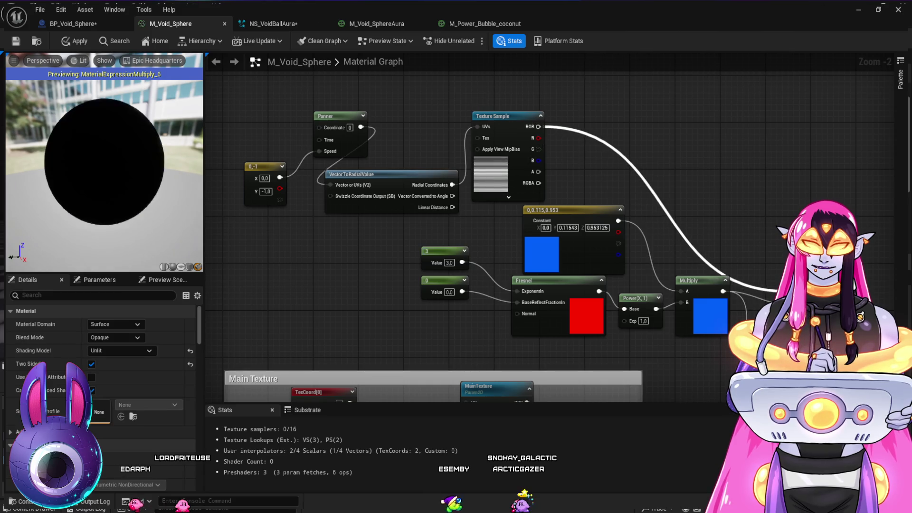
Step: Move the Panner and 0,-1 constant down-left and drop a new Texture Sample
left_click(265, 166)
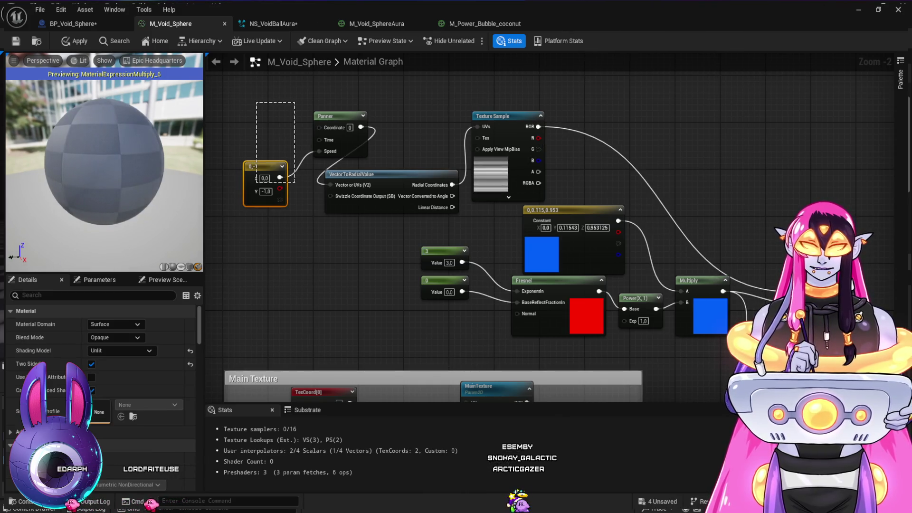
left_click(333, 115, "ctrl")
mouse_move(333, 116)
left_mouse_down()
mouse_move(310, 127)
mouse_move(270, 175)
left_mouse_up()
left_click_drag(331, 264, 445, 300)
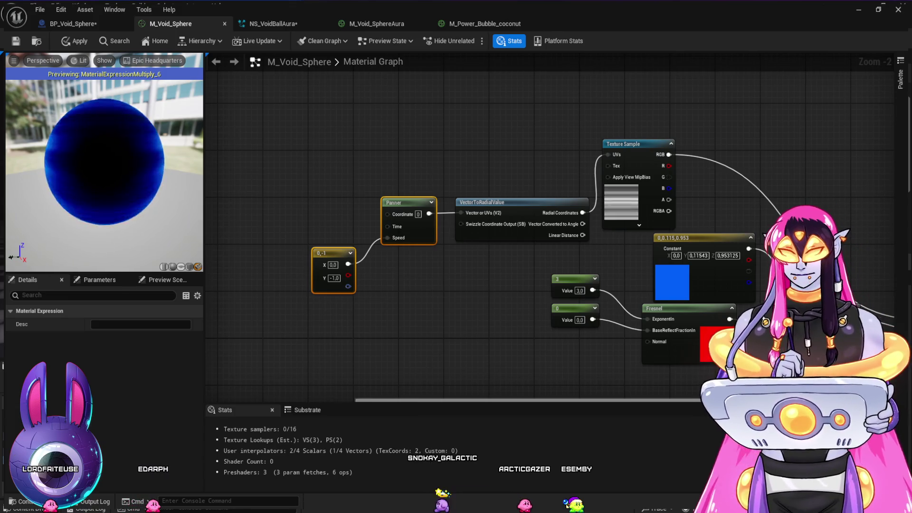
left_click(282, 150)
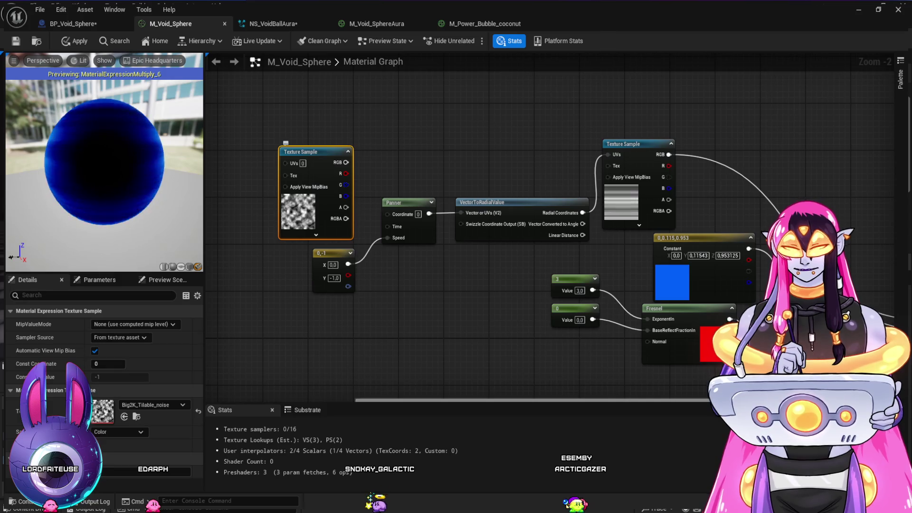
Step: Replace the stray Texture Sample with a TexCoord[0] feeding the Panner and VectorToRadialValue, then tidy nodes
key("Delete")
left_click(296, 164)
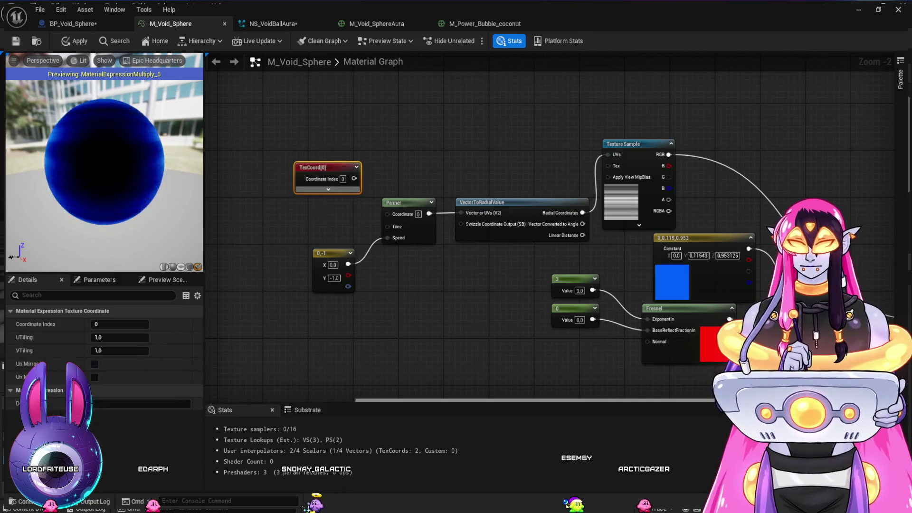
left_click_drag(354, 178, 388, 213)
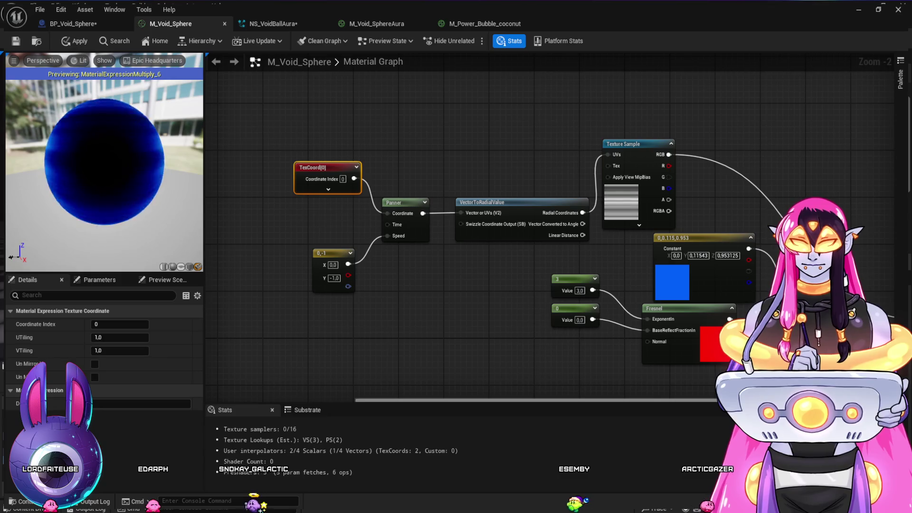
mouse_move(354, 179)
left_mouse_down()
mouse_move(461, 213)
mouse_move(441, 160)
mouse_move(429, 155)
left_mouse_up()
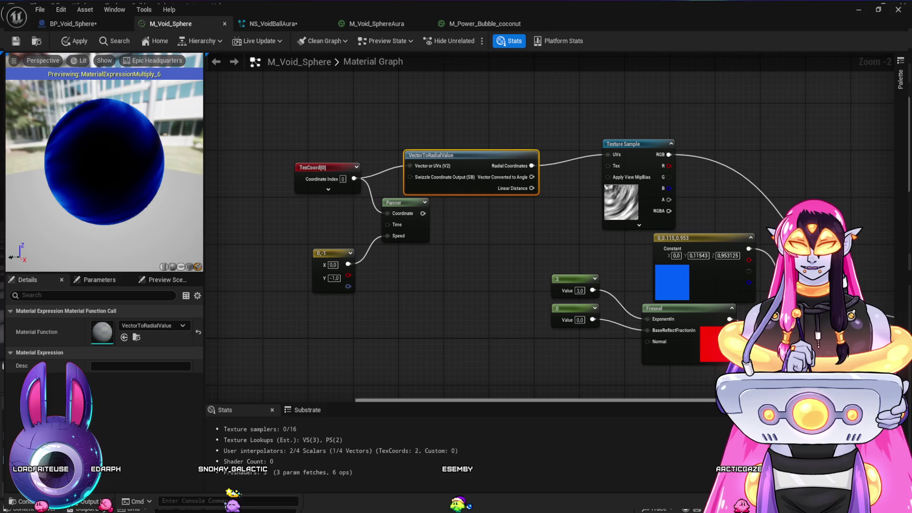
left_click_drag(404, 203, 527, 208)
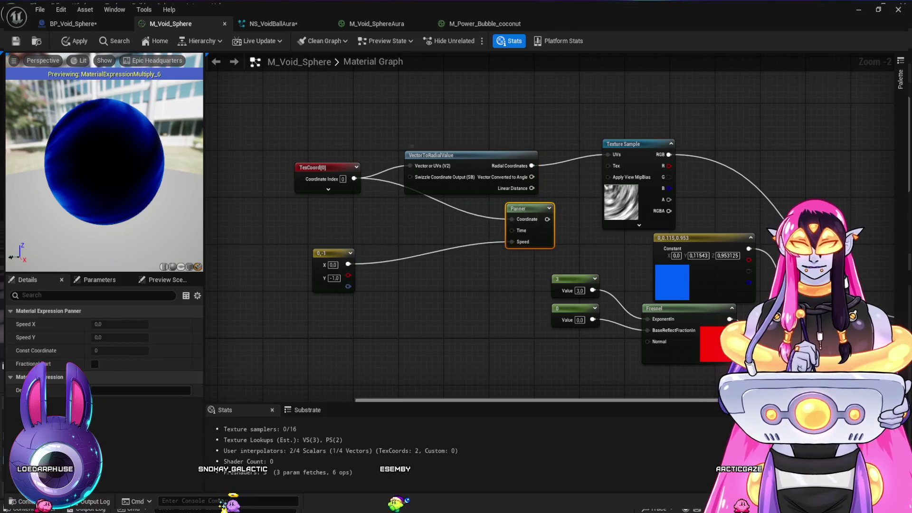
left_click_drag(441, 155, 402, 178)
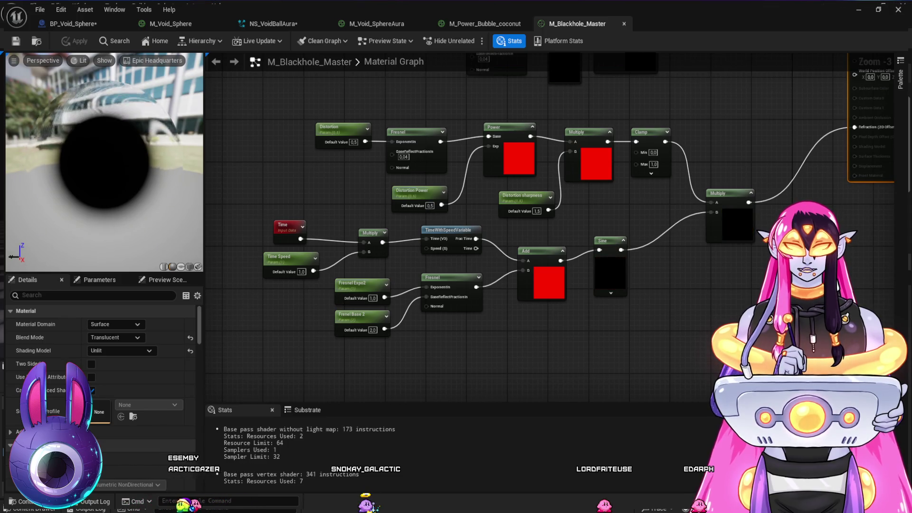
Step: Pan the M_Blackhole_Master graph to inspect its upper Fresnel branch
mouse_move(488, 120)
left_mouse_down()
mouse_move(462, 170)
mouse_move(452, 234)
left_mouse_up()
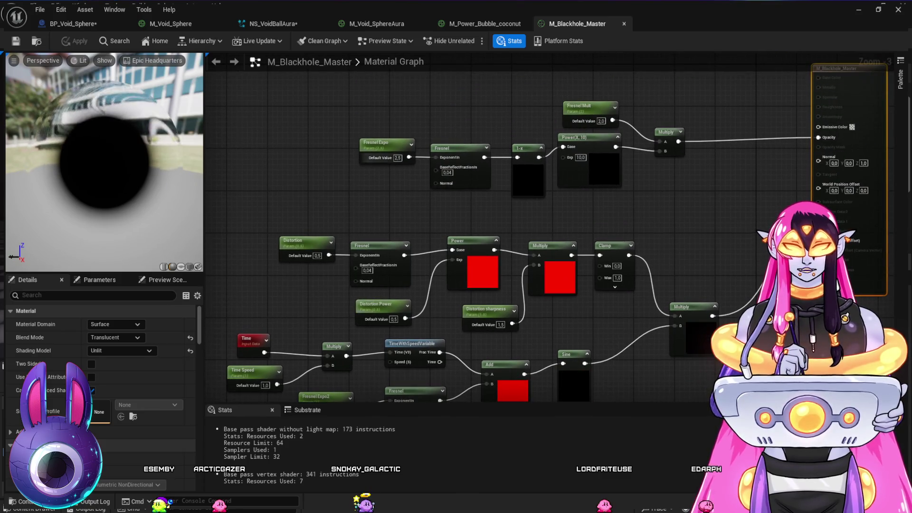
left_click_drag(351, 212, 352, 115)
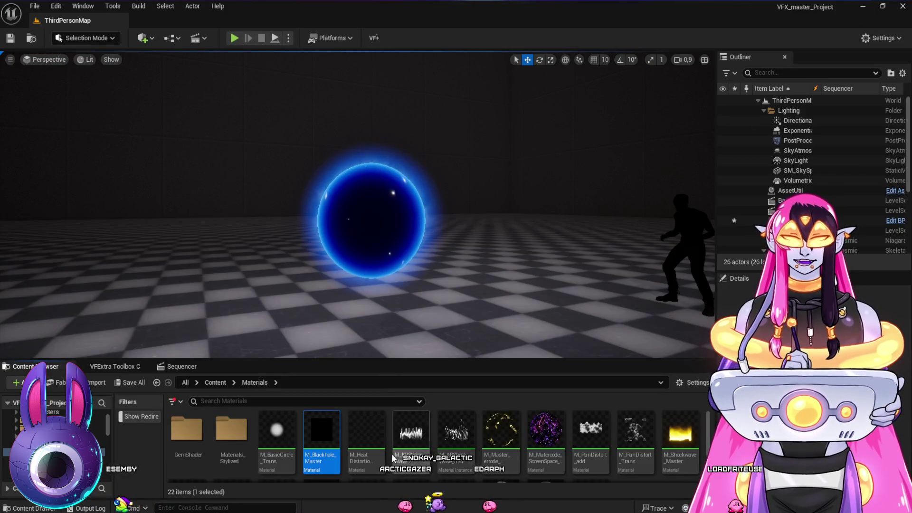
Step: Open M_KRShockWave and browse its Particle Color, Multiply and Base Tex nodes
left_click(413, 442)
double_click(413, 441)
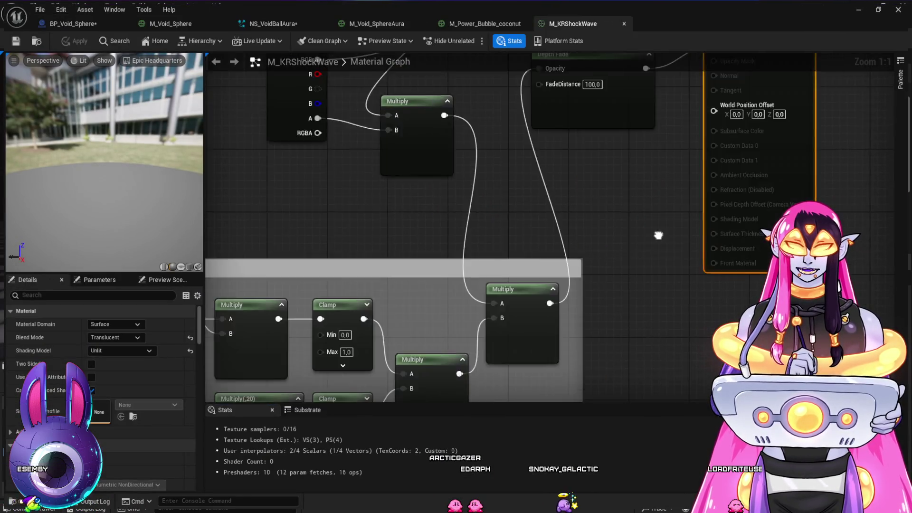
scroll(522, 352, "up", 3)
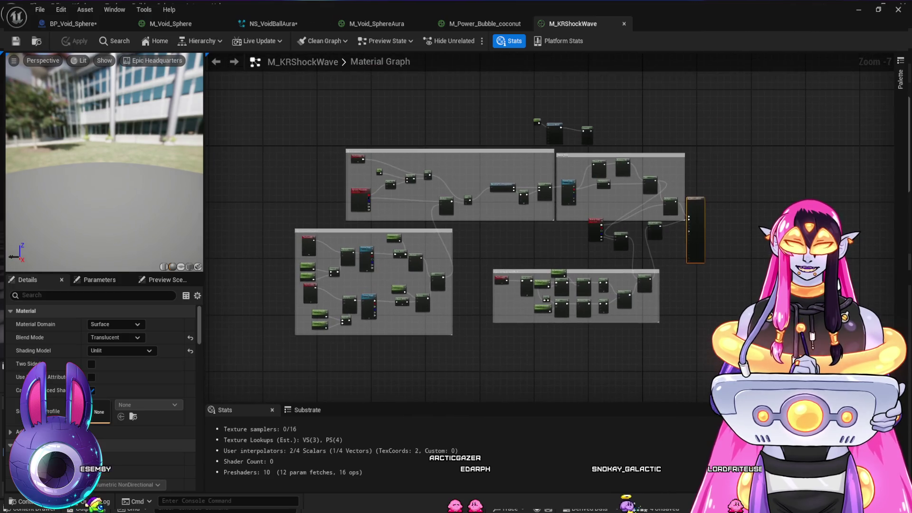
left_click_drag(522, 352, 519, 362)
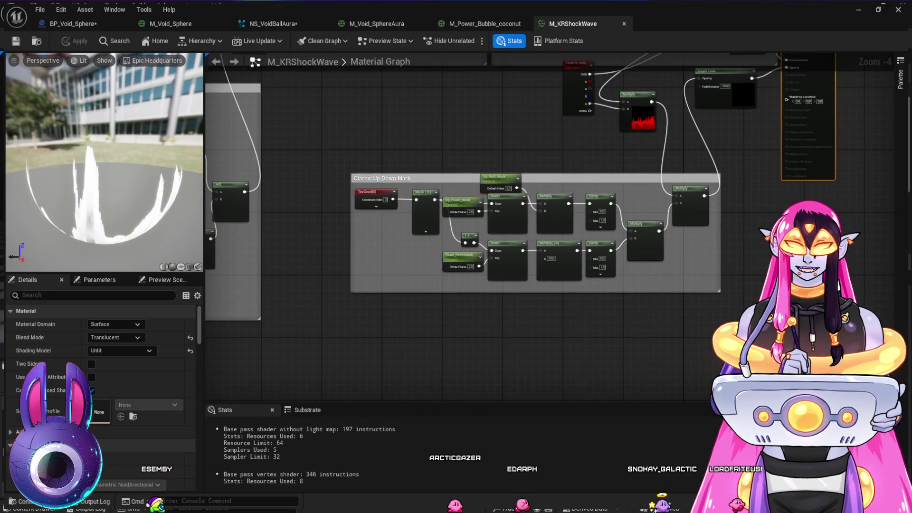
scroll(365, 307, "up", 1)
mouse_move(296, 238)
left_mouse_down()
mouse_move(295, 279)
mouse_move(229, 383)
left_mouse_up()
left_click_drag(467, 200, 385, 381)
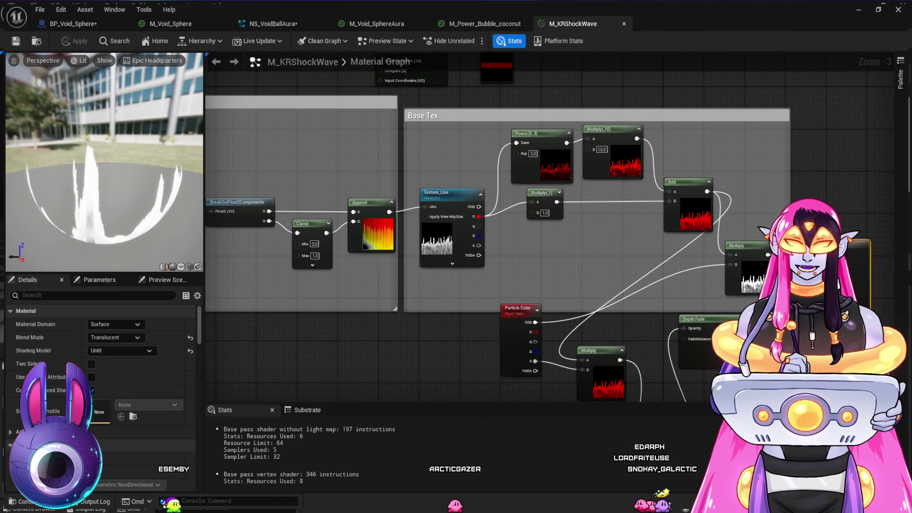
mouse_move(268, 364)
left_mouse_down()
mouse_move(582, 377)
mouse_move(643, 389)
left_mouse_up()
Step: Survey the shockwave's Distortion Parameters, Classic Up Down Mask and Anim Control groups
mouse_move(530, 350)
left_mouse_down()
mouse_move(684, 373)
mouse_move(815, 165)
mouse_move(784, 36)
left_mouse_up()
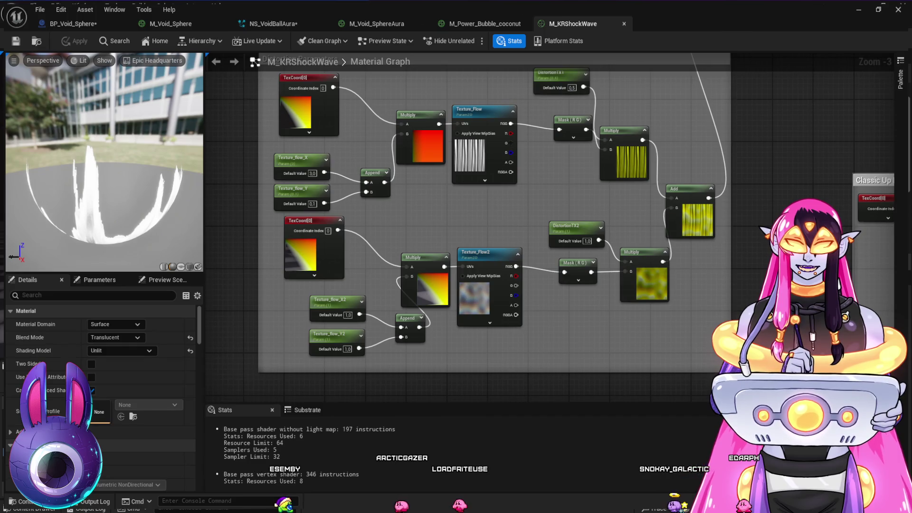
mouse_move(509, 224)
left_mouse_down()
mouse_move(430, 260)
mouse_move(455, 269)
left_mouse_up()
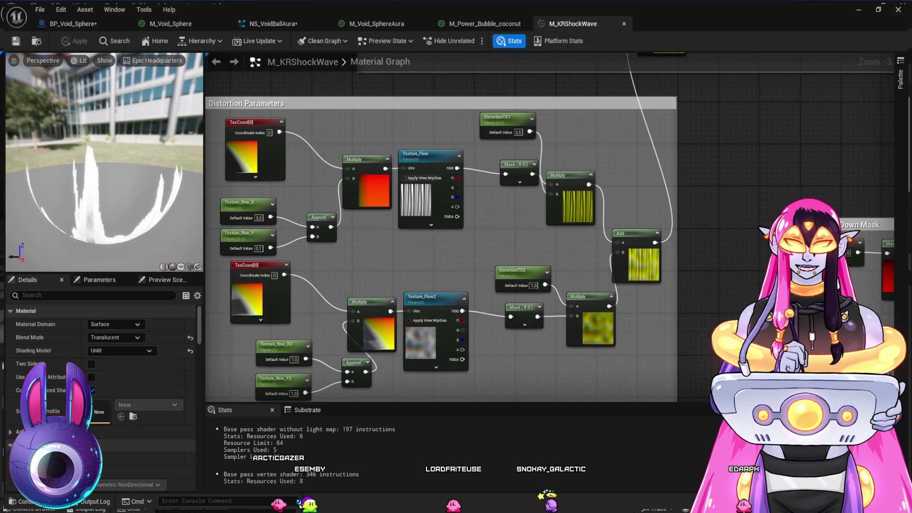
mouse_move(455, 268)
left_mouse_down()
mouse_move(426, 279)
mouse_move(111, 210)
left_mouse_up()
mouse_move(490, 184)
left_mouse_down()
mouse_move(295, 214)
mouse_move(225, 377)
left_mouse_up()
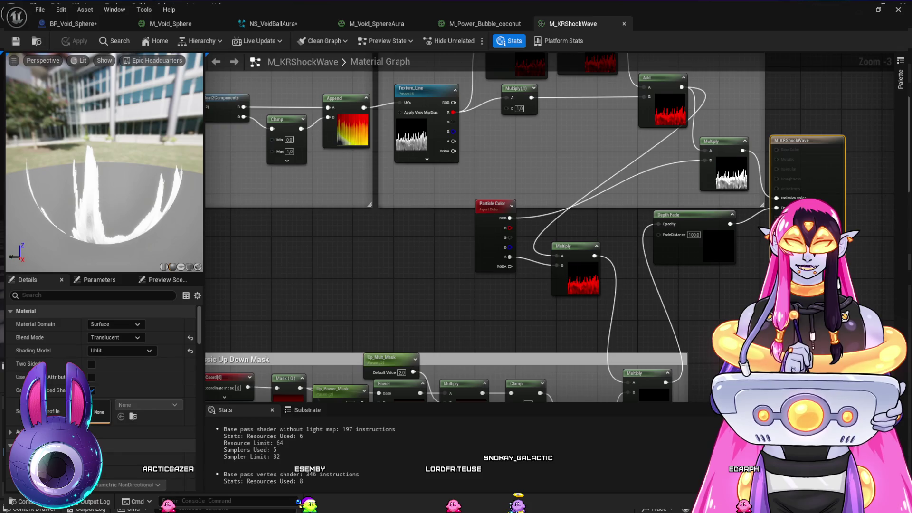
left_click_drag(526, 144, 514, 297)
mouse_move(402, 201)
left_mouse_down()
mouse_move(485, 297)
mouse_move(752, 170)
left_mouse_up()
mouse_move(434, 199)
left_mouse_down()
mouse_move(701, 205)
mouse_move(409, 146)
left_mouse_up()
mouse_move(104, 142)
left_mouse_down()
mouse_move(112, 224)
mouse_move(112, 180)
left_mouse_up()
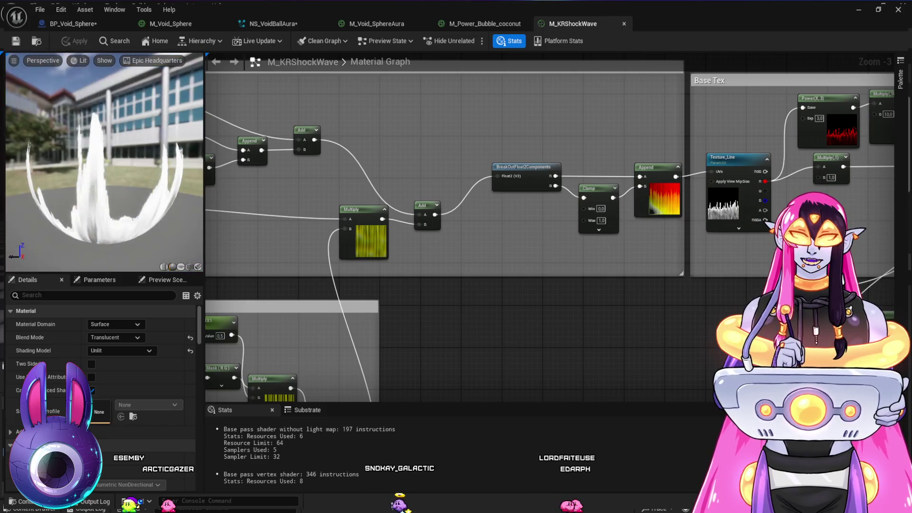
left_click(485, 23)
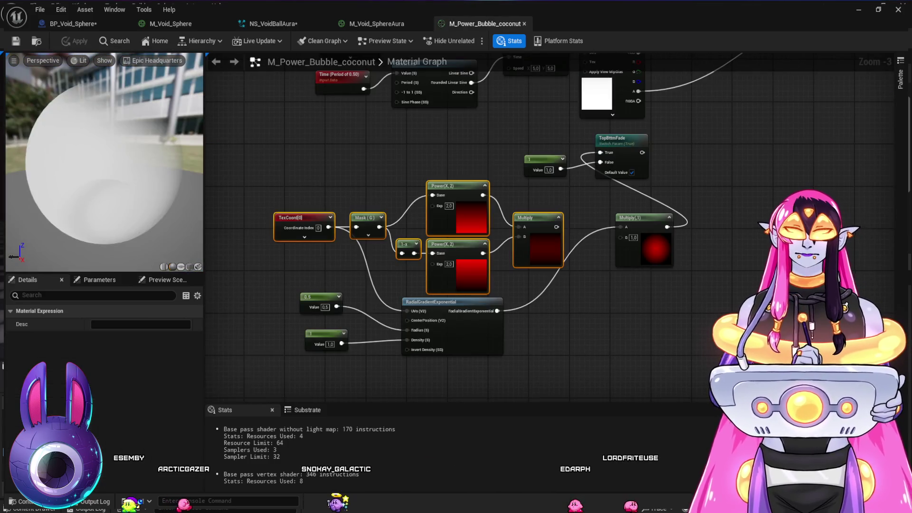
Step: Pan the M_Power_Bubble_coconut graph across its Panner, Rotator, Depth Fade and Multiply chain
mouse_move(585, 338)
left_mouse_down()
mouse_move(567, 332)
mouse_move(597, 341)
left_mouse_up()
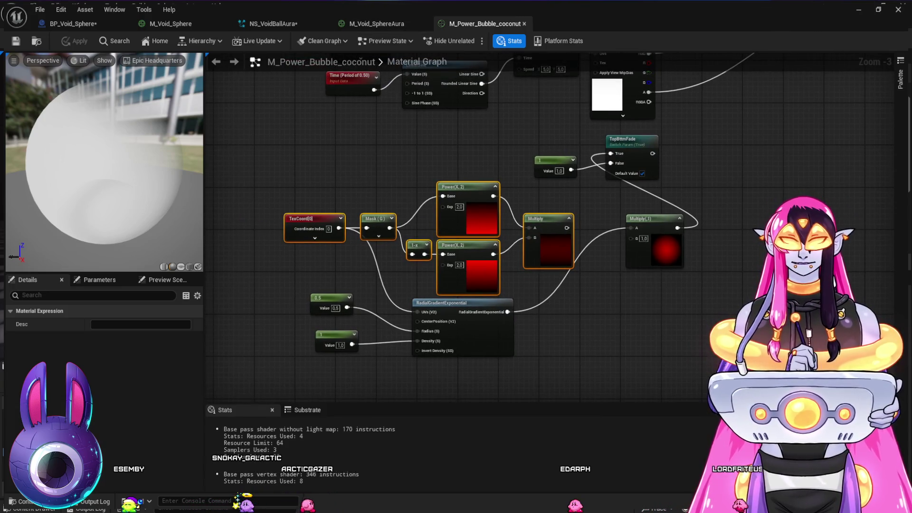
left_click_drag(722, 203, 708, 378)
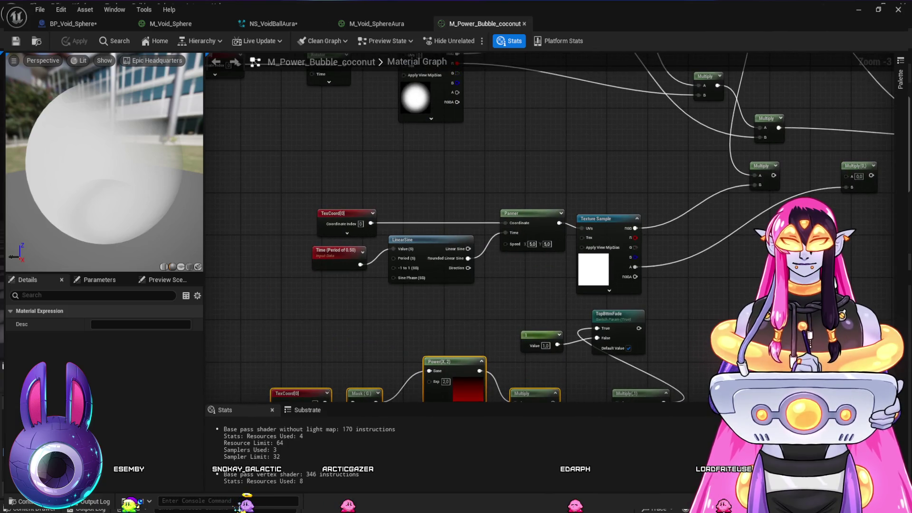
mouse_move(469, 186)
left_mouse_down()
mouse_move(600, 391)
mouse_move(614, 394)
left_mouse_up()
mouse_move(703, 332)
left_mouse_down()
mouse_move(411, 380)
mouse_move(218, 256)
left_mouse_up()
Step: Glance at the M_Void_SphereAura and NS_VoidBallAura tabs, then return to M_Void_Sphere
left_click(375, 24)
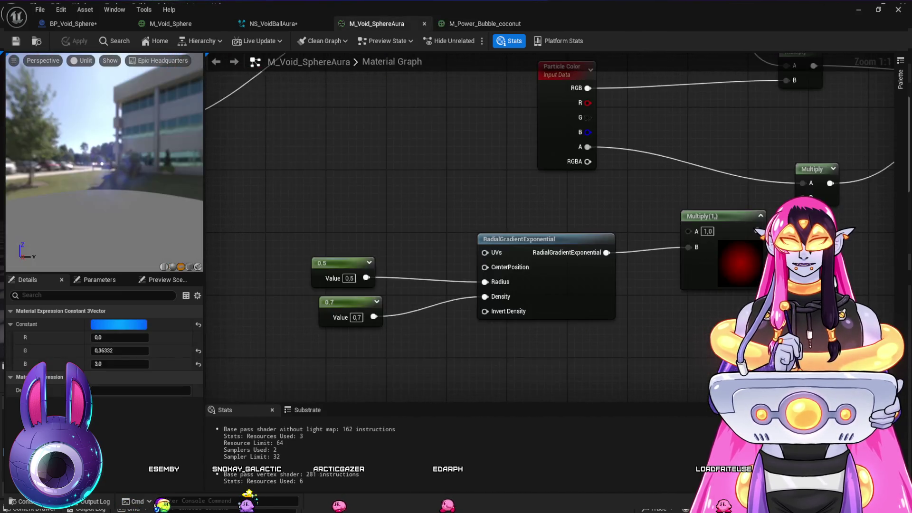
left_click(273, 23)
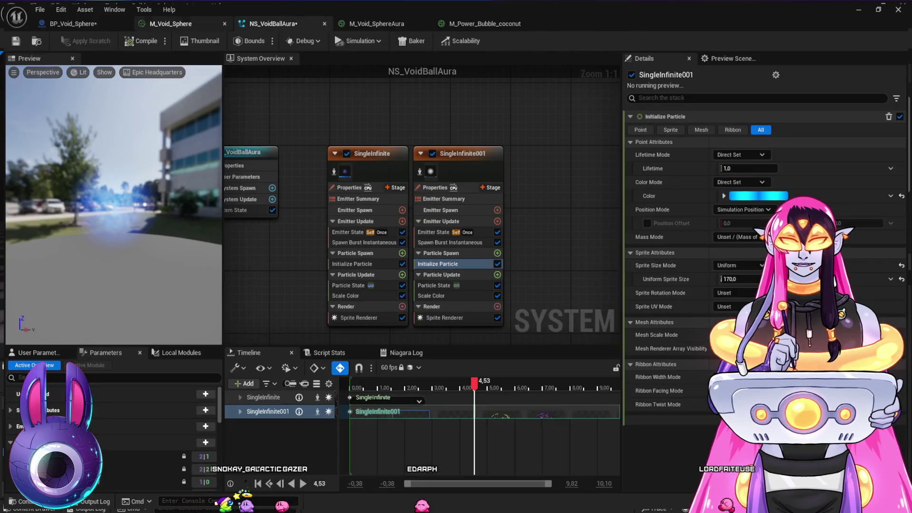
left_click(171, 23)
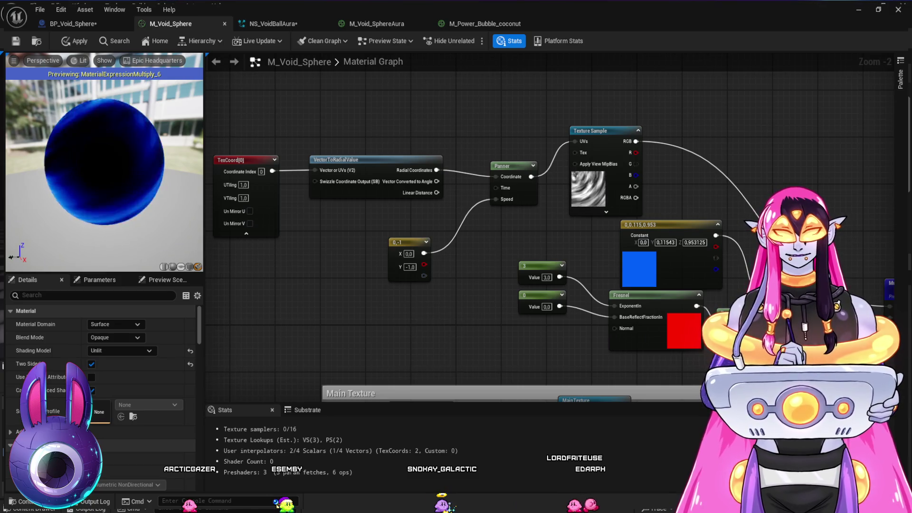
Step: Undo the TexCoord-to-VectorToRadialValue link and delete the unused TexCoord[0] node
left_click_drag(338, 262, 393, 255)
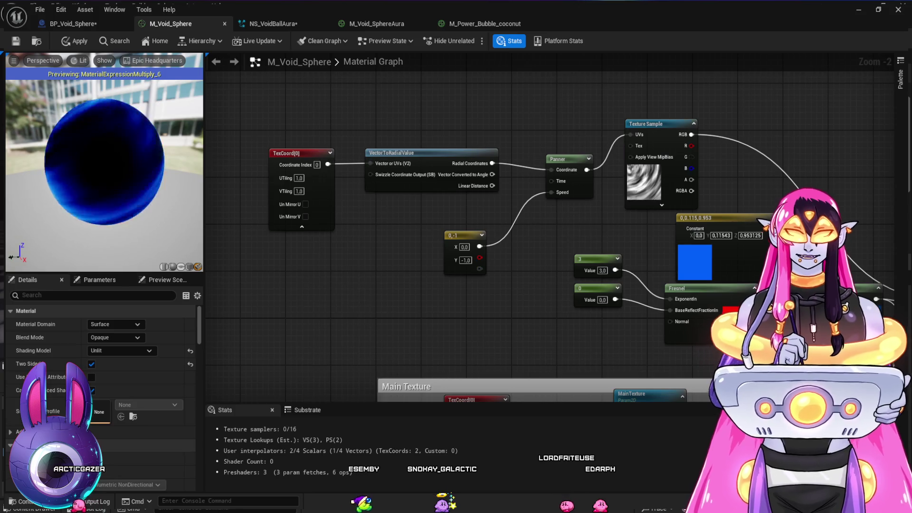
key("ctrl+z")
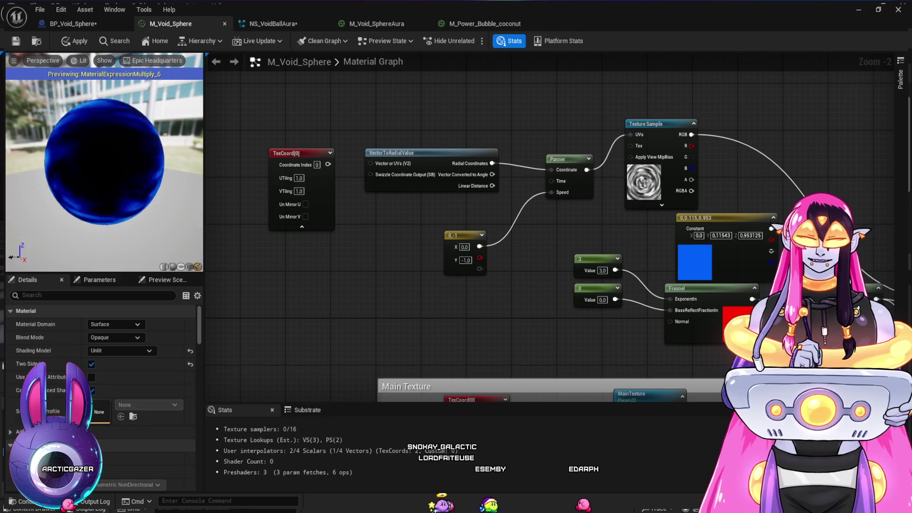
left_click(295, 153)
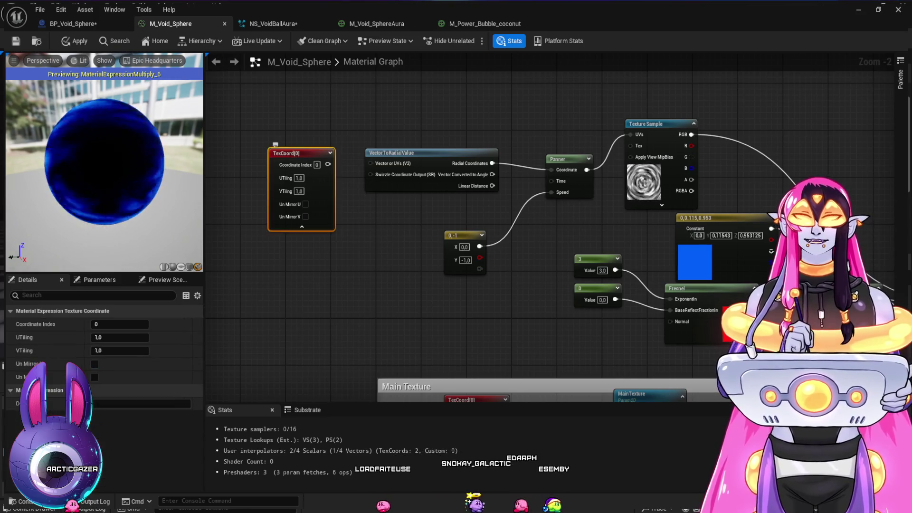
key("Delete")
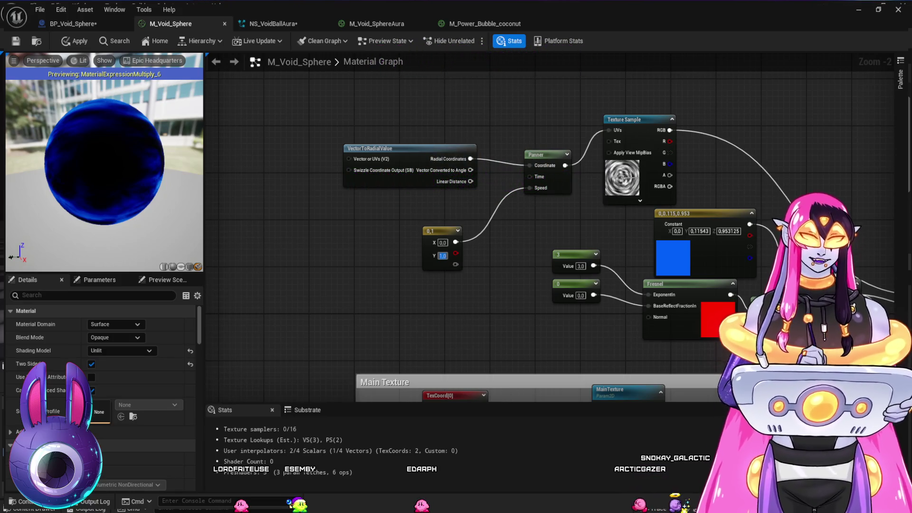
Step: Set the M_Void_Sphere Panner speed to X 0, Y 0.1 and zoom the graph out
key("Return")
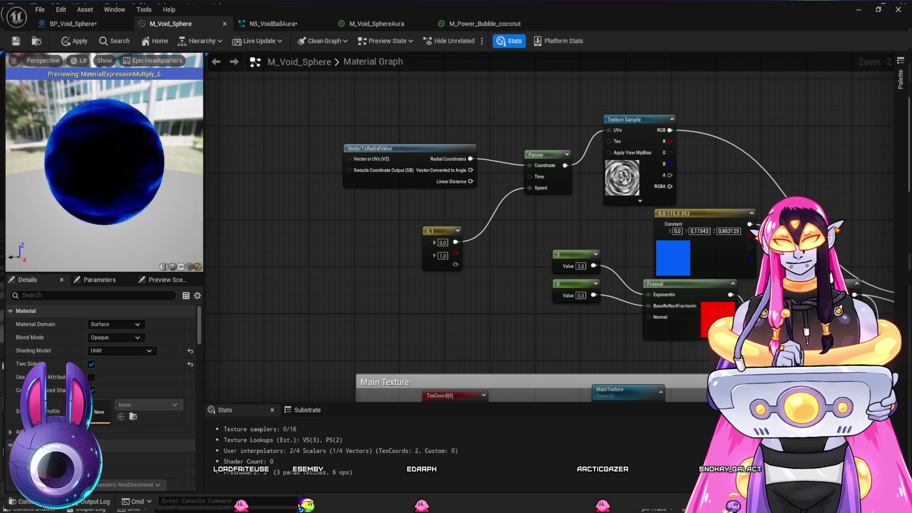
type("0.1")
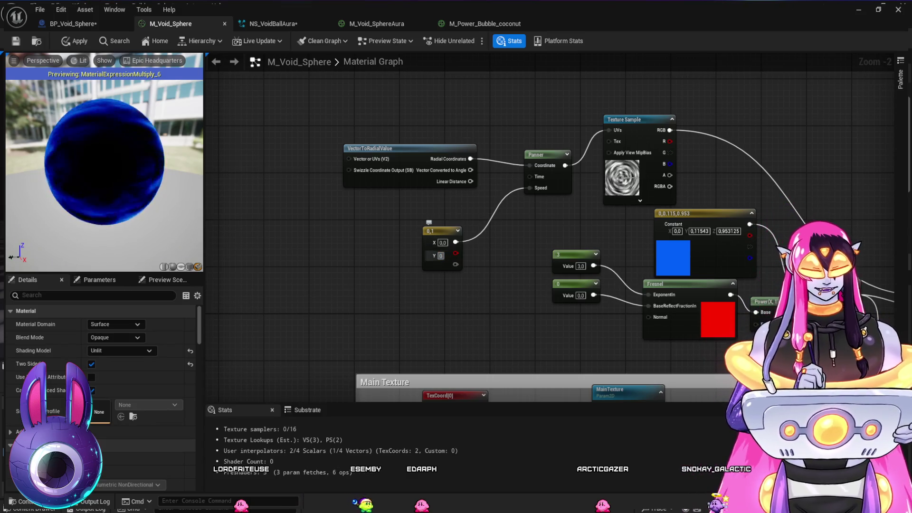
key("Return")
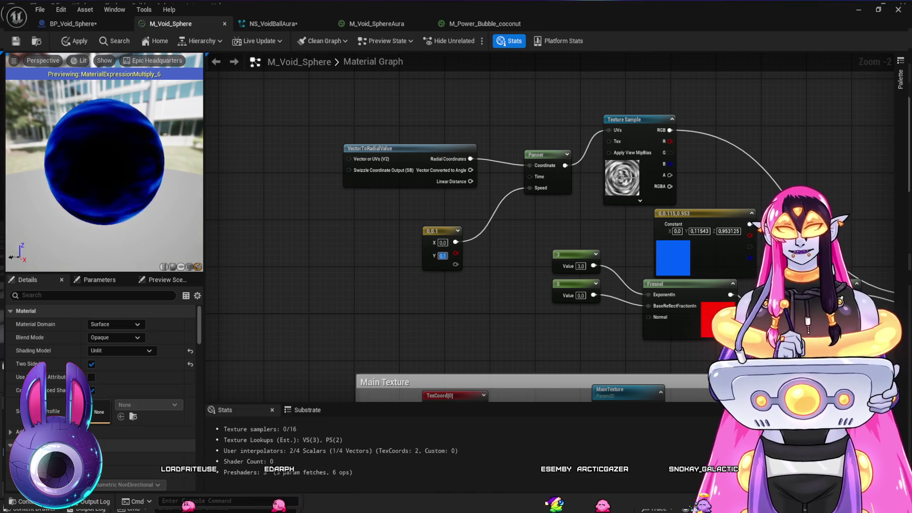
left_click_drag(463, 337, 394, 283)
scroll(395, 283, "down", 1)
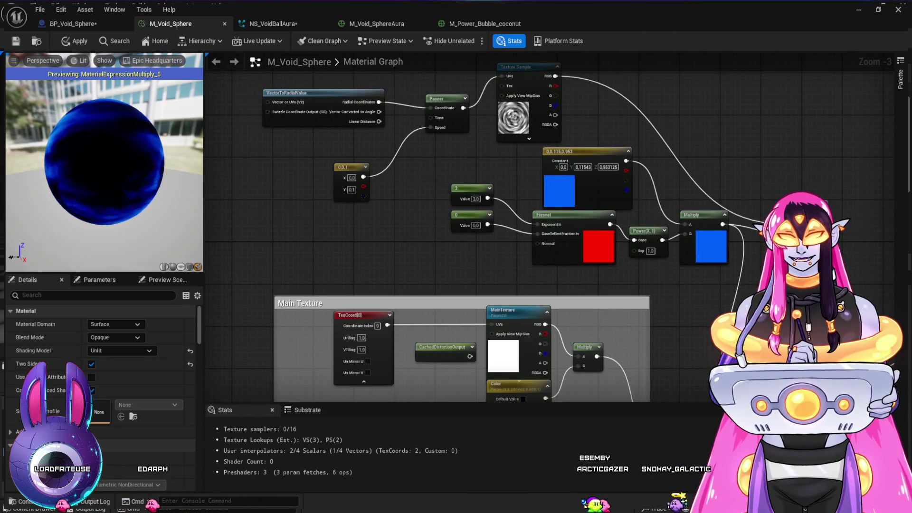
Step: Centre the graph on the swirl nodes and glance at the sphere in BP_Void_Sphere
left_click_drag(395, 283, 360, 299)
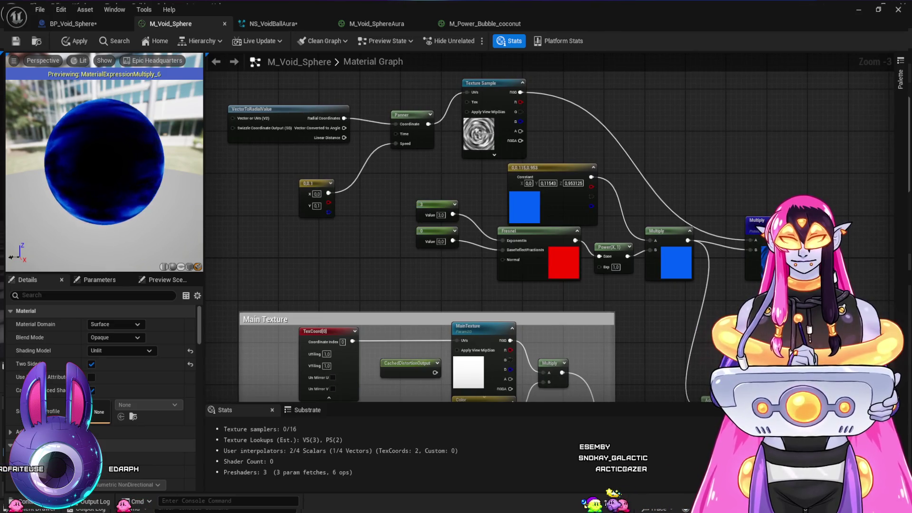
mouse_move(360, 300)
left_mouse_down()
mouse_move(375, 158)
mouse_move(368, 309)
mouse_move(416, 344)
left_mouse_up()
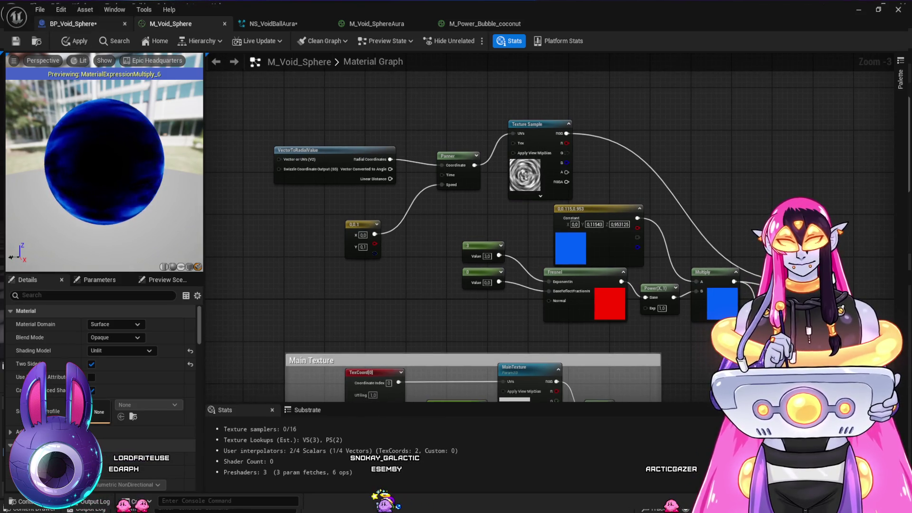
left_click(72, 23)
key("ctrl+Tab")
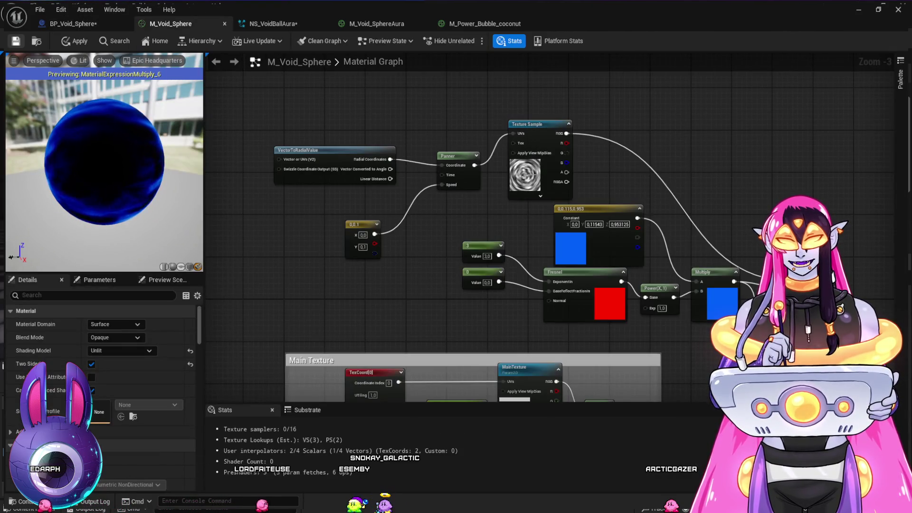
Step: Connect the swirl Multiply result into the Add node, then switch to BP_Void_Sphere
left_click_drag(772, 347, 551, 166)
mouse_move(600, 190)
left_mouse_down()
mouse_move(492, 261)
mouse_move(480, 243)
left_mouse_up()
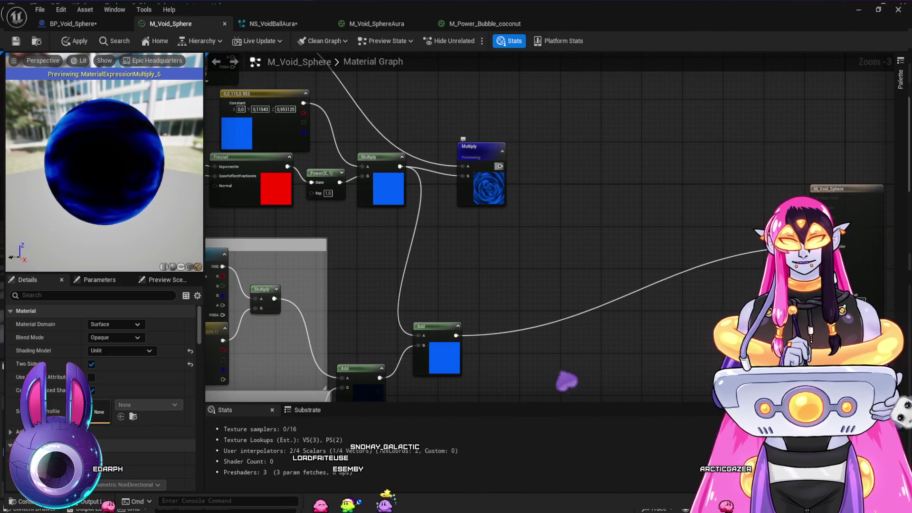
mouse_move(499, 167)
left_mouse_down()
mouse_move(380, 291)
mouse_move(419, 336)
left_mouse_up()
mouse_move(498, 276)
left_mouse_down()
mouse_move(588, 266)
mouse_move(612, 254)
left_mouse_up()
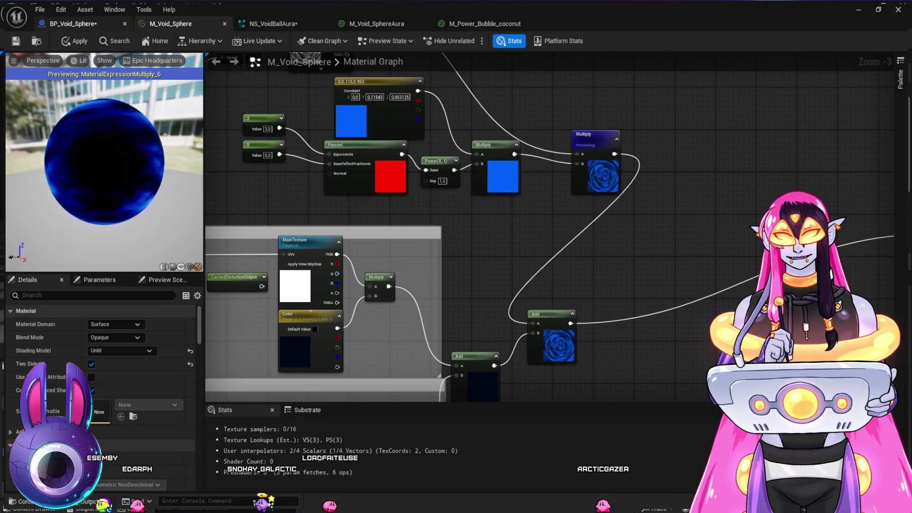
left_click(71, 24)
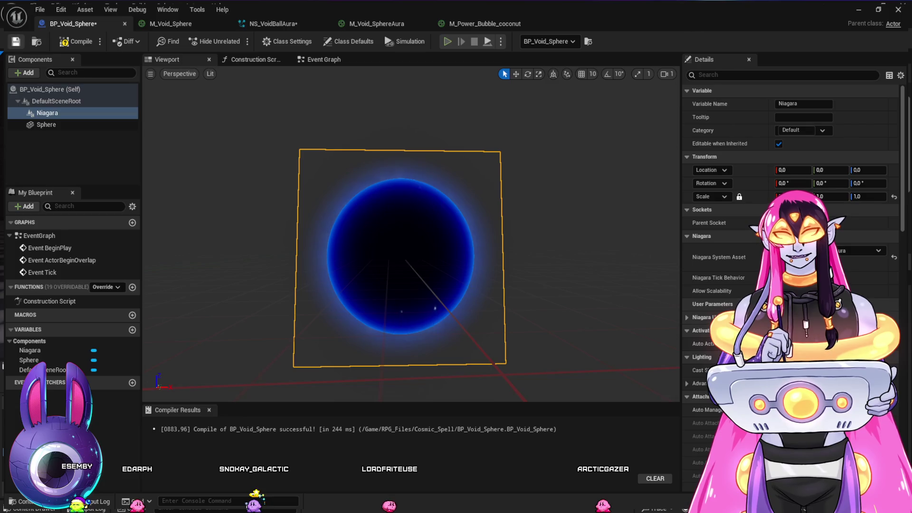
Step: Compile BP_Void_Sphere and return to the M_Void_Sphere material graph
left_click(76, 41)
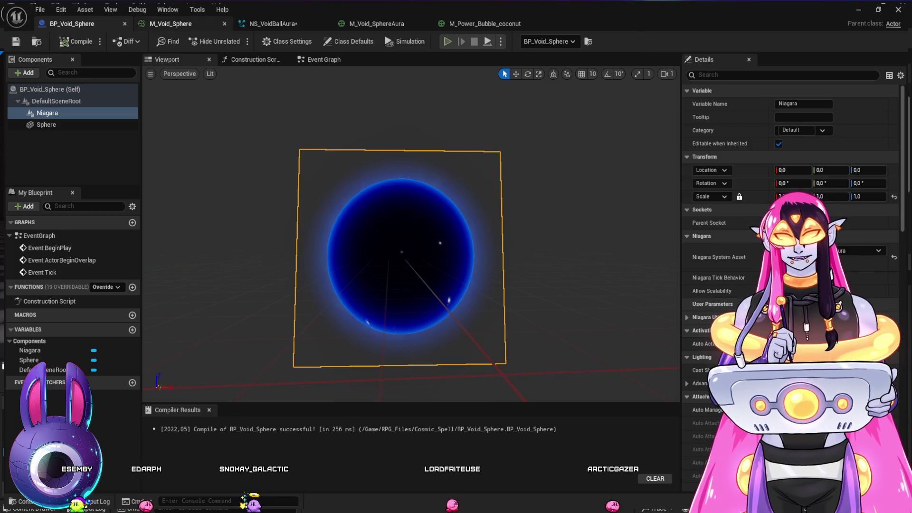
left_click(170, 24)
left_click(273, 23)
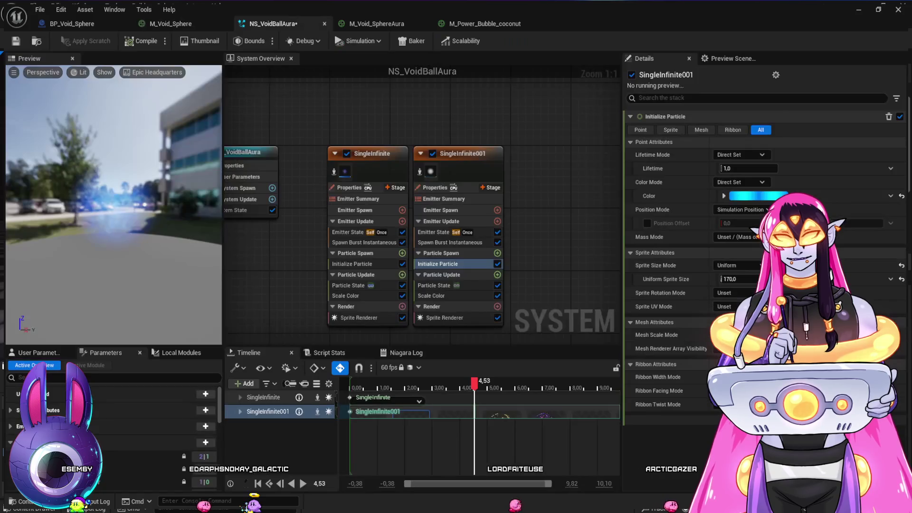
left_click(171, 24)
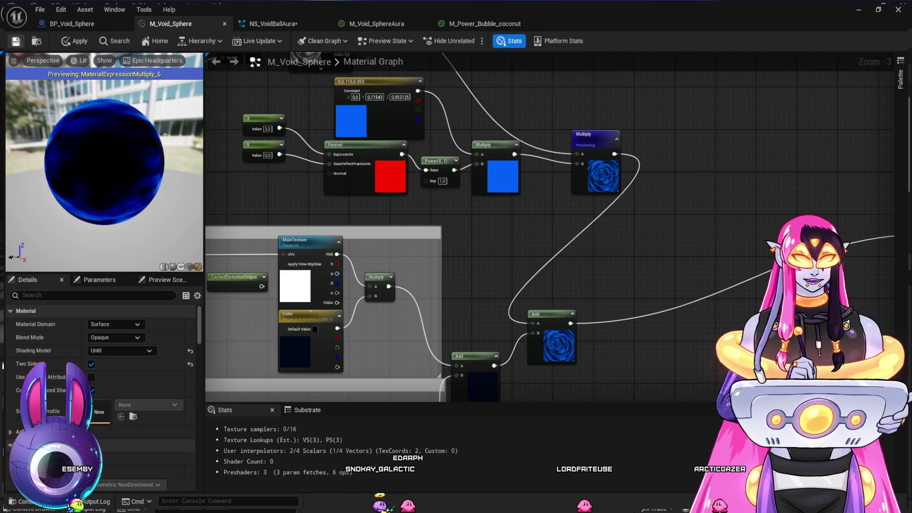
Step: Apply and save M_Void_Sphere, then move the level camera closer to the sphere
key("ctrl+s")
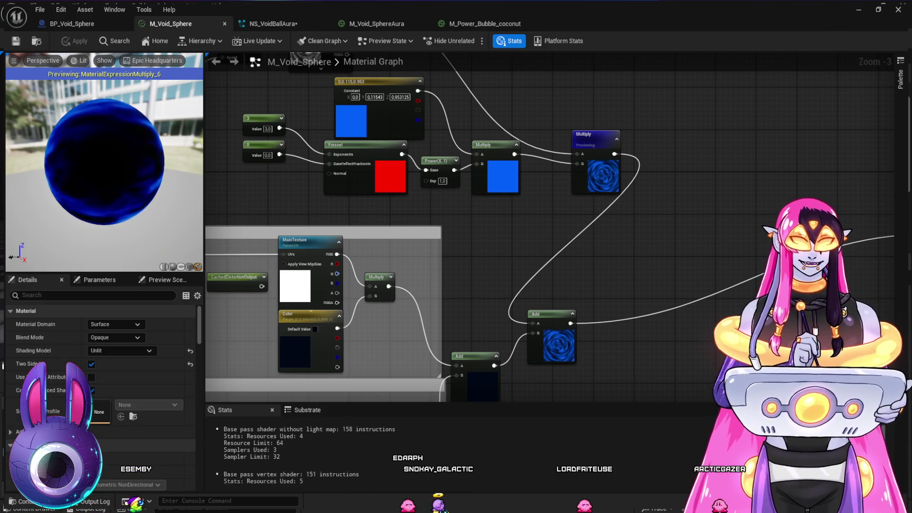
left_click(859, 9)
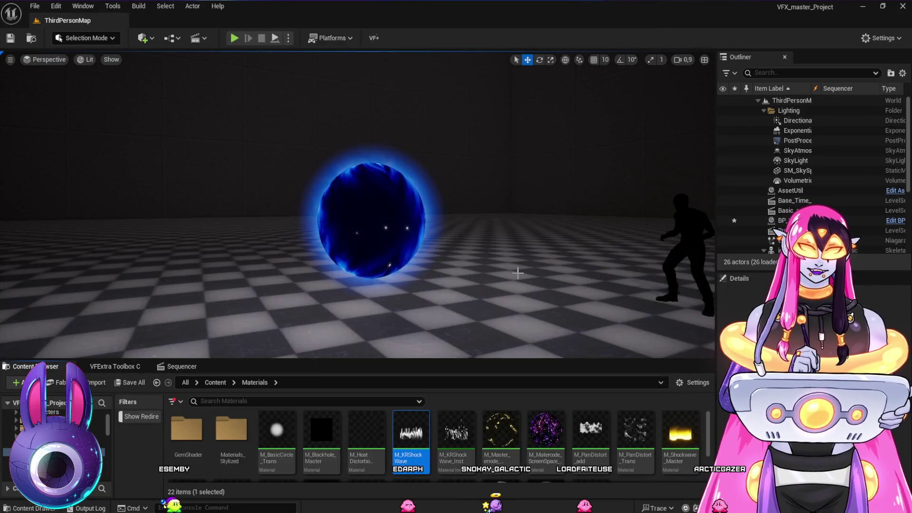
mouse_move(418, 261)
left_mouse_down()
mouse_move(361, 256)
mouse_move(399, 237)
left_mouse_up()
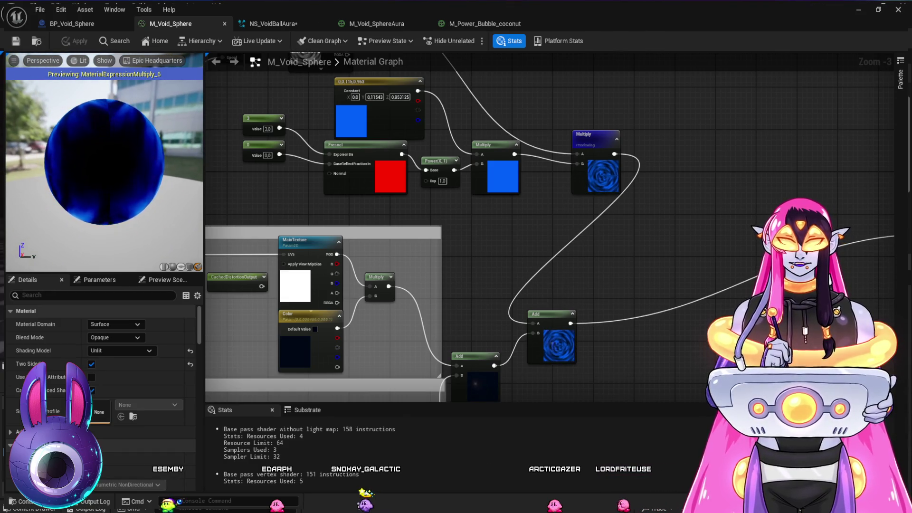
Step: Wire the fresnel Multiply output directly into the Add node's A input
scroll(562, 225, "down", 1)
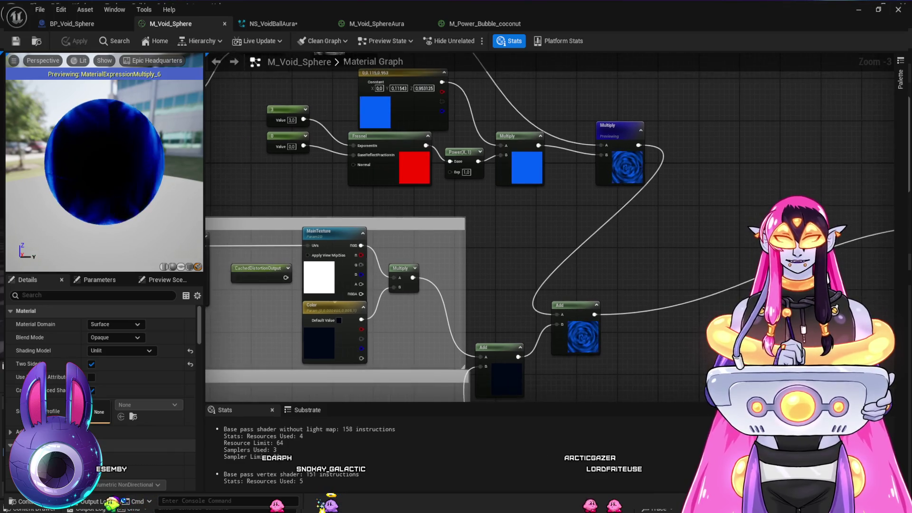
mouse_move(516, 243)
left_mouse_down()
mouse_move(489, 279)
mouse_move(569, 334)
left_mouse_up()
left_click_drag(233, 143, 317, 222)
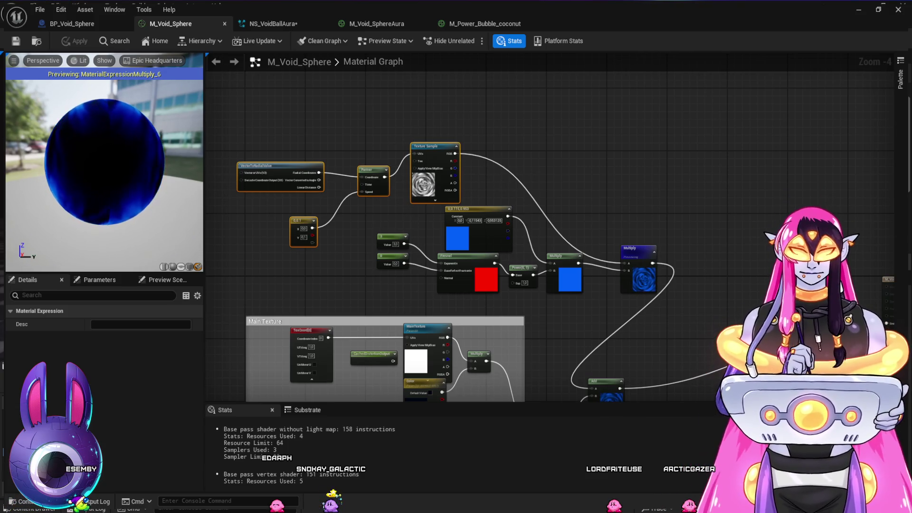
left_click_drag(523, 285, 480, 204)
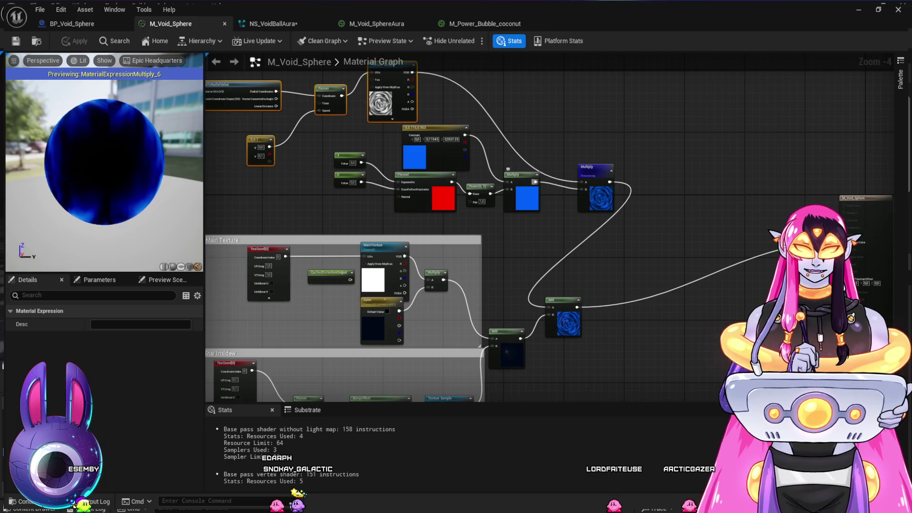
left_click_drag(536, 181, 551, 308)
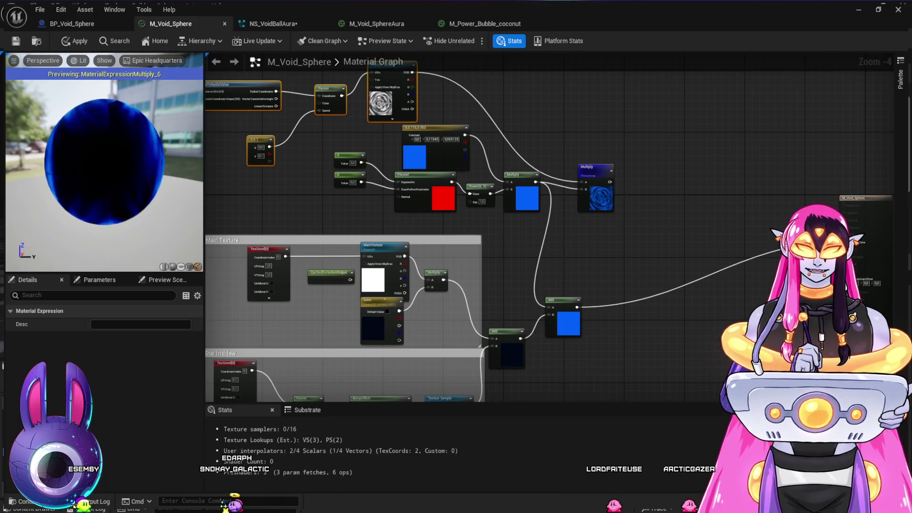
Step: Delete the old swirl Multiply, select the upper panner and fresnel nodes, then open NS_VoidBallAura
left_click(595, 168)
key("Delete")
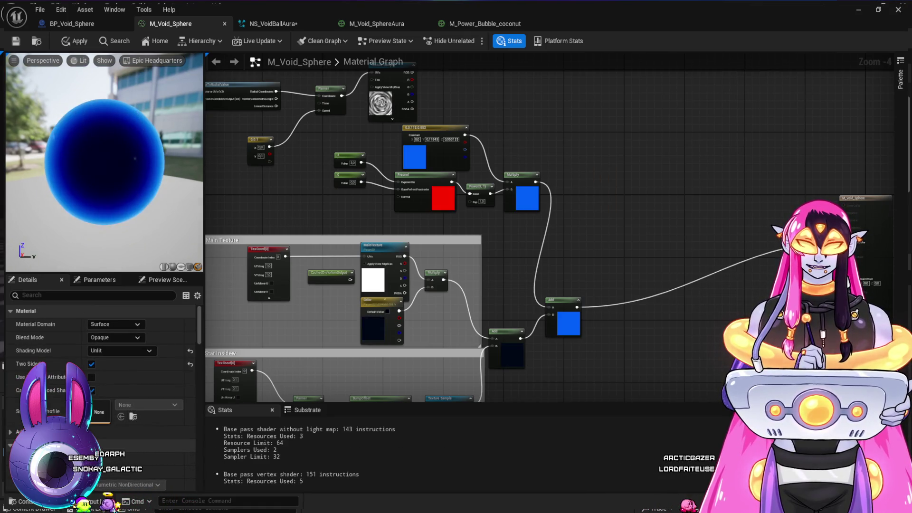
left_click_drag(617, 237, 668, 254)
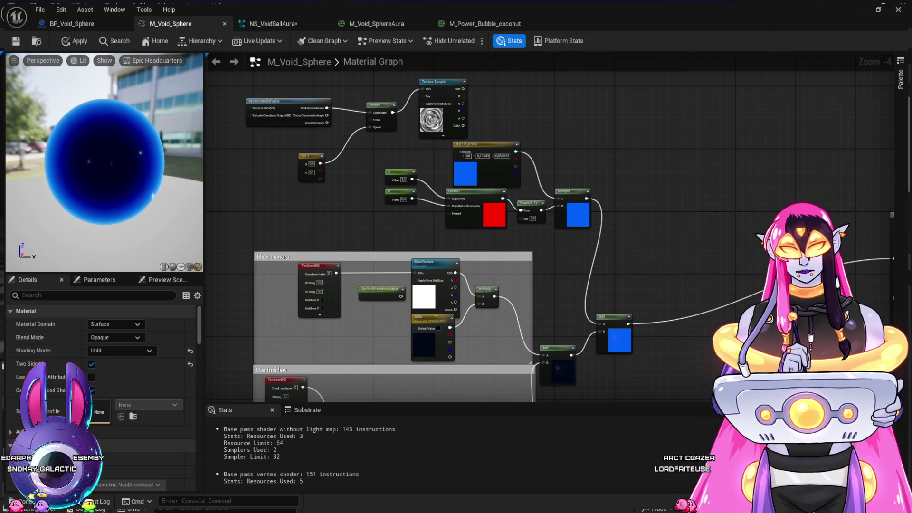
left_click_drag(582, 153, 621, 181)
mouse_move(282, 92)
left_mouse_down()
mouse_move(611, 206)
mouse_move(625, 259)
left_mouse_up()
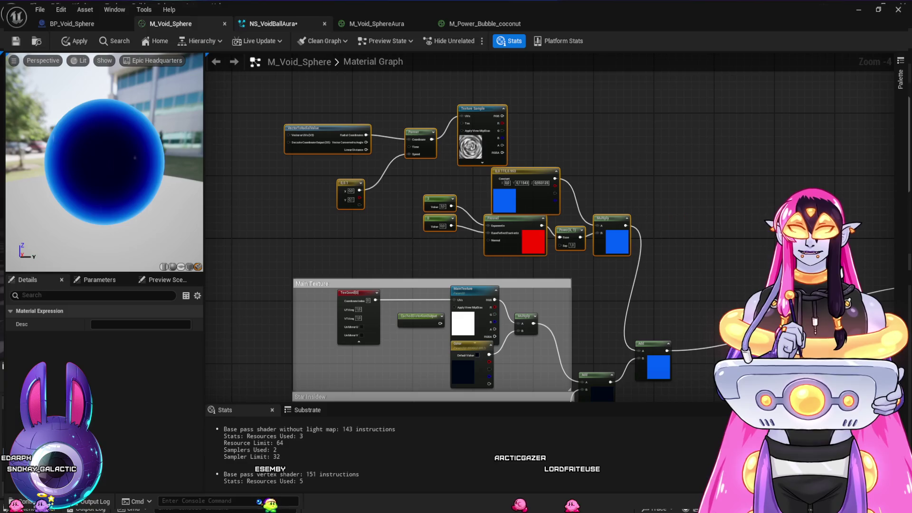
left_click(274, 23)
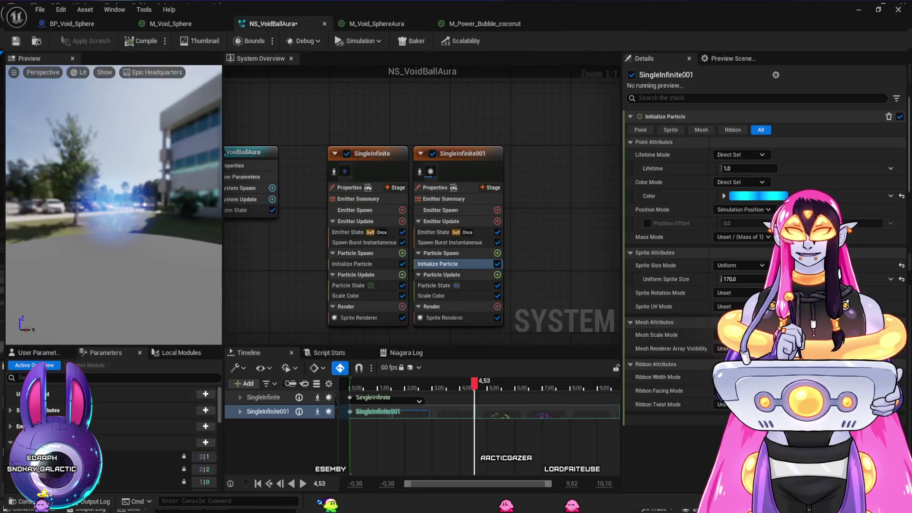
Step: Open M_Void_SphereAura and bring its aura texture nodes into view
left_click(377, 23)
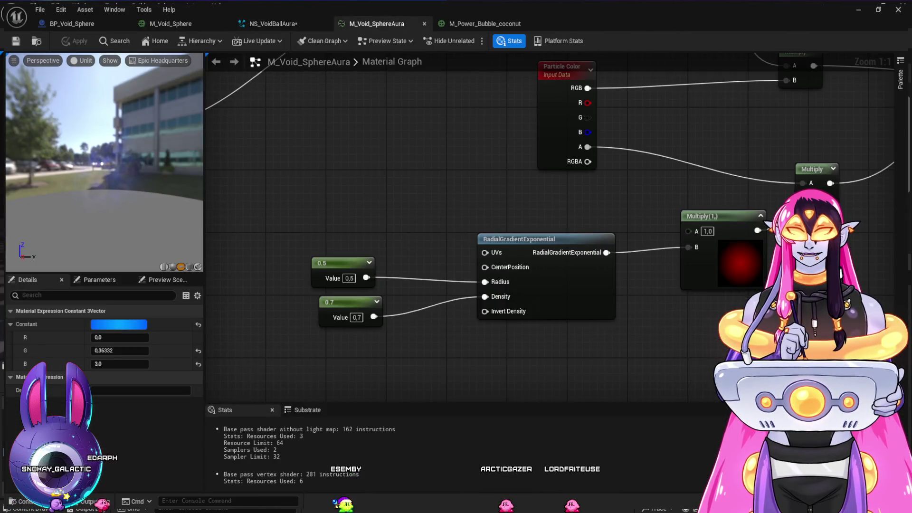
scroll(340, 142, "down", 4)
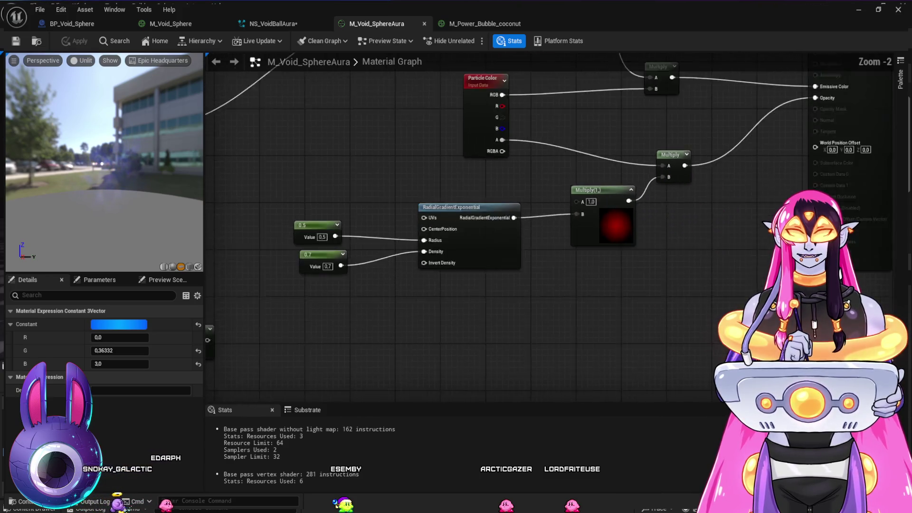
mouse_move(368, 221)
left_mouse_down()
mouse_move(426, 311)
mouse_move(600, 342)
mouse_move(606, 351)
left_mouse_up()
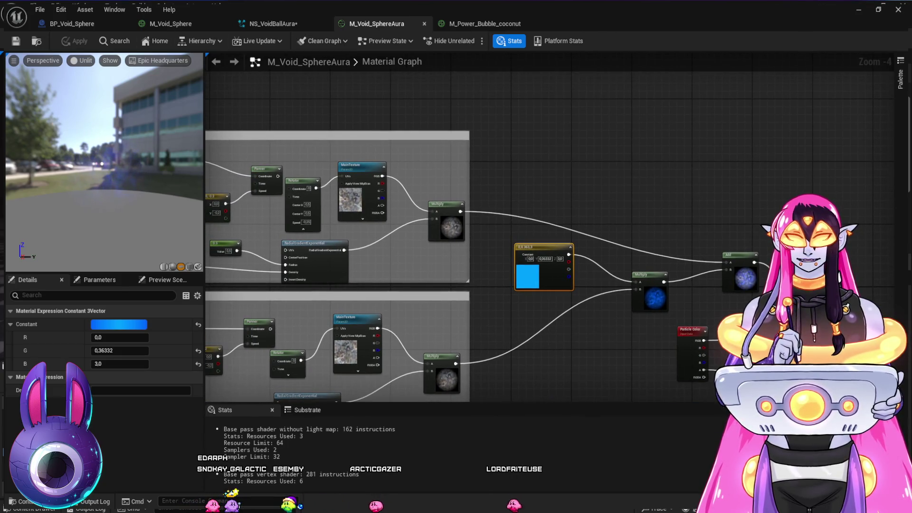
Step: Inspect the void sphere in the level, pulling the camera back from it
left_click(170, 23)
left_click(71, 23)
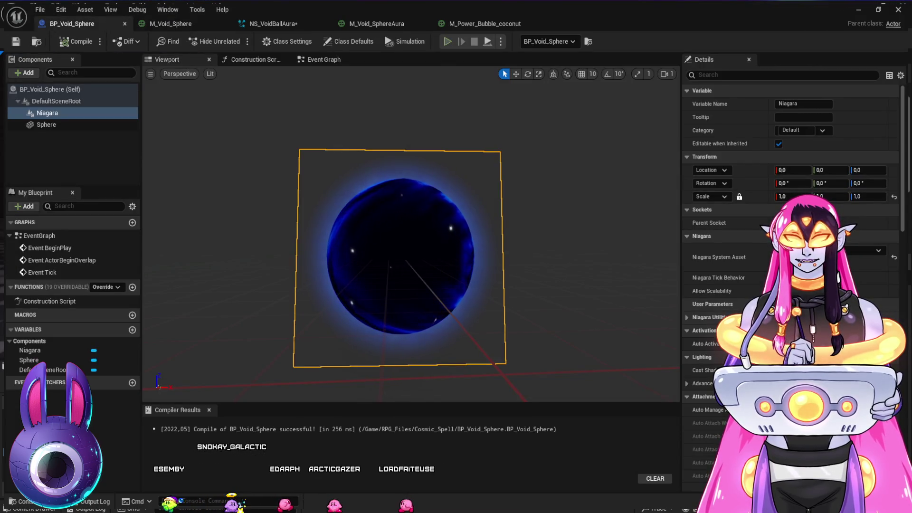
left_click(170, 24)
left_click(273, 23)
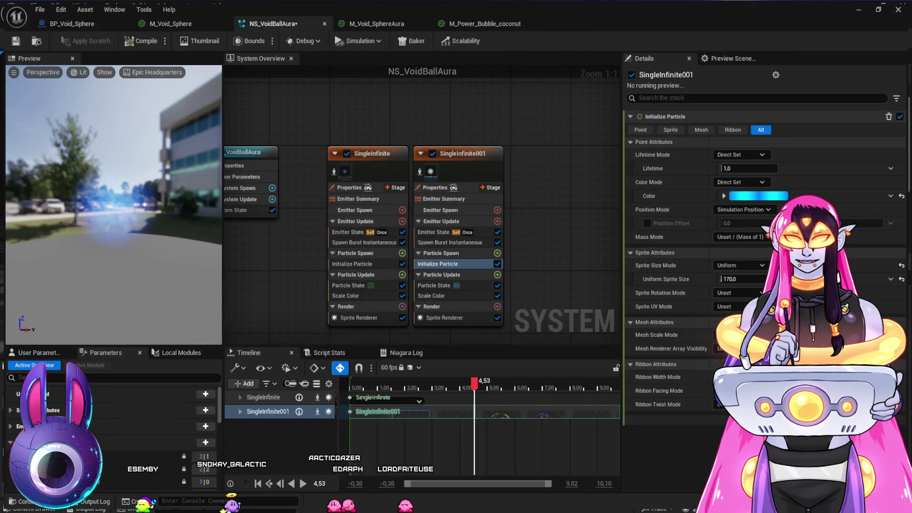
left_click(170, 23)
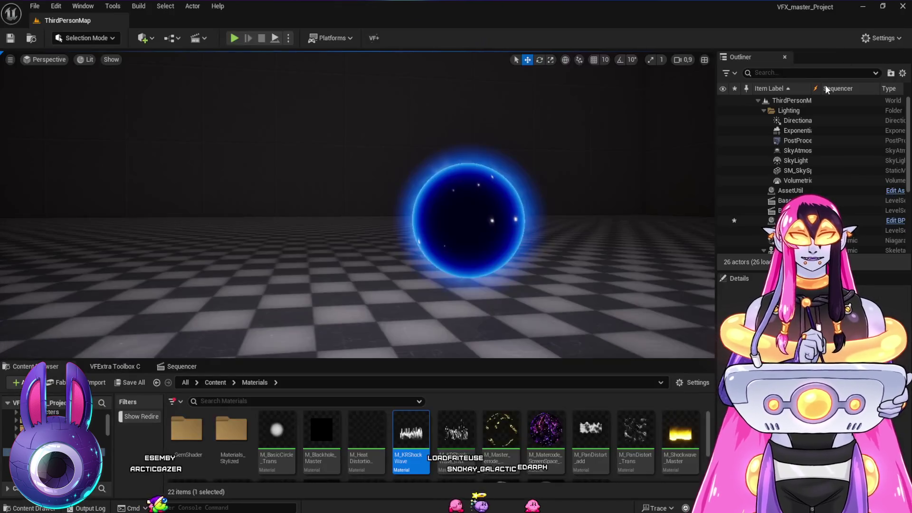
key("Down")
key("Right")
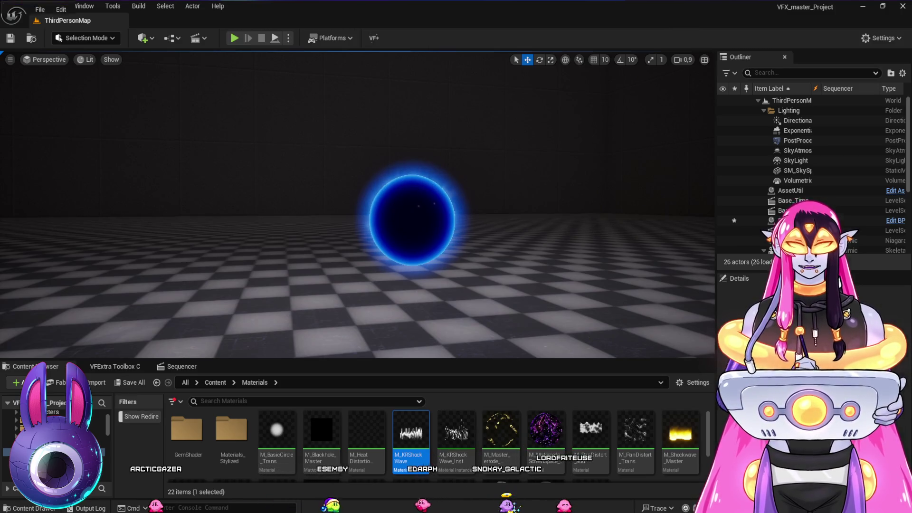
Step: Recentre the NS_VoidBallAura emitter nodes, then frame both Main Texture groups in M_Void_SphereAura
left_click(273, 23)
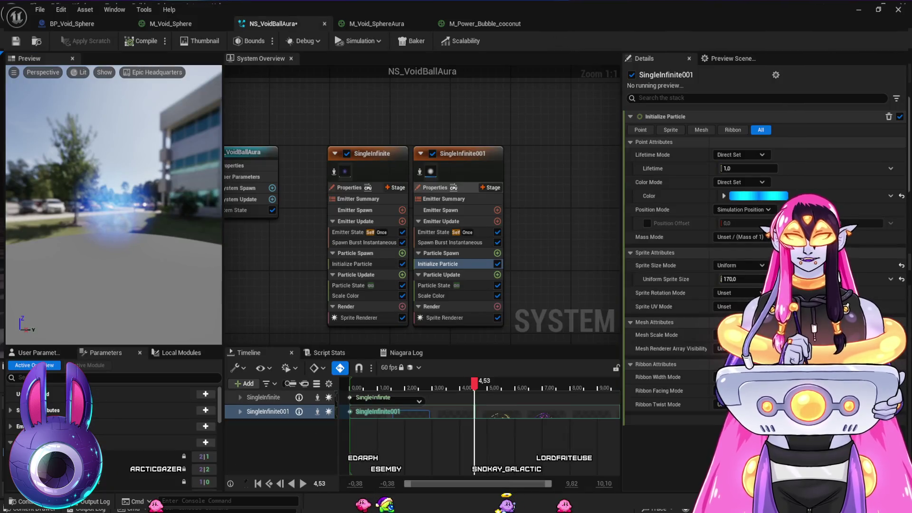
mouse_move(421, 141)
left_mouse_down()
mouse_move(373, 260)
mouse_move(361, 262)
mouse_move(388, 270)
mouse_move(342, 240)
mouse_move(359, 225)
left_mouse_up()
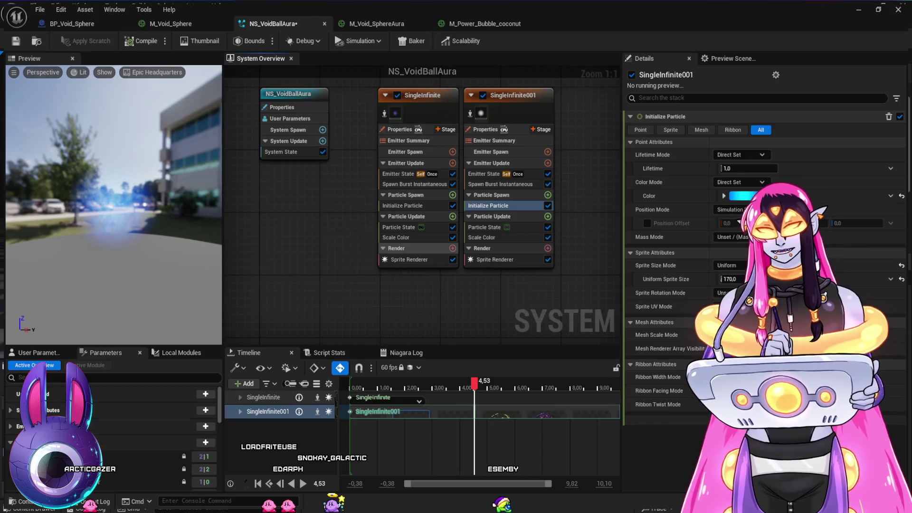
scroll(550, 183, "down", 1)
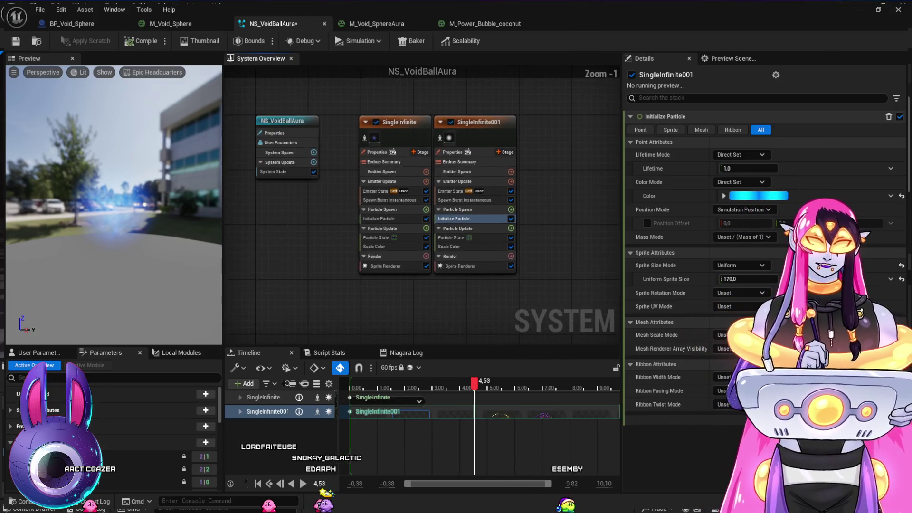
scroll(504, 171, "down", 1)
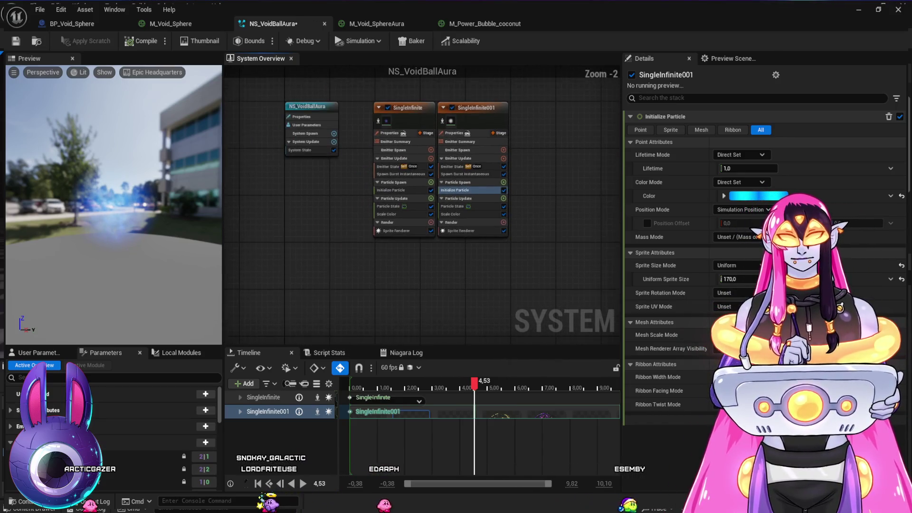
left_click_drag(497, 159, 479, 161)
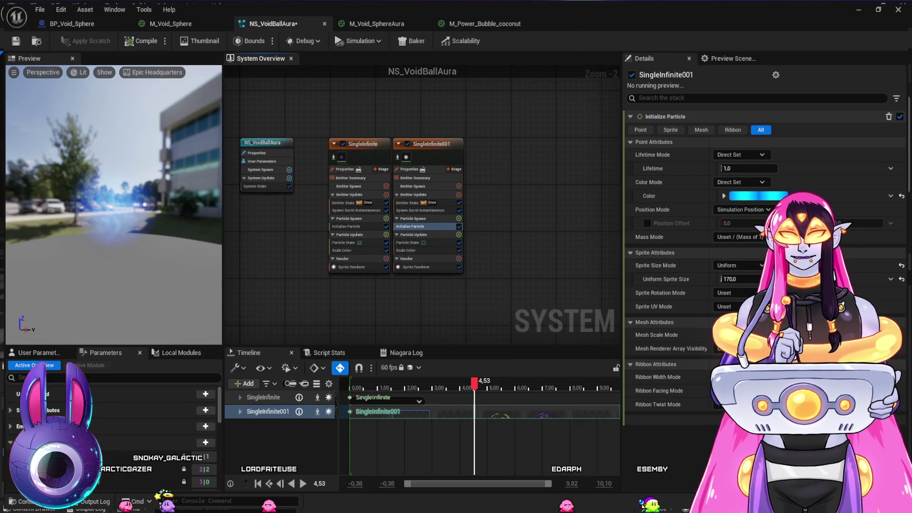
left_click(377, 23)
left_click_drag(475, 237, 677, 221)
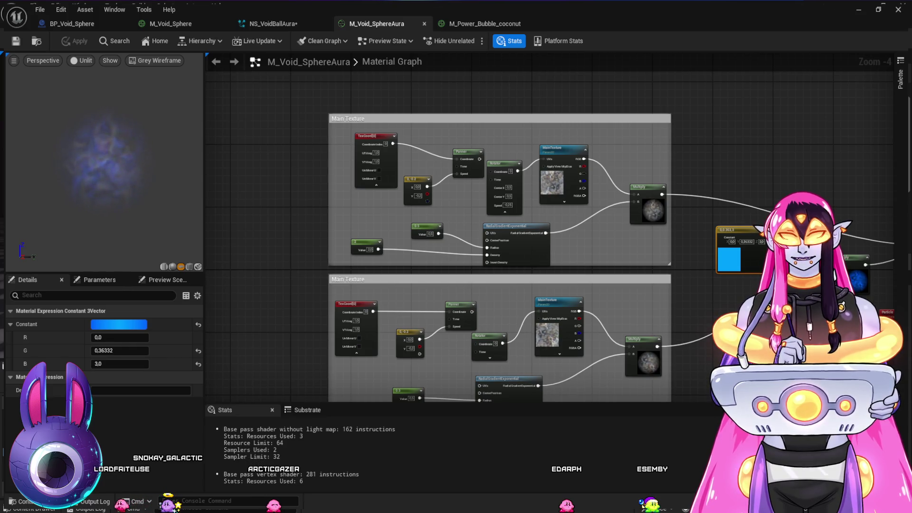
Step: Paste the copied Panner/Texture Sample swirl group into M_Void_SphereAura and position it
mouse_move(523, 238)
left_mouse_down()
mouse_move(457, 221)
mouse_move(287, 221)
left_mouse_up()
key("Escape")
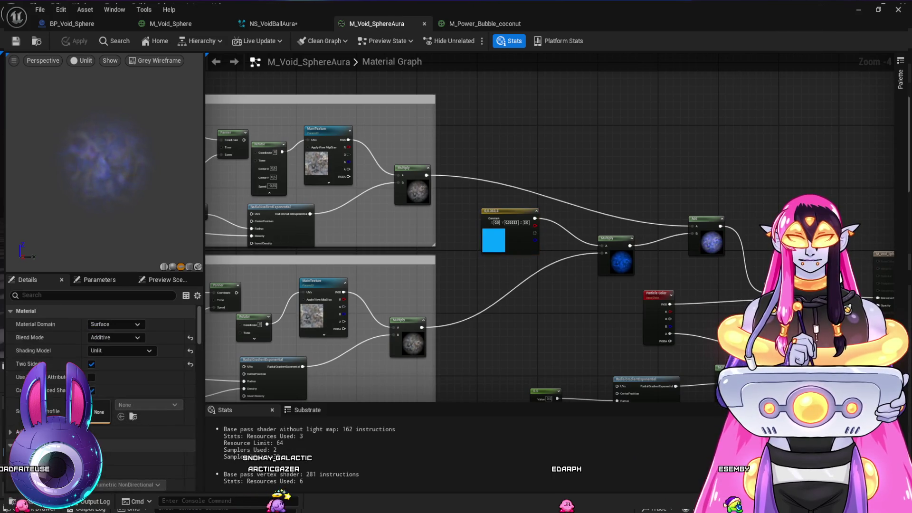
key("ctrl+v")
left_click_drag(641, 168, 615, 159)
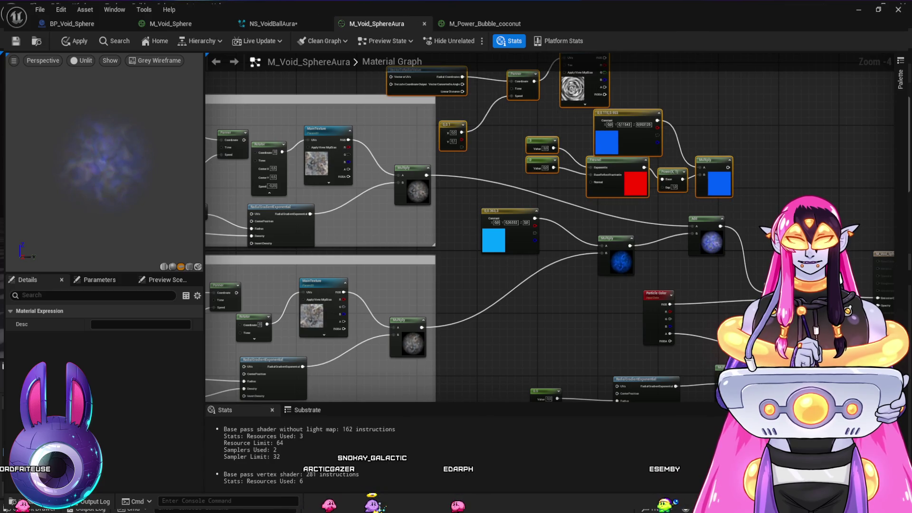
Step: Delete the pasted group's two extra Constants plus its Fresnel and Power nodes
left_click_drag(521, 133, 565, 176)
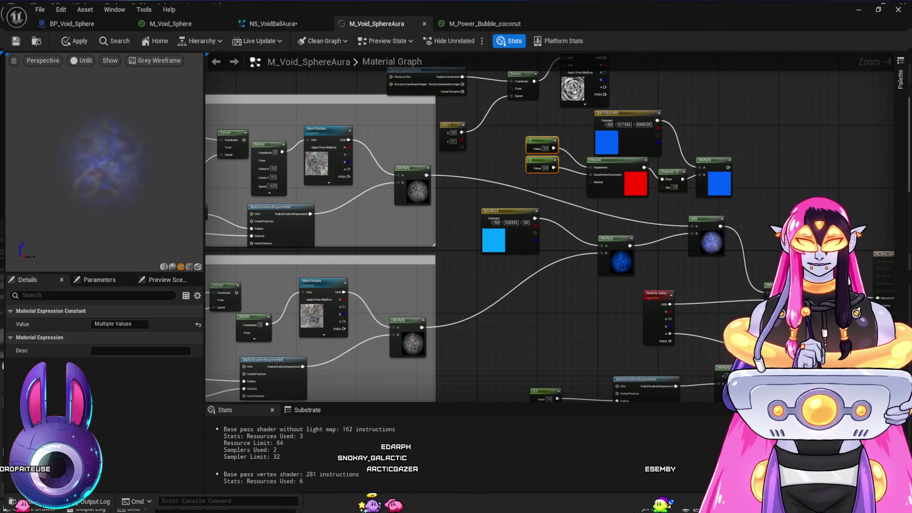
key("Delete")
mouse_move(672, 186)
left_mouse_down()
mouse_move(668, 219)
mouse_move(699, 175)
mouse_move(768, 285)
left_mouse_up()
key("Delete")
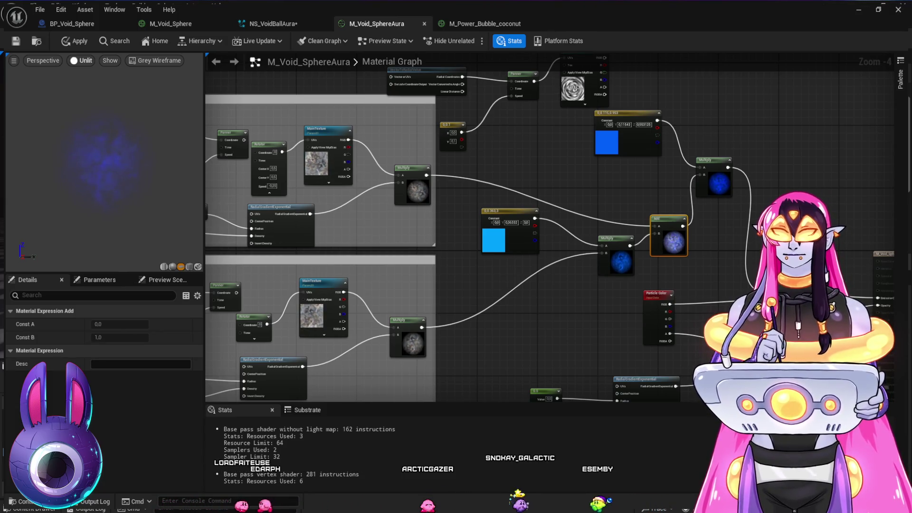
scroll(104, 161, "up", 5)
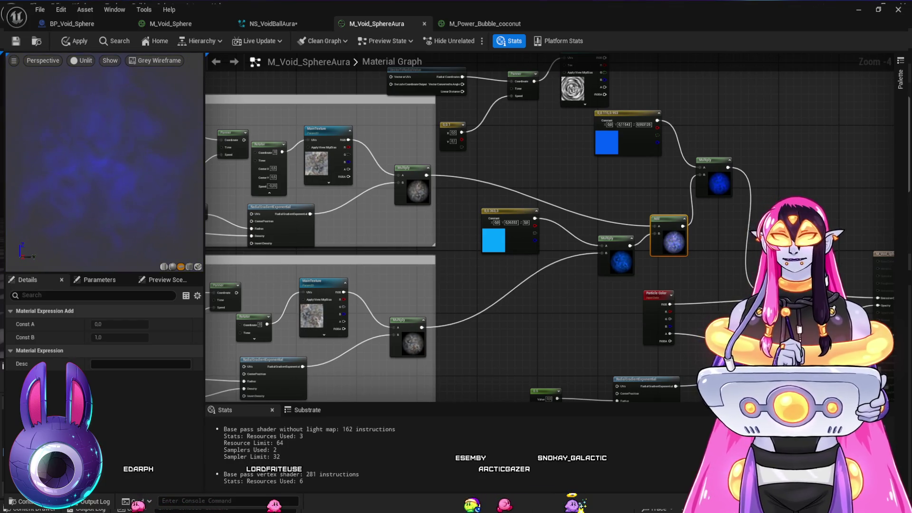
left_click_drag(585, 179, 567, 207)
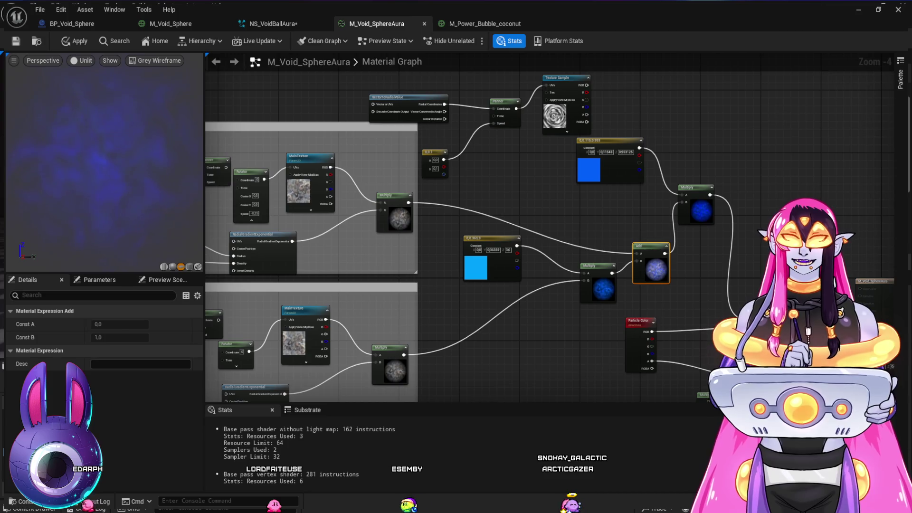
scroll(769, 243, "up", 4)
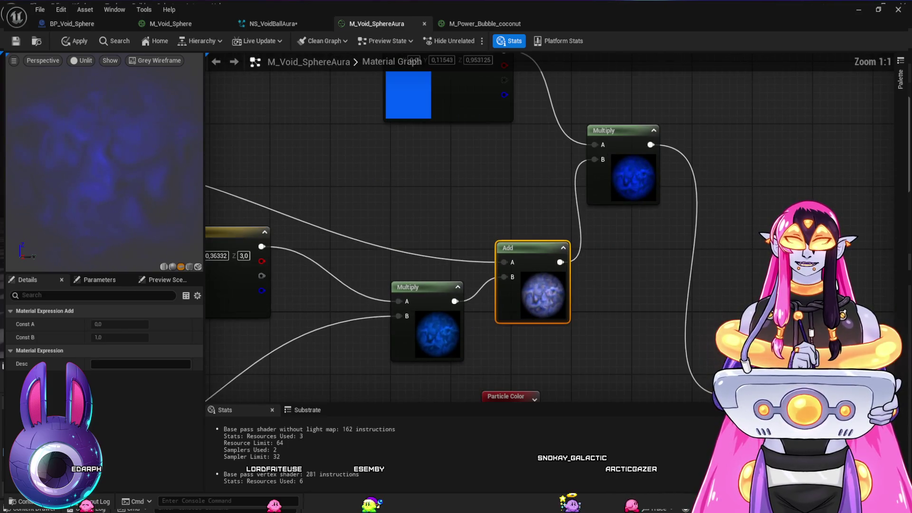
left_click_drag(618, 214, 558, 258)
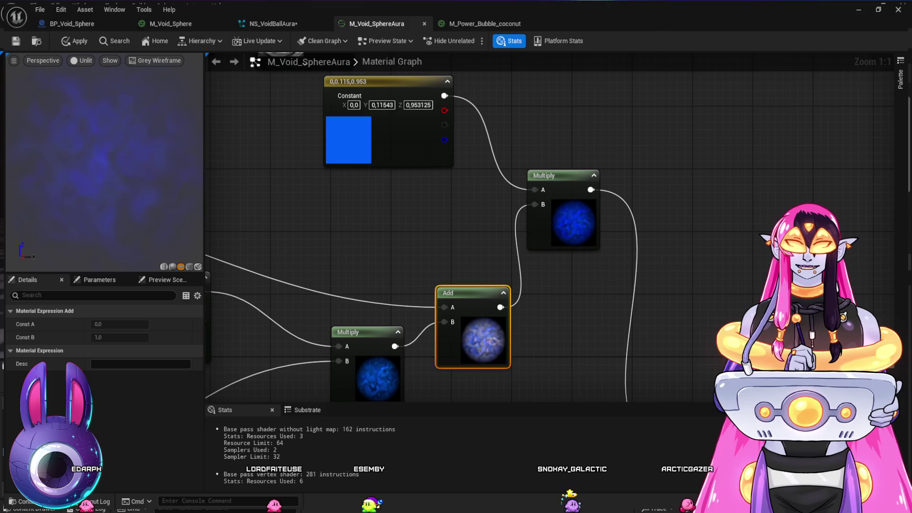
scroll(576, 227, "down", 4)
left_click_drag(575, 227, 635, 264)
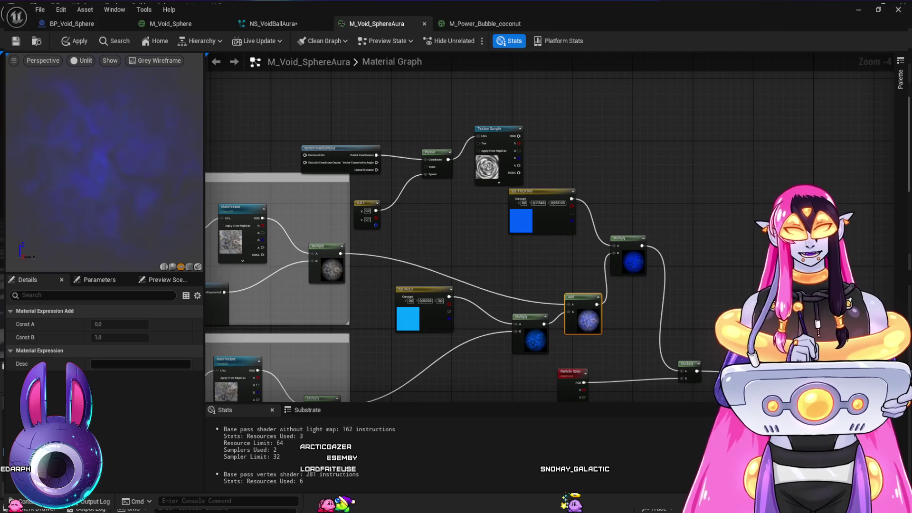
Step: Arrange the blue Constant3Vector beside the Texture Sample and multiply the swirl texture by it
left_click_drag(541, 191, 487, 204)
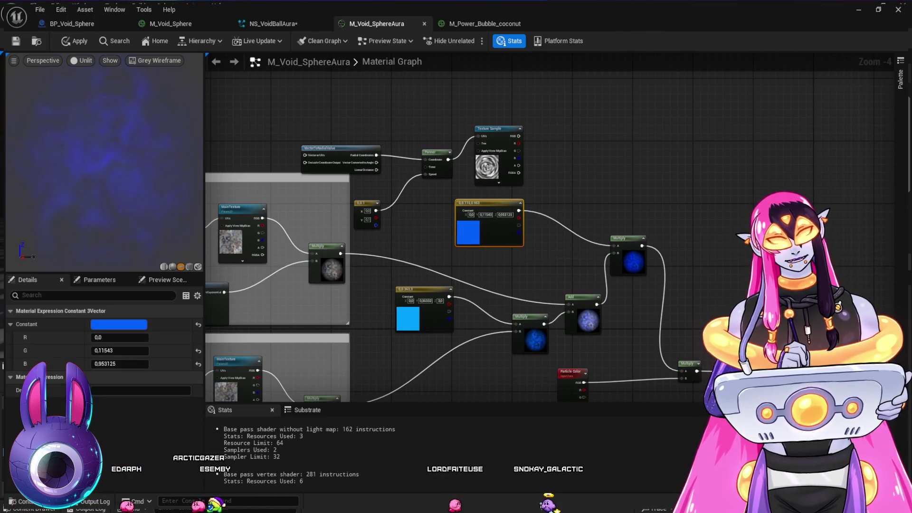
left_click_drag(489, 128, 489, 140)
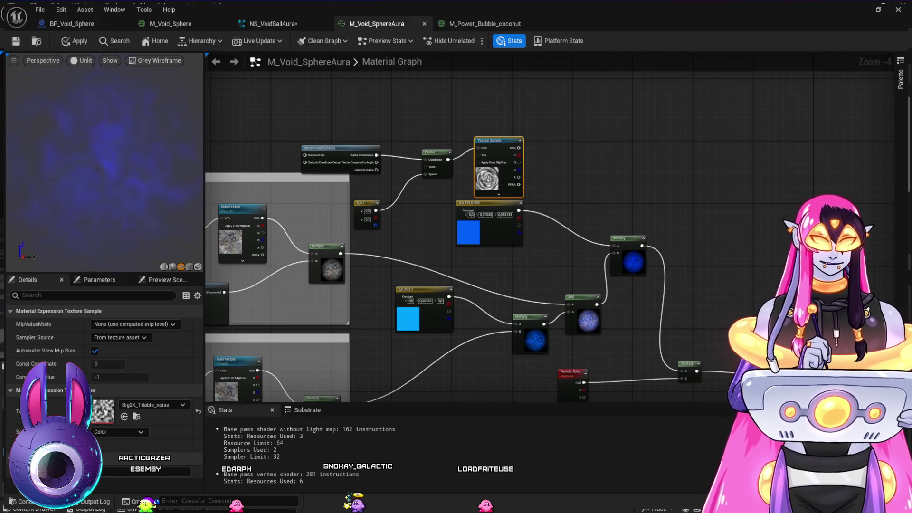
left_click_drag(489, 140, 402, 94)
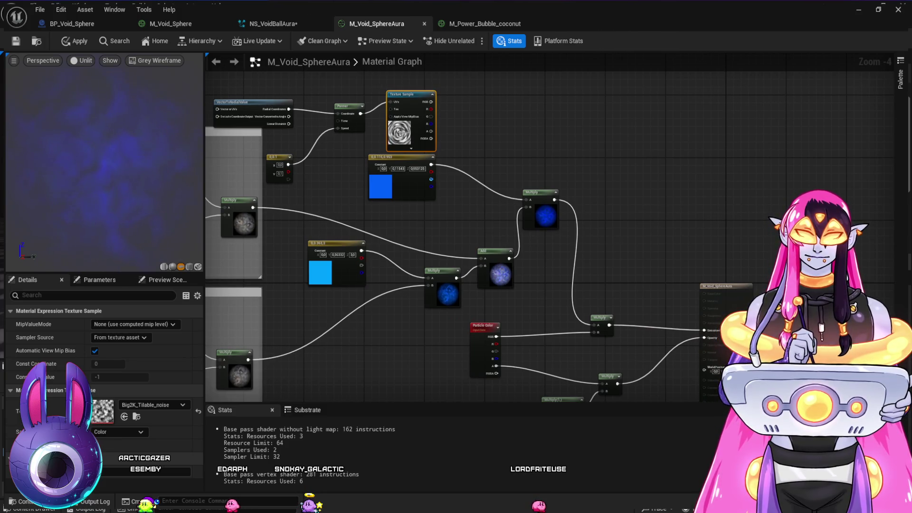
mouse_move(401, 158)
left_mouse_down()
mouse_move(375, 161)
mouse_move(397, 161)
left_mouse_up()
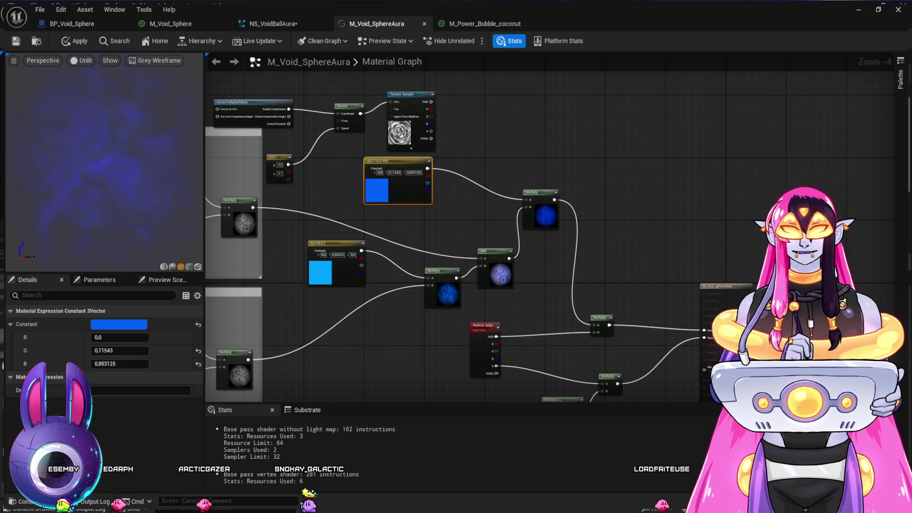
mouse_move(431, 102)
left_mouse_down()
mouse_move(526, 199)
mouse_move(507, 187)
left_mouse_up()
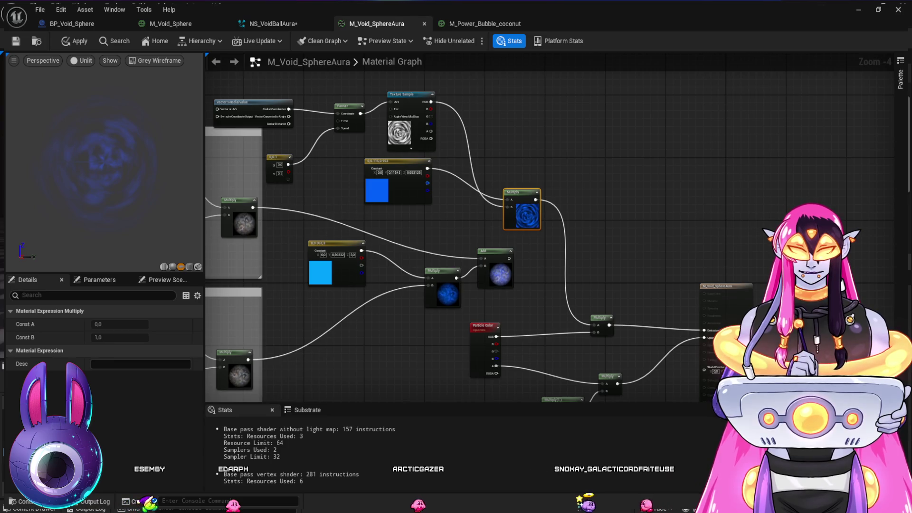
key("Escape")
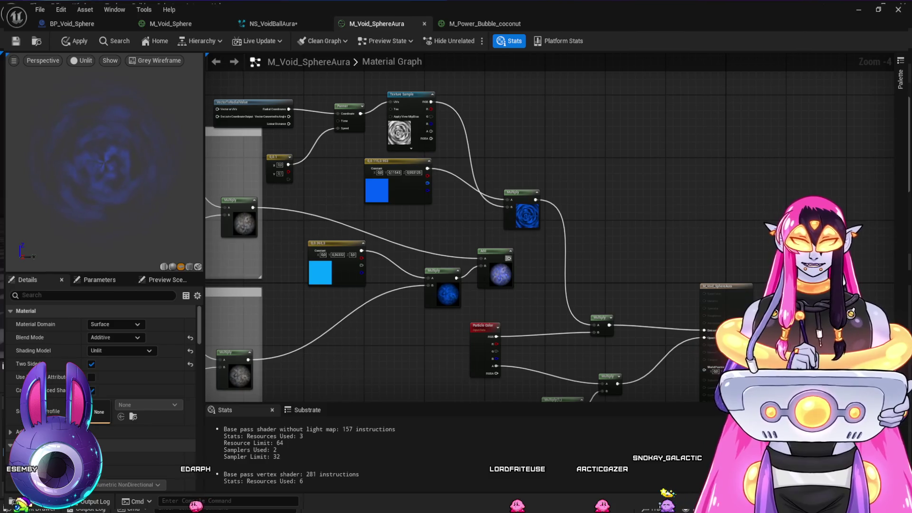
Step: Add a new Multiply node fed by the Add result and the tinted swirl
left_click(563, 264)
left_click_drag(509, 259, 564, 282)
left_click_drag(536, 199, 595, 325)
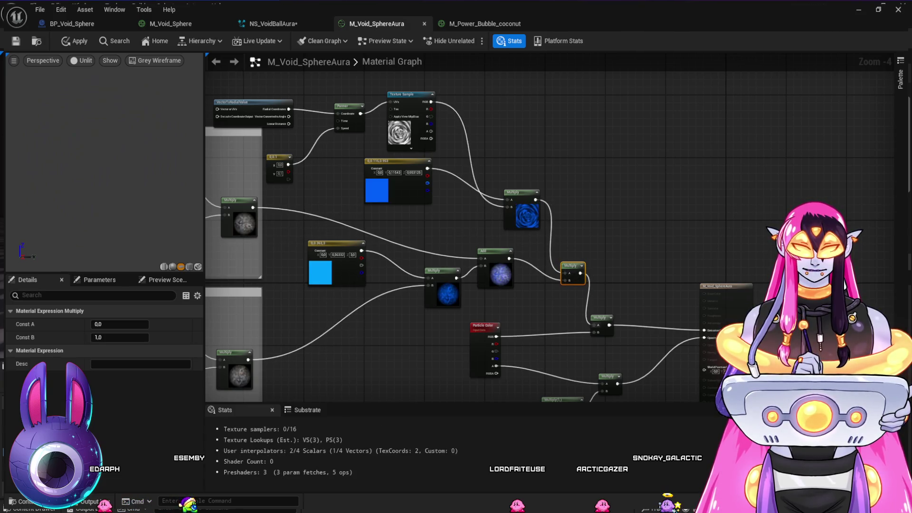
Step: Set the swirl's colour constant to bright cyan: 0, 1.346121, 5.0
left_click(369, 160)
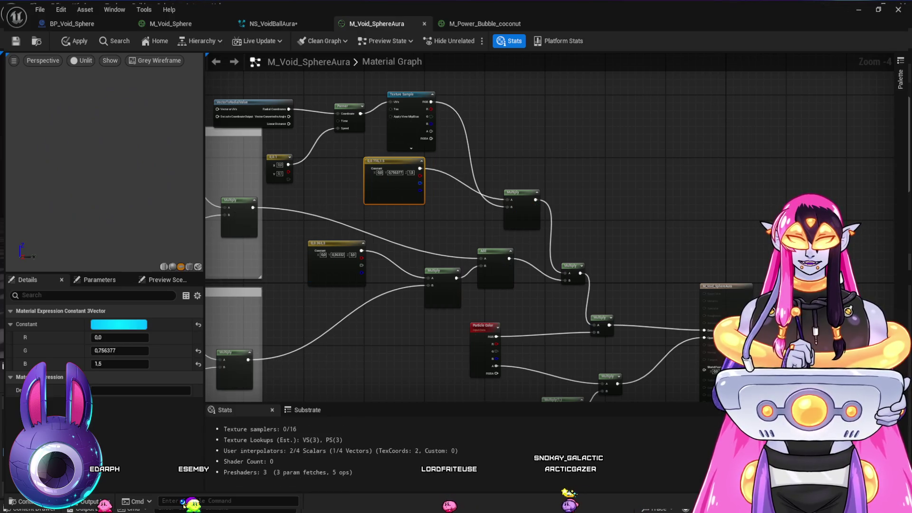
left_click_drag(119, 351, 95, 350)
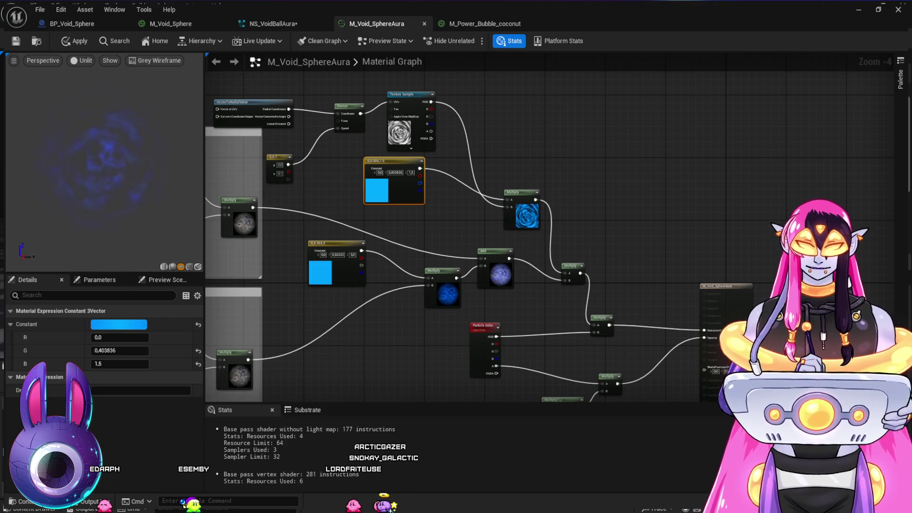
left_click_drag(119, 363, 143, 363)
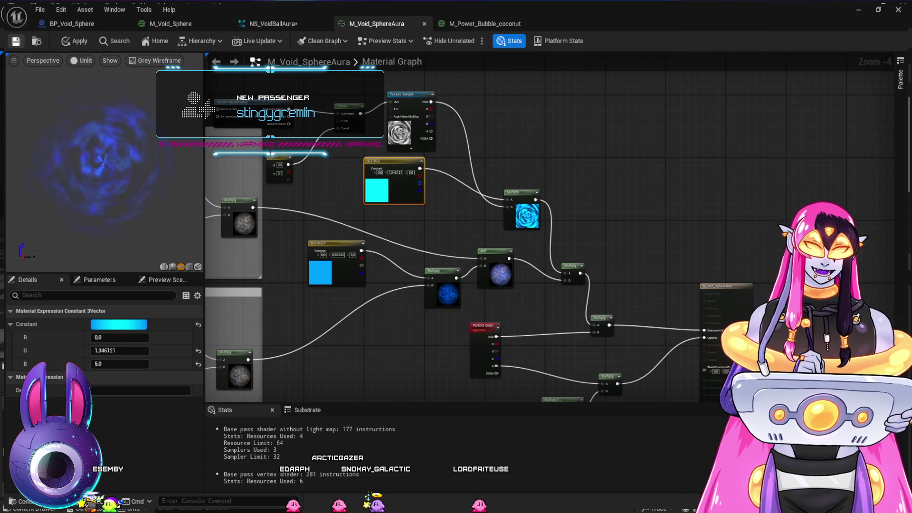
Step: Apply the M_Void_SphereAura changes and return to NS_VoidBallAura to preview the aura
key("ctrl+s")
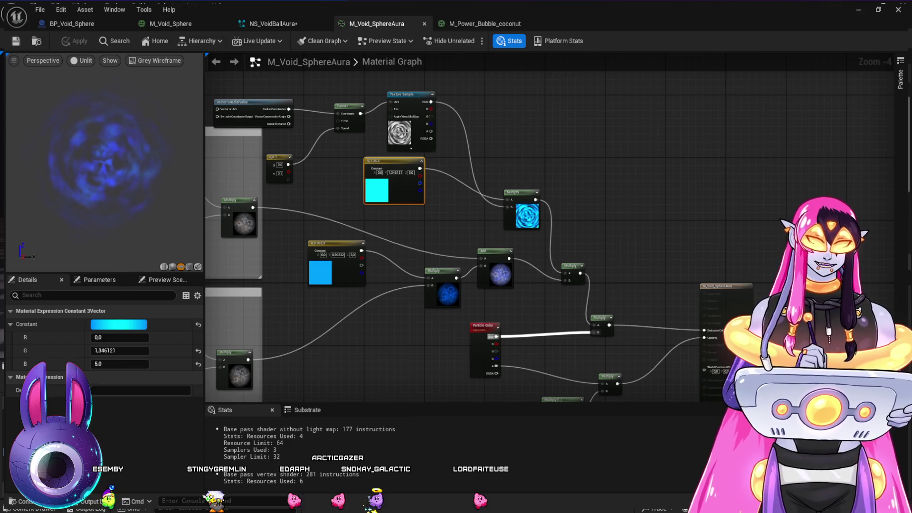
left_click_drag(582, 208, 565, 183)
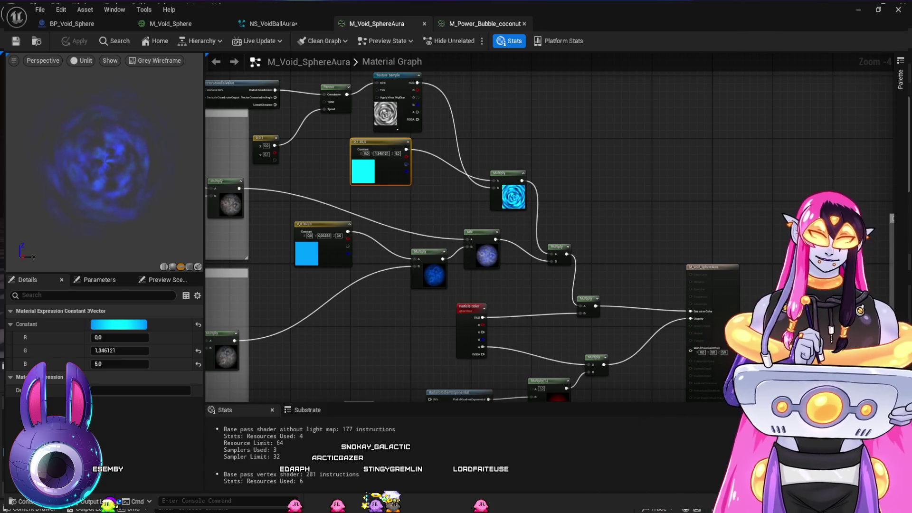
left_click(273, 23)
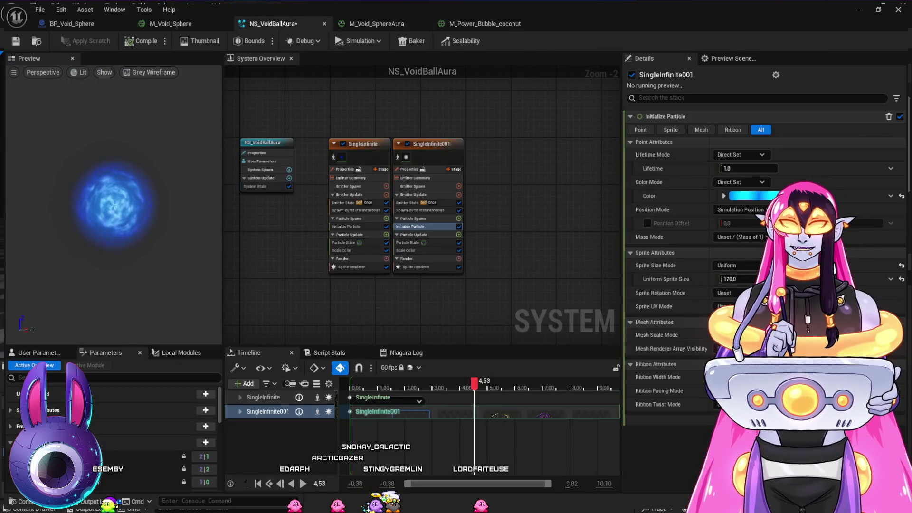
Step: Zoom in on the glowing void sphere in the level, then return to NS_VoidBallAura
left_click(72, 23)
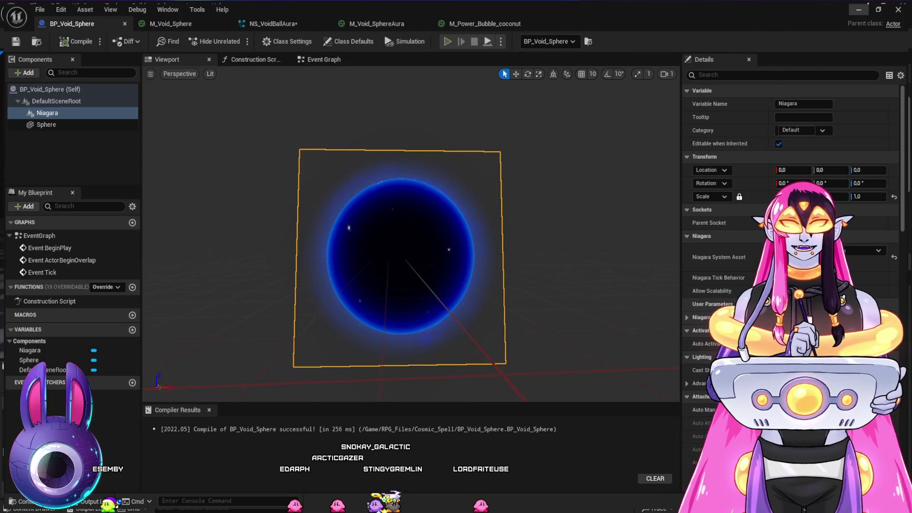
left_click(376, 23)
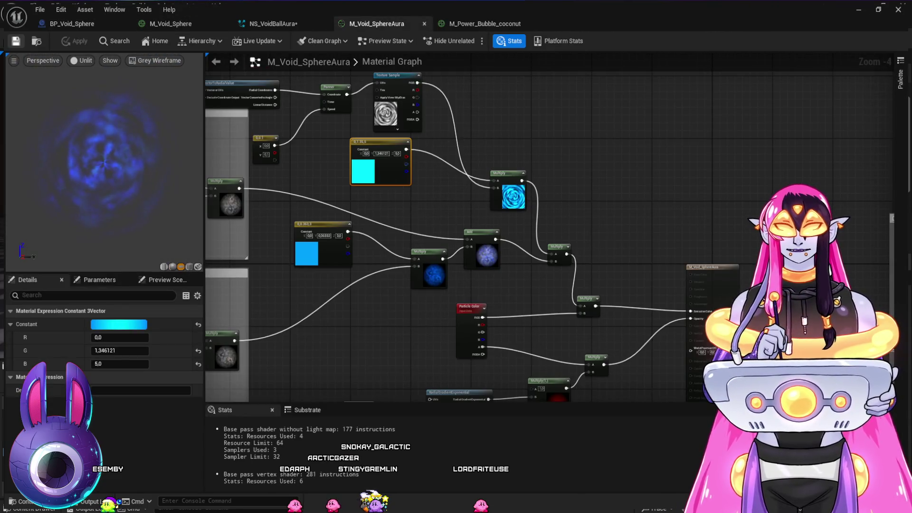
key("alt+Tab")
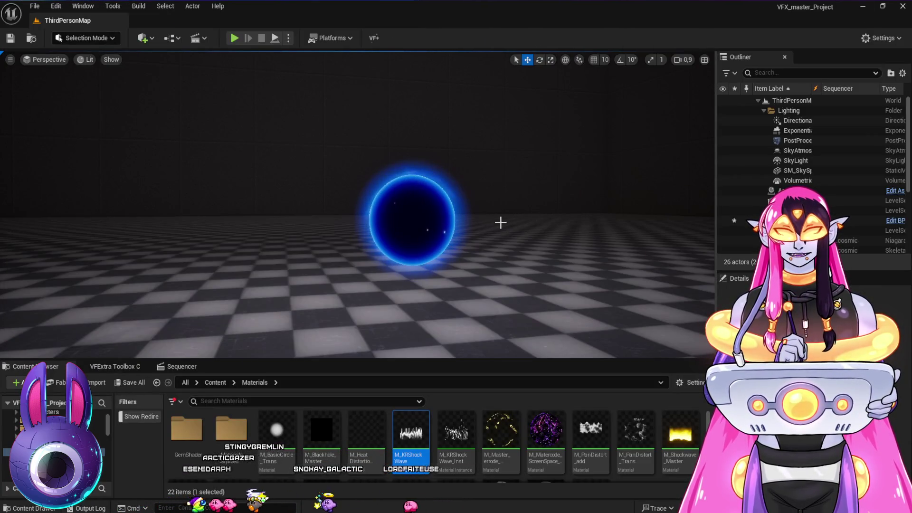
scroll(492, 222, "up", 2)
scroll(492, 222, "up", 1)
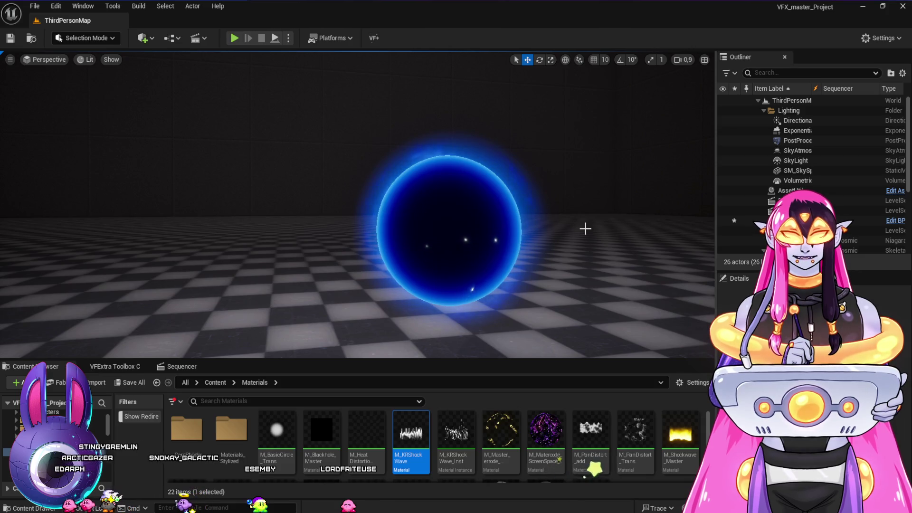
scroll(585, 229, "down", 1)
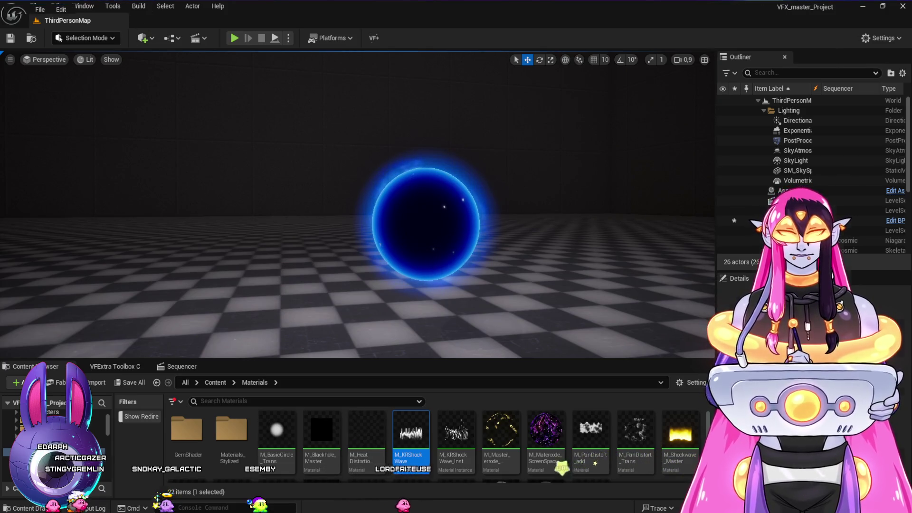
key("alt+Tab")
key("ctrl+Tab")
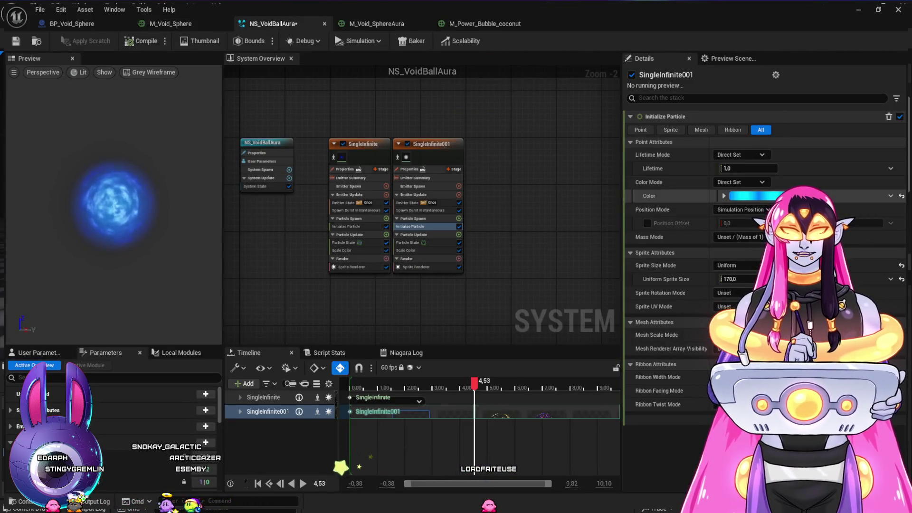
Step: Set SingleInfinite001's Uniform Sprite Size to 160 and check the aura in the level
left_click(738, 279)
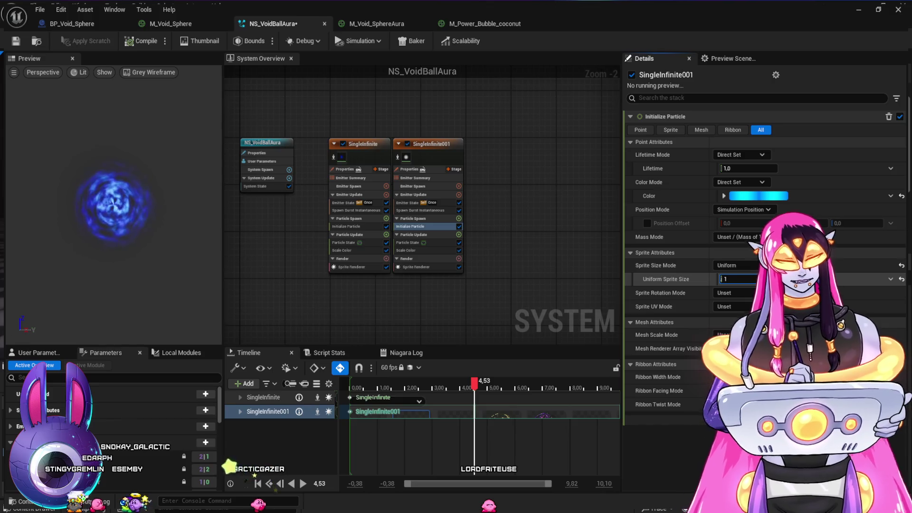
type("160")
key("Return")
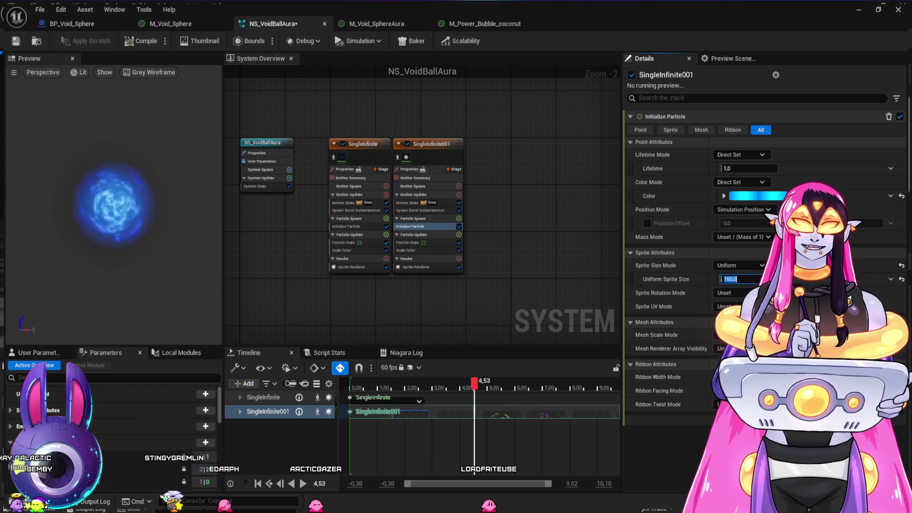
key("alt+Tab")
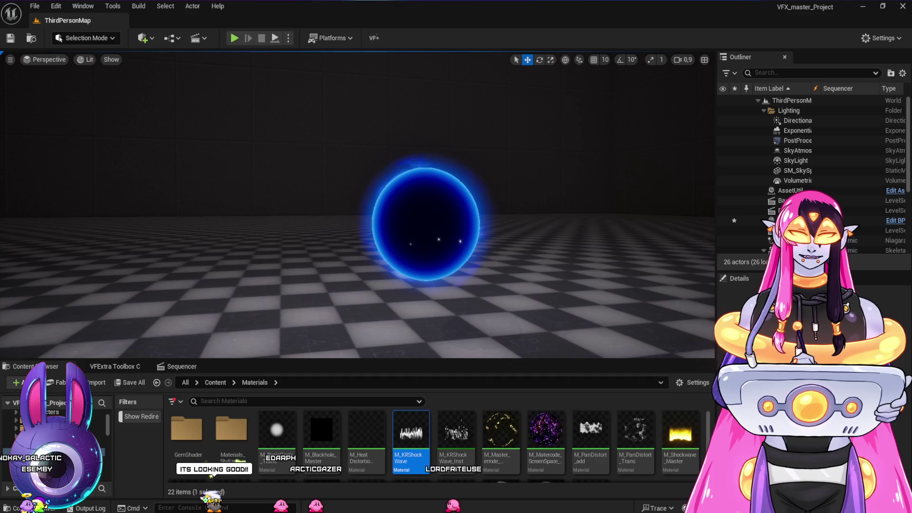
key("alt+Tab")
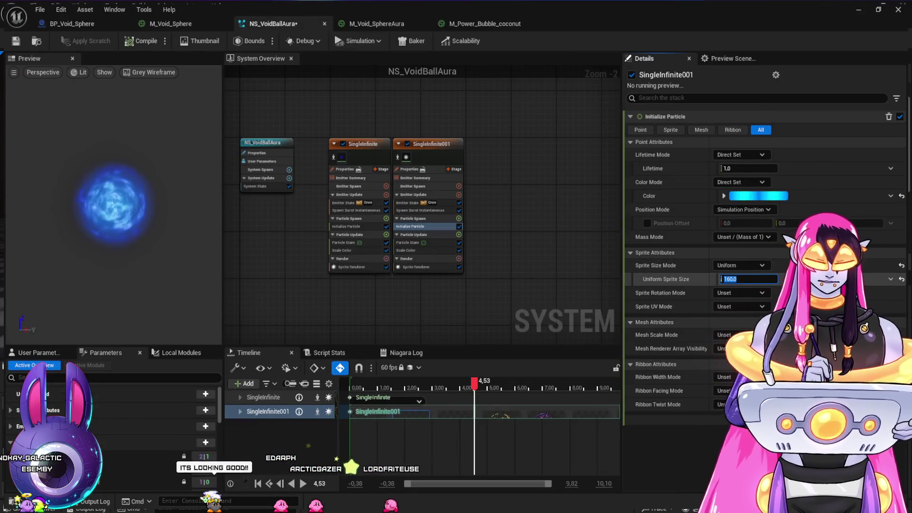
Step: Change the sprite size to 150, view the result in the level, and select the SingleInfinite emitter
type("50")
key("Return")
left_click(863, 11)
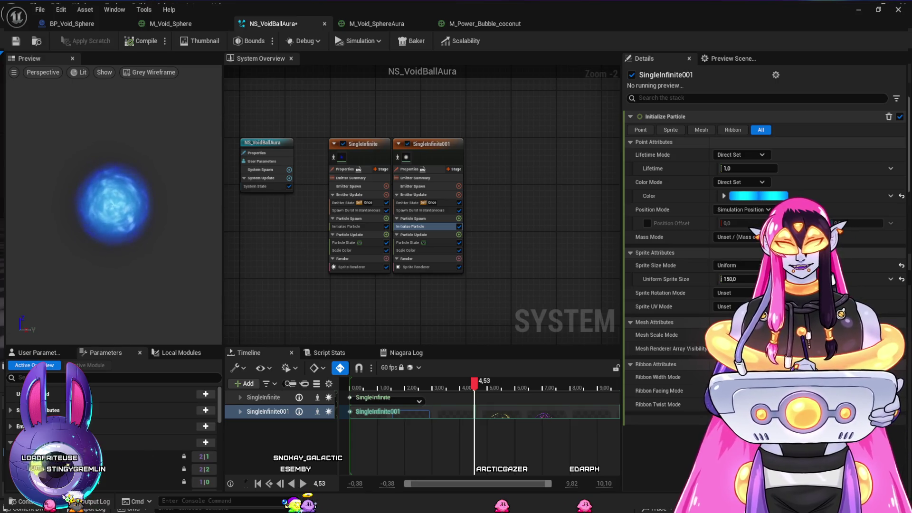
left_click(863, 6)
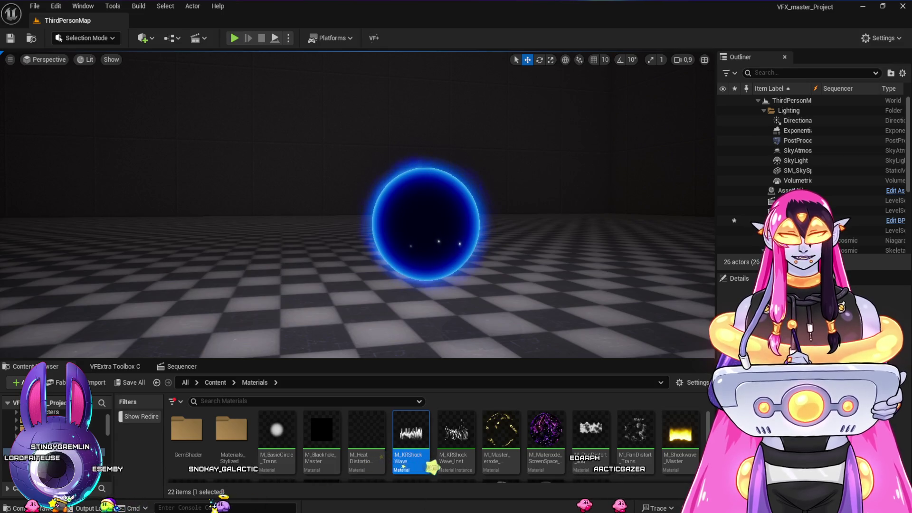
key("alt+Tab")
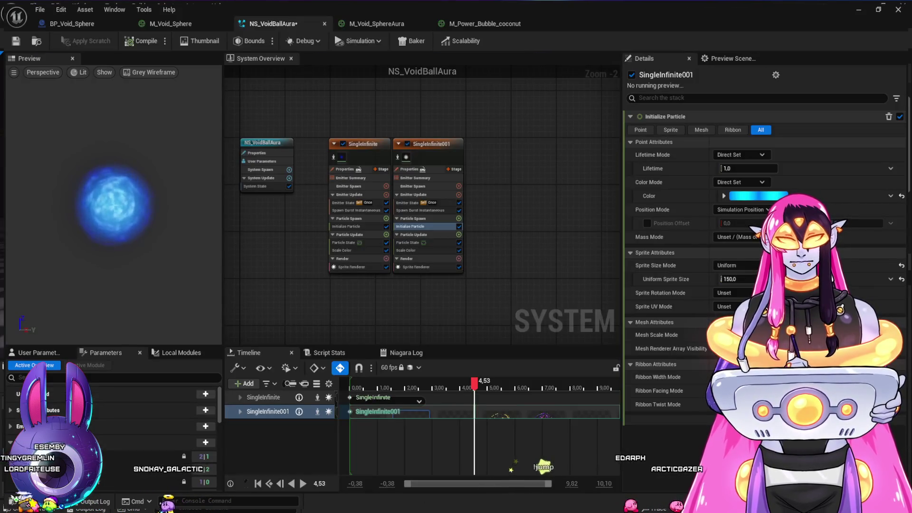
left_click(360, 144)
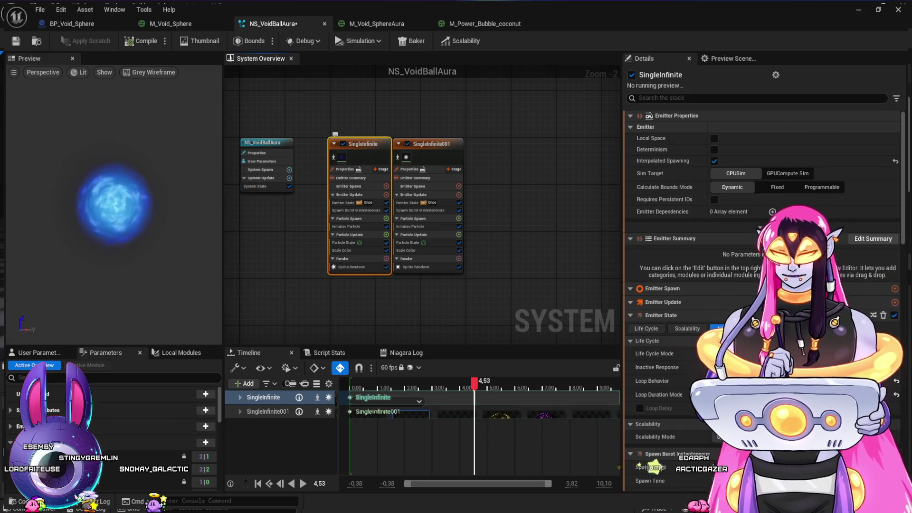
key("ctrl+d")
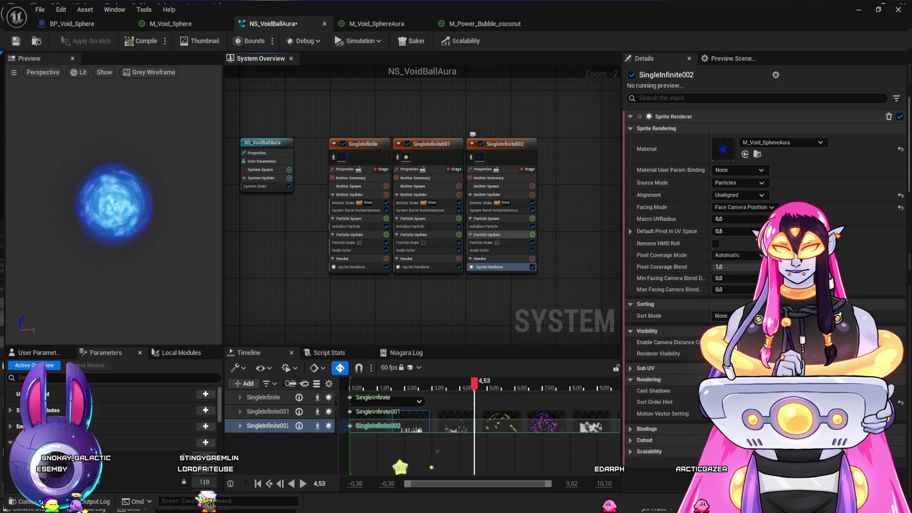
key("ctrl+v")
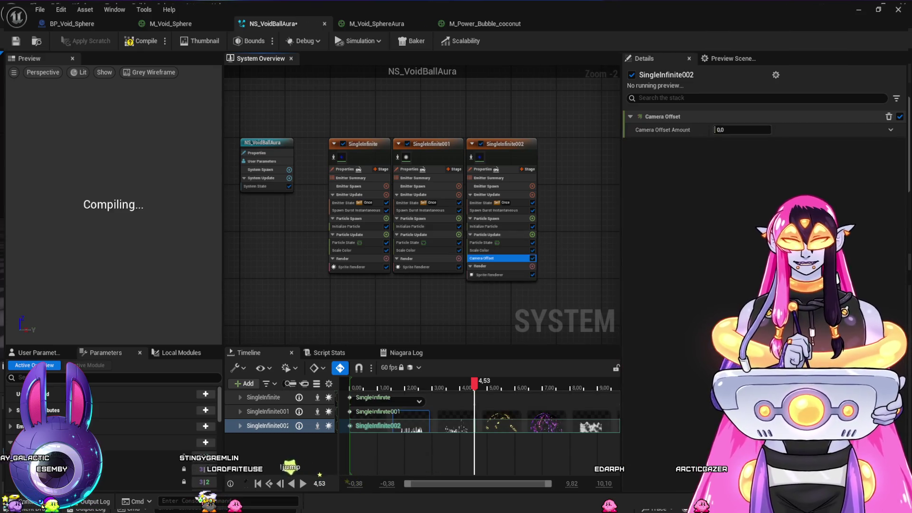
key("super+Down")
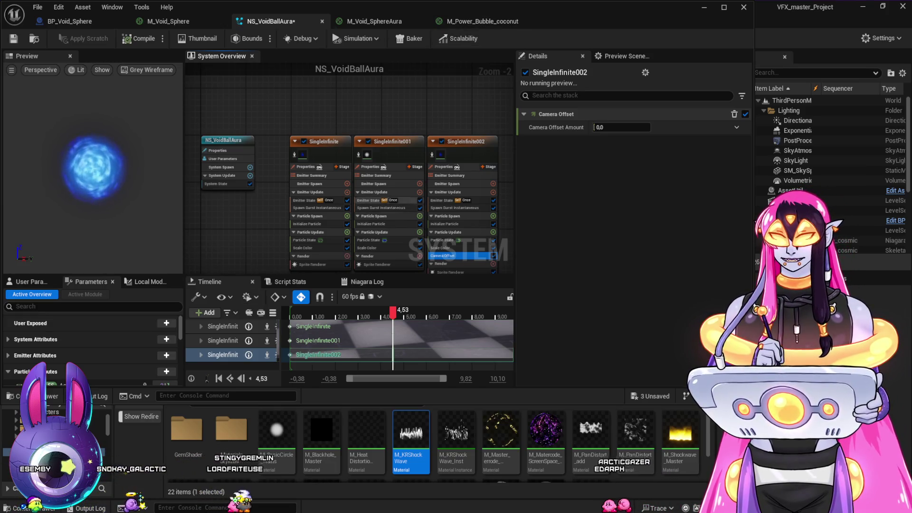
left_click(622, 127)
type("0,408")
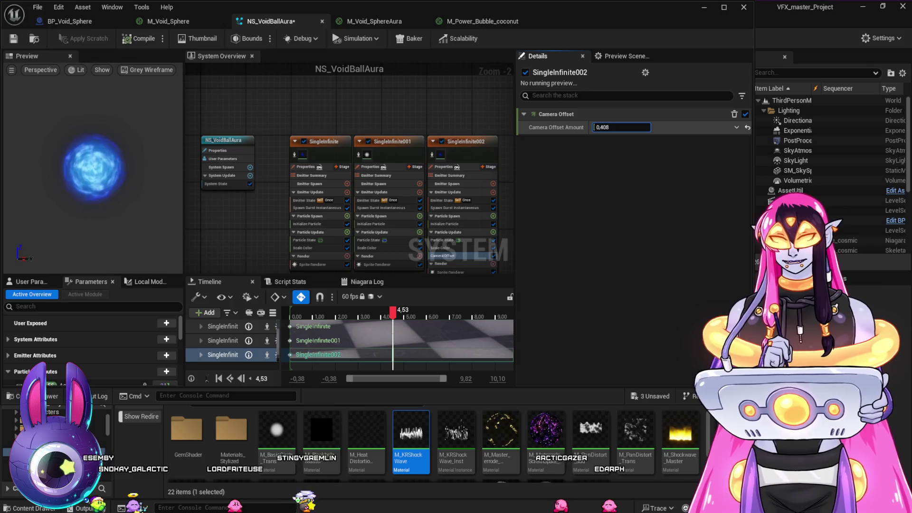
type("54,85181")
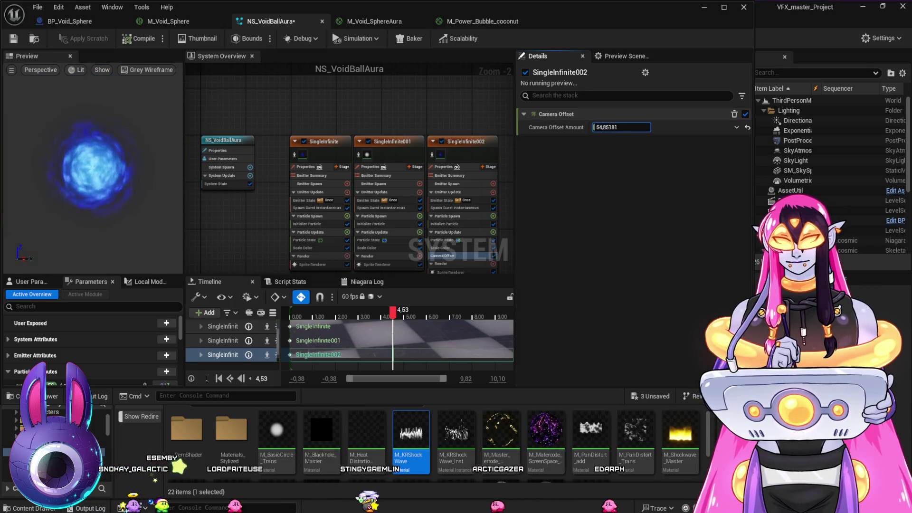
type("27,654501")
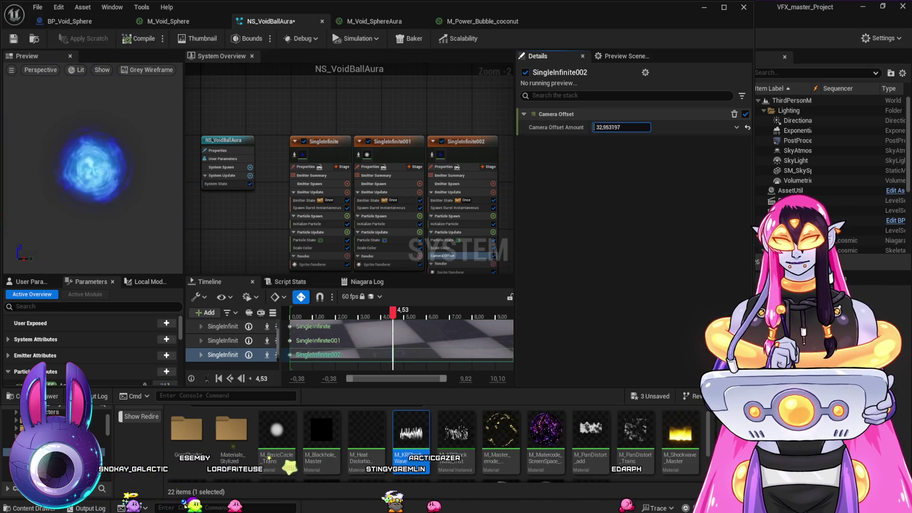
left_click_drag(622, 128, 632, 128)
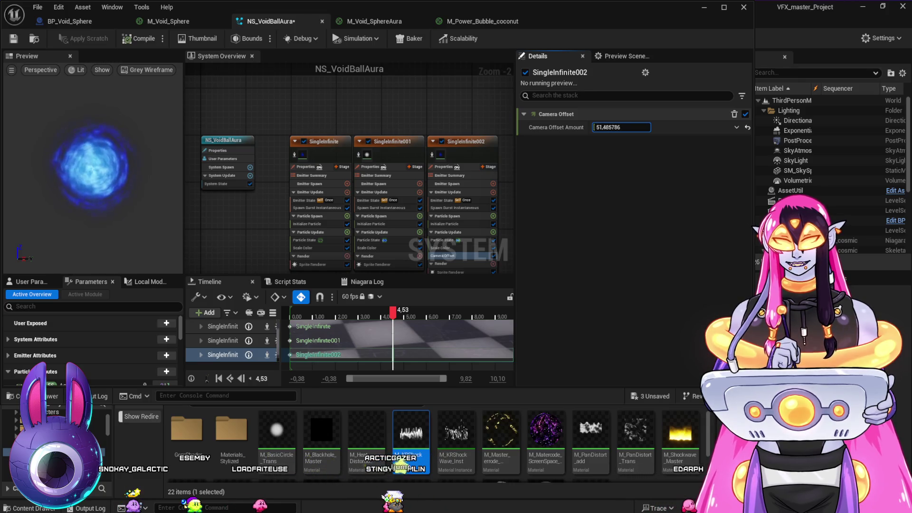
left_click_drag(632, 127, 637, 127)
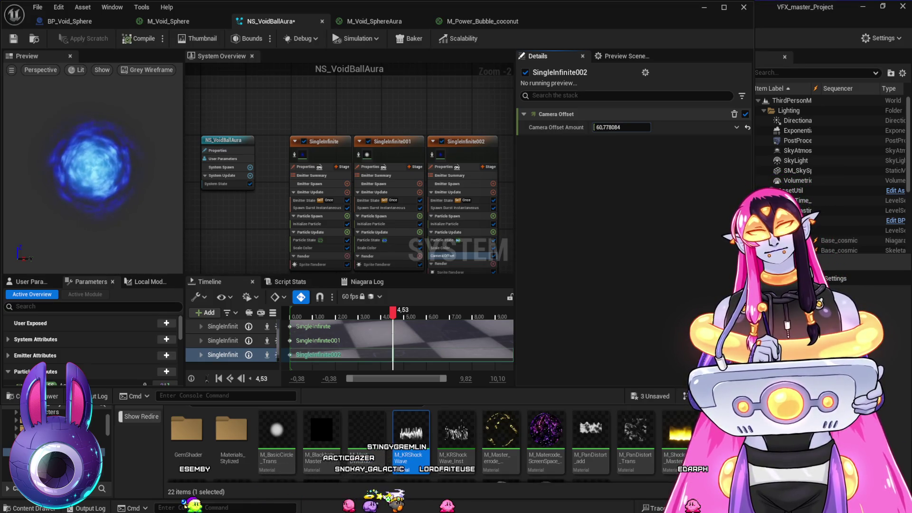
mouse_move(637, 127)
left_mouse_down()
mouse_move(570, 128)
mouse_move(636, 127)
mouse_move(628, 127)
left_mouse_up()
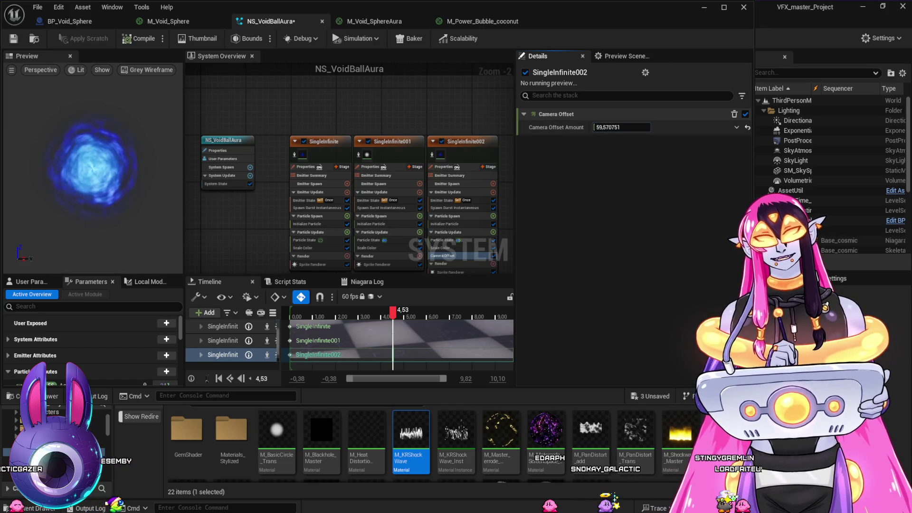
left_click(471, 142)
key("Delete")
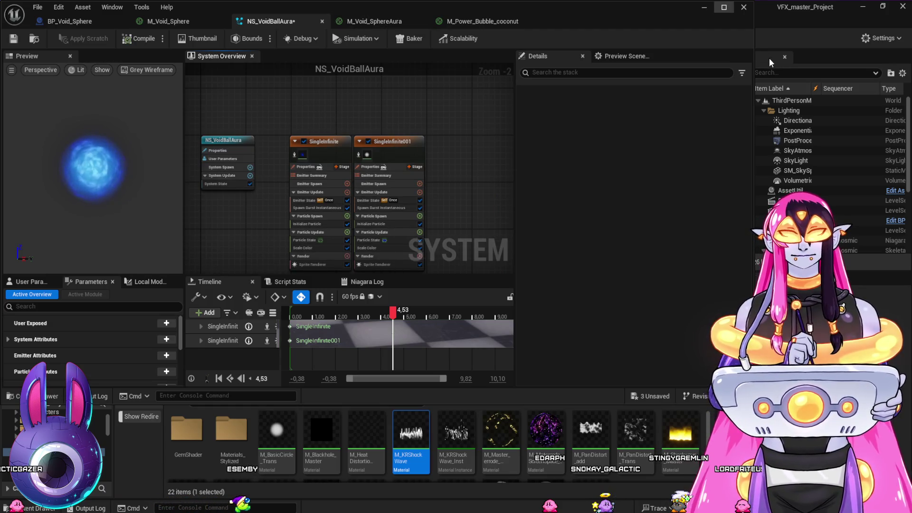
Step: Maximize the editor and browse the Content Drawer to the RPG_Files/Cosmic_Spell folder
key("super+Up")
left_click(376, 23)
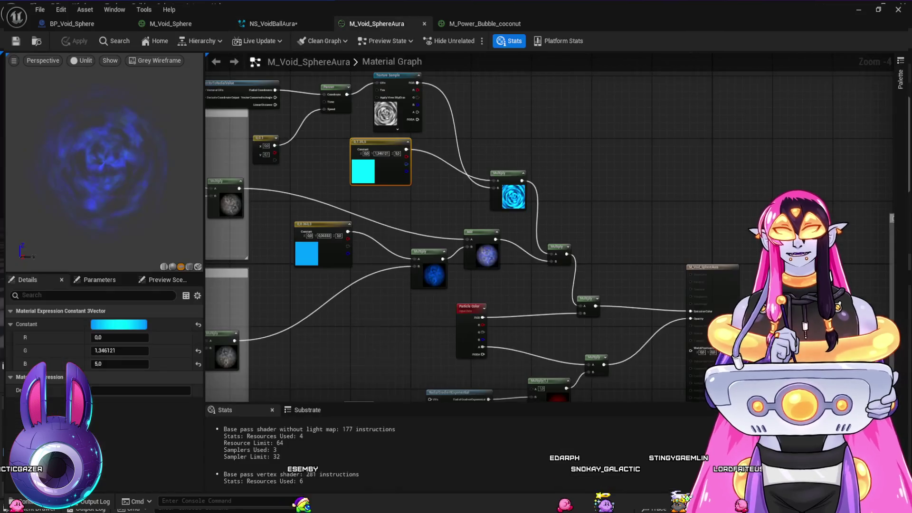
key("ctrl+space")
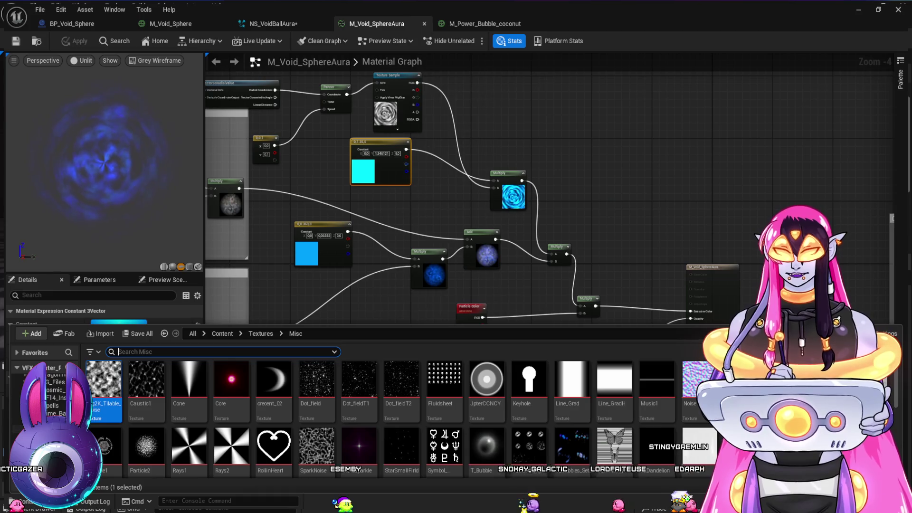
left_click(54, 390)
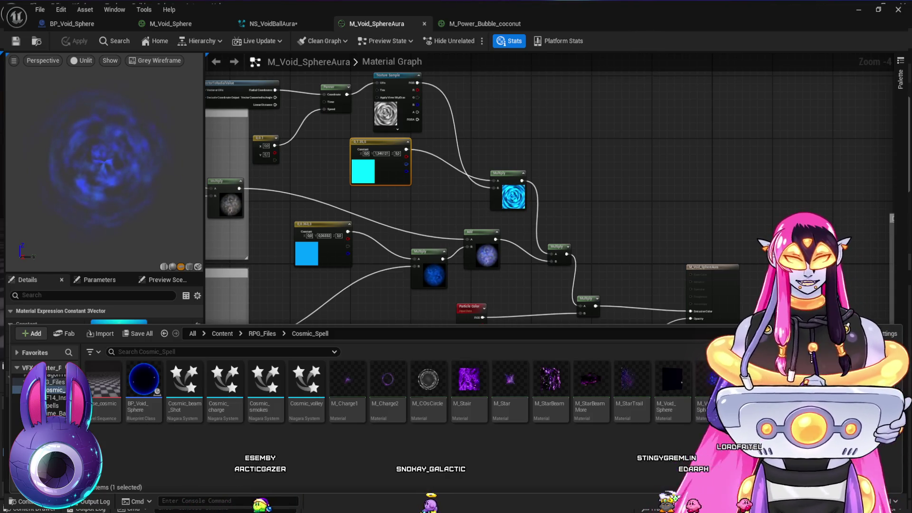
key("ctrl+space")
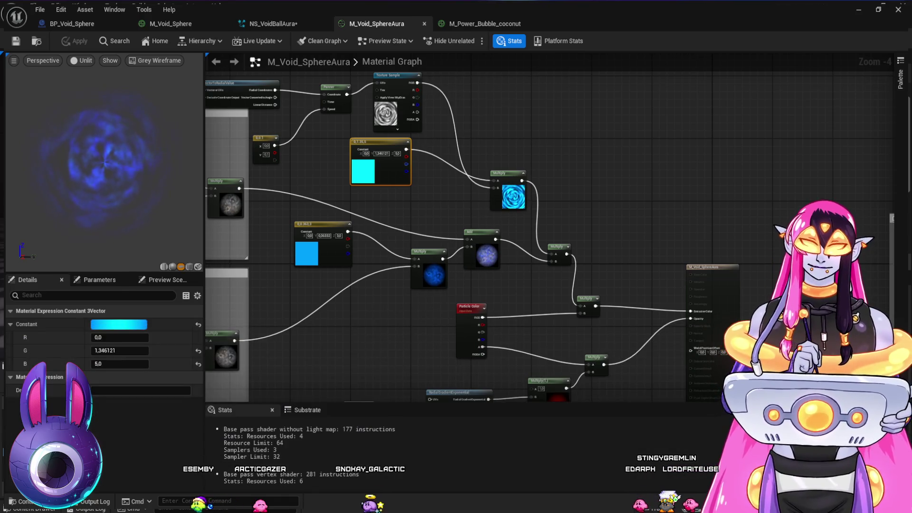
Step: Open M_Void_SphereAuraIN and set its preview mesh to a Plane, facing it
key("Escape")
key("ctrl+space")
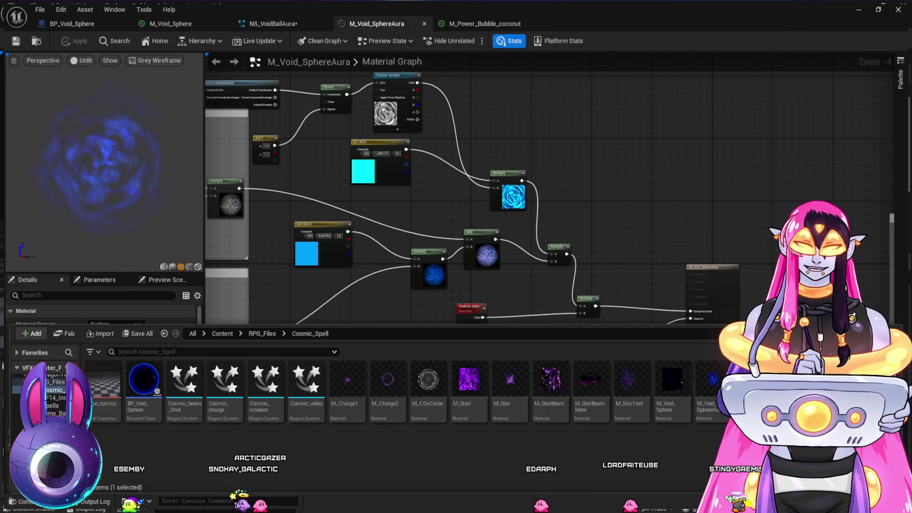
key("Return")
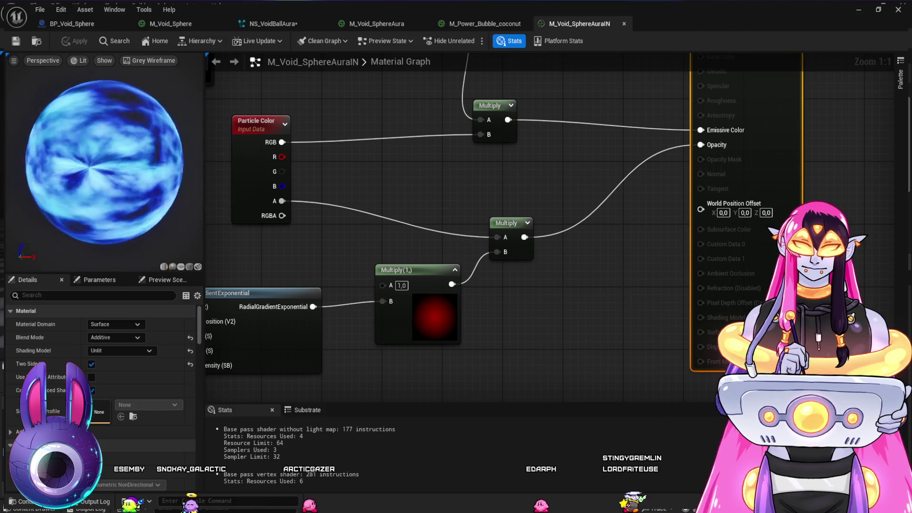
left_click(180, 267)
left_click_drag(102, 161, 117, 161)
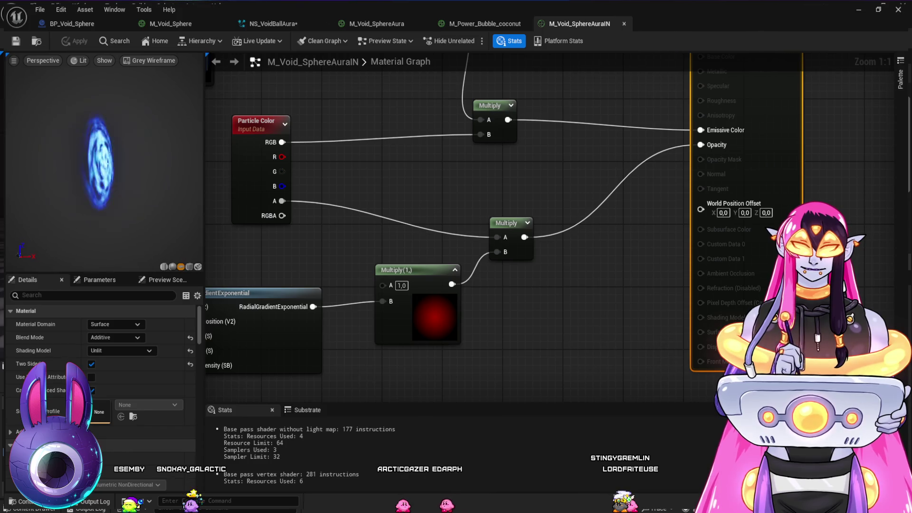